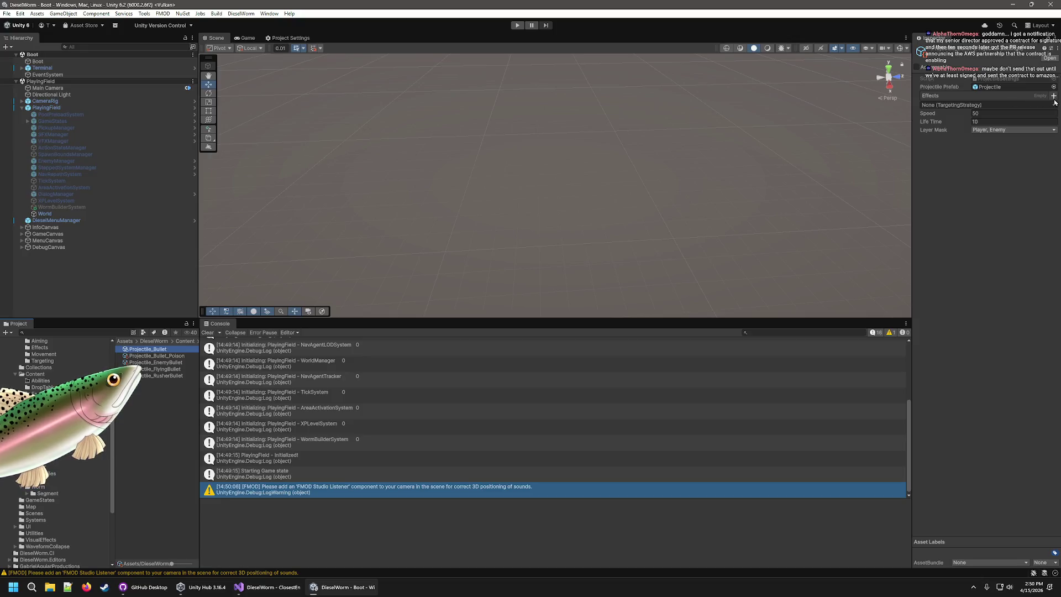
Step: Add an ApplyDamage effect with Damage 34 to Projectile_Bullet's Effects, then switch to GitHub Desktop
{"action": "left_click", "coordinate": [975, 126]}
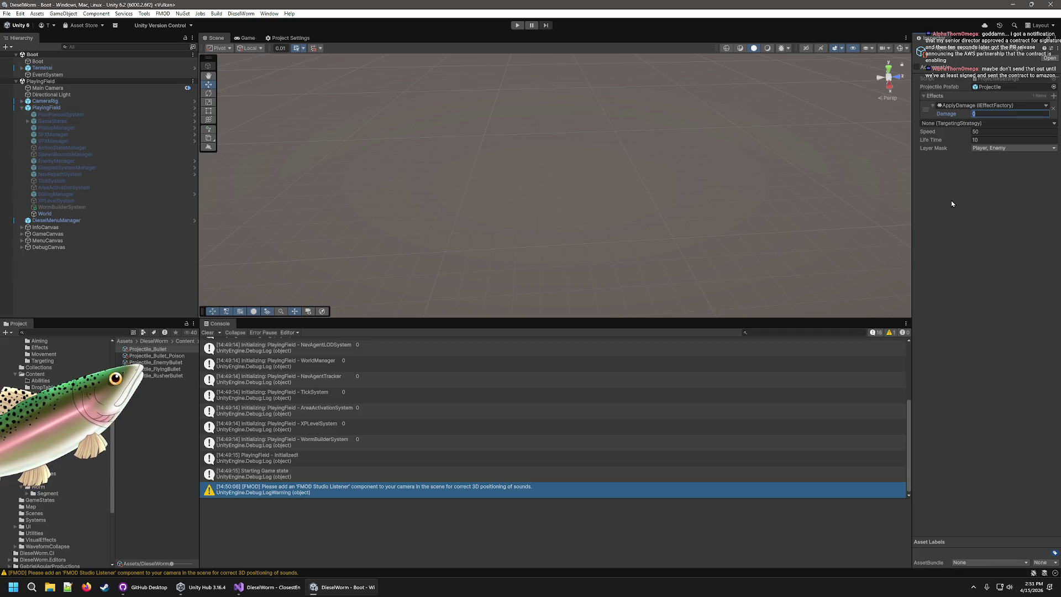
{"action": "key", "text": "BackSpace"}
{"action": "key", "text": "BackSpace"}
{"action": "type", "text": "34"}
{"action": "key", "text": "Return"}
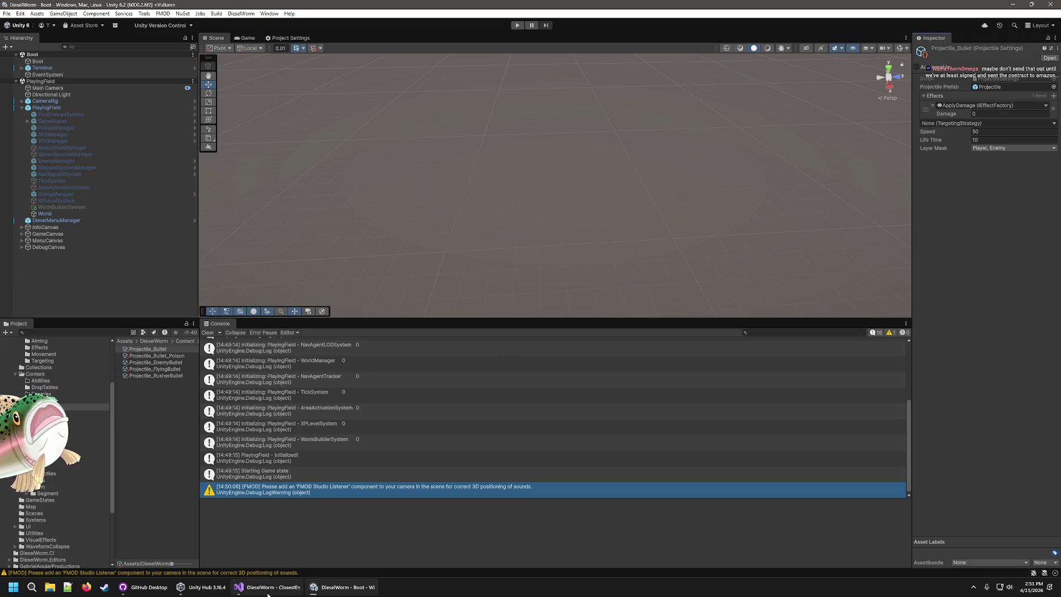
{"action": "left_click", "coordinate": [149, 595]}
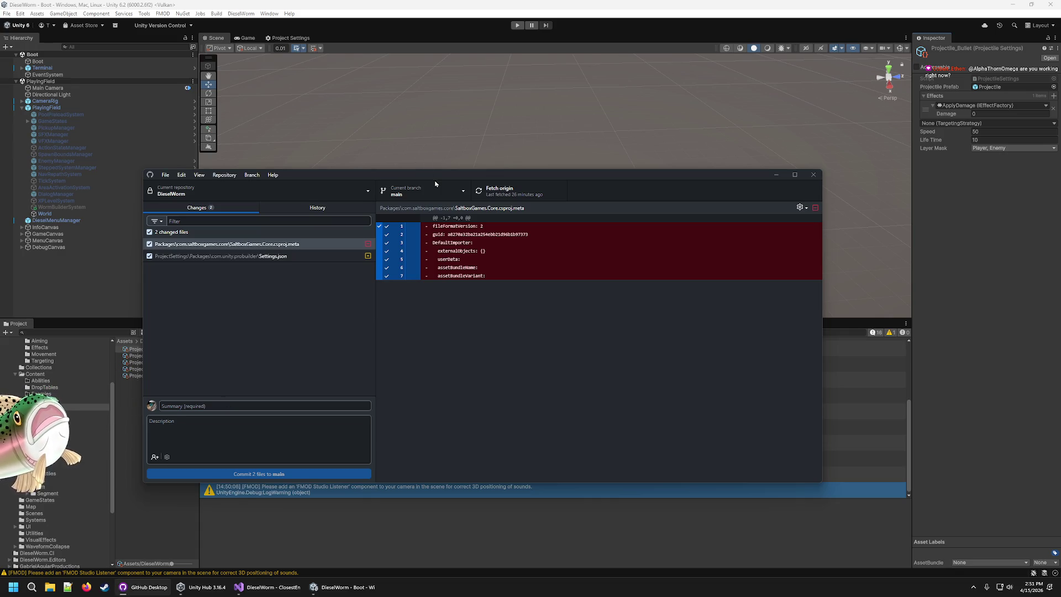
Step: Discard both local changes and check out the short-ranged-shooter branch of DieselWorm
{"action": "left_click", "coordinate": [420, 190]}
{"action": "left_click", "coordinate": [432, 277]}
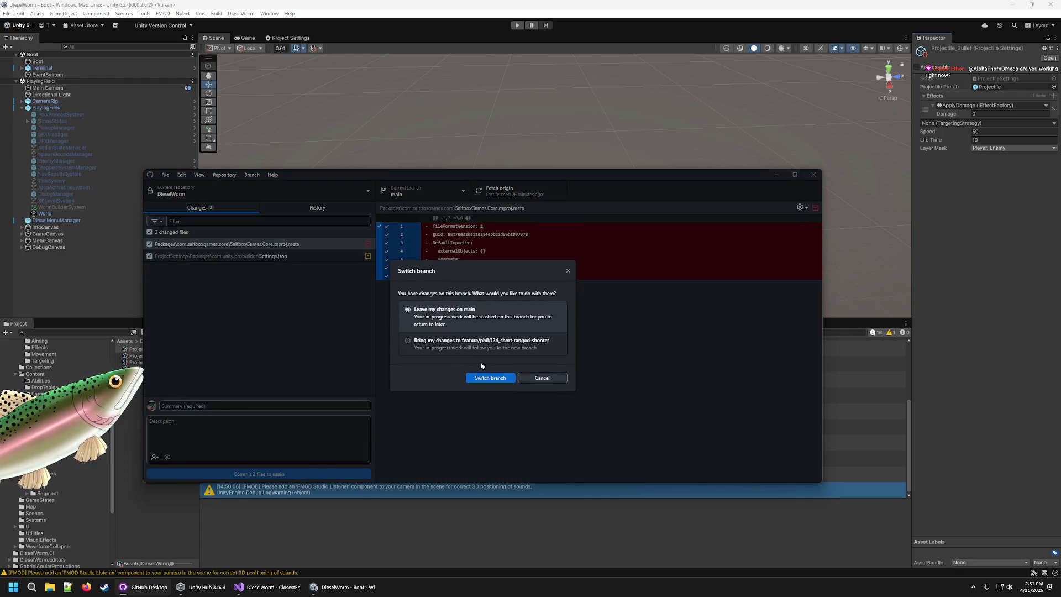
{"action": "left_click", "coordinate": [535, 379]}
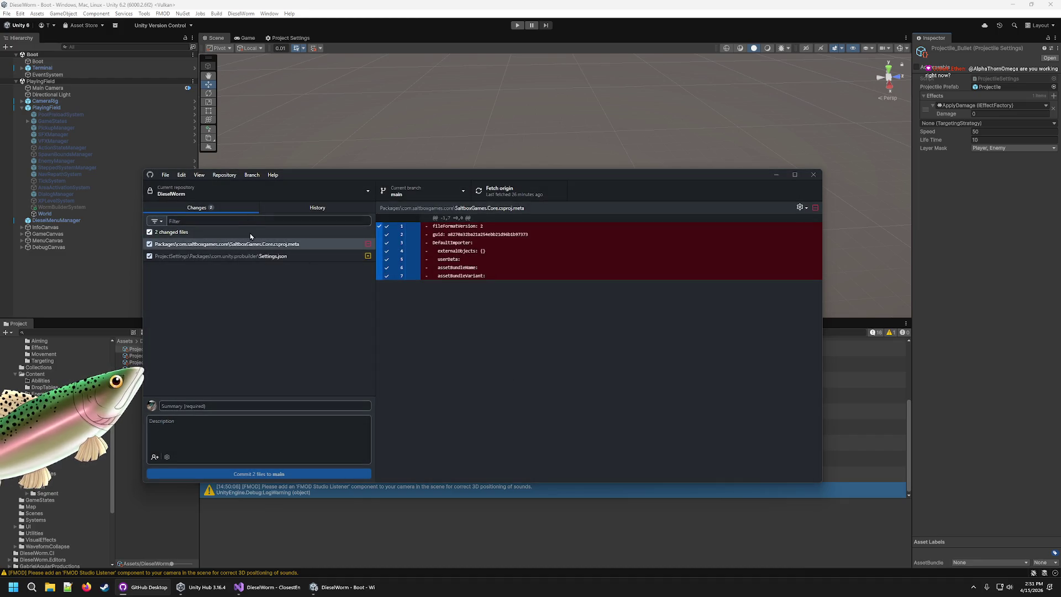
{"action": "left_click", "coordinate": [284, 245]}
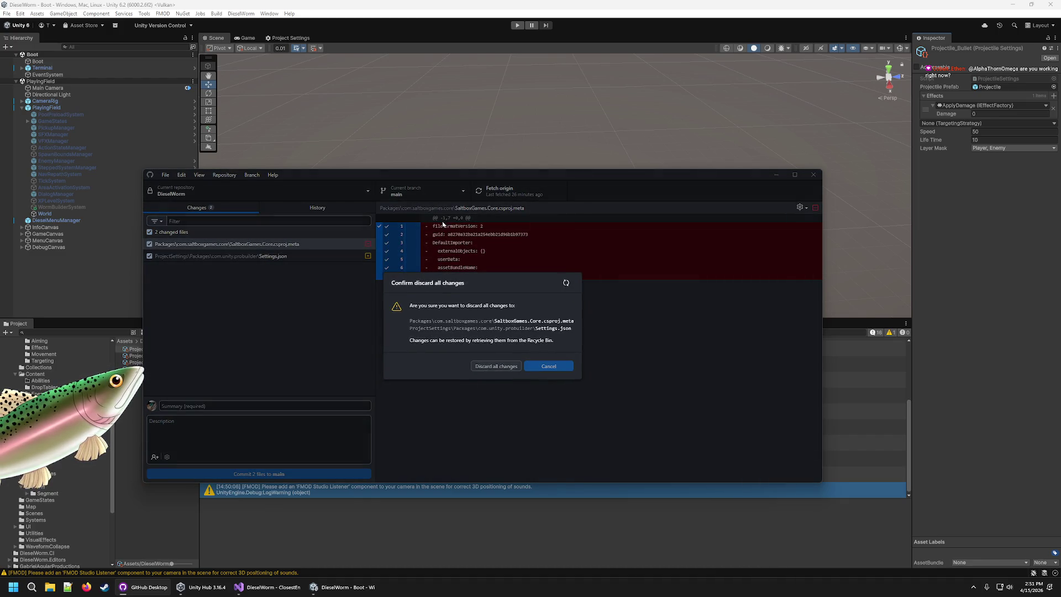
{"action": "left_click", "coordinate": [423, 190]}
{"action": "left_click", "coordinate": [416, 274]}
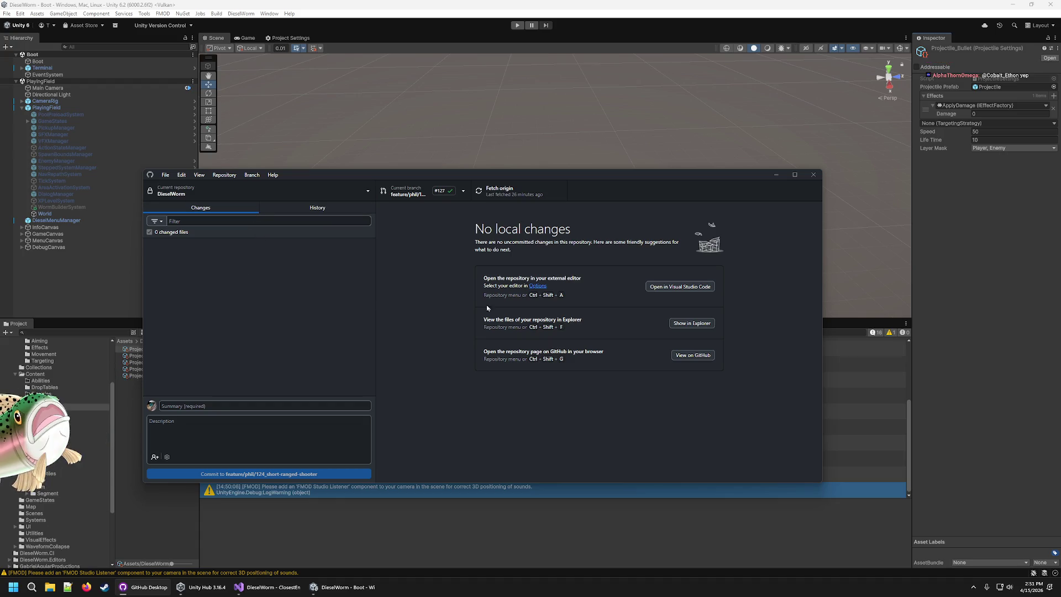
{"action": "left_click", "coordinate": [402, 4]}
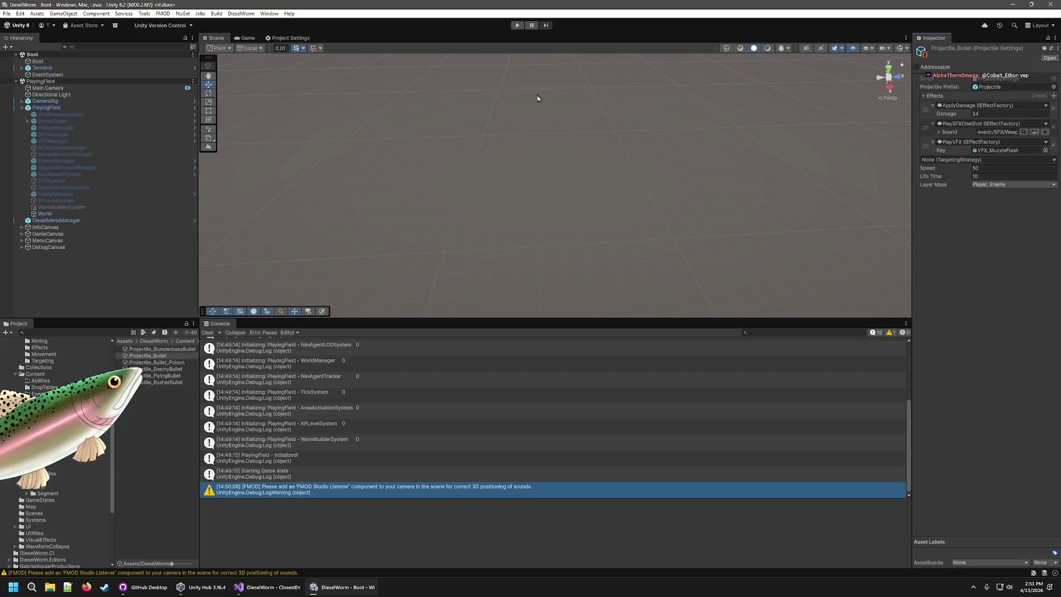
Step: Play-test the game, driving the tank through Level 1 and picking a level-up card
{"action": "left_click", "coordinate": [517, 25]}
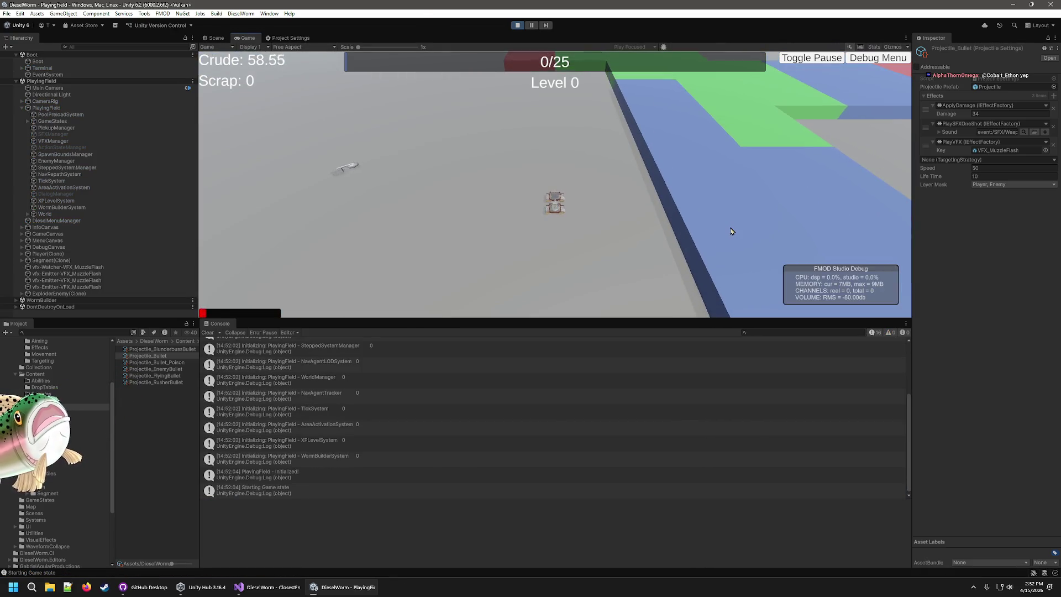
{"action": "key", "text": "d"}
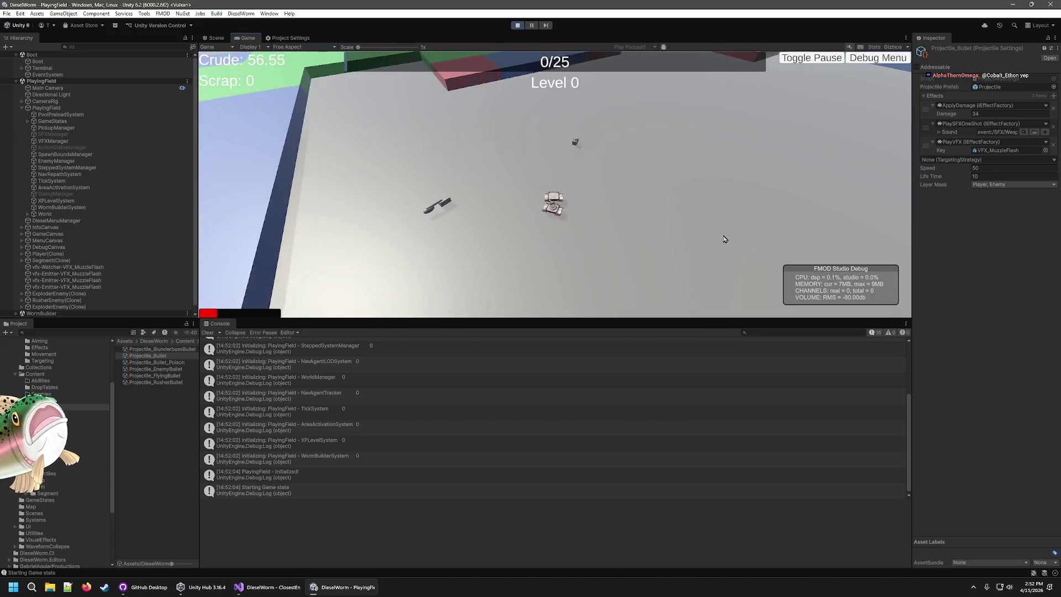
{"action": "key", "text": "w"}
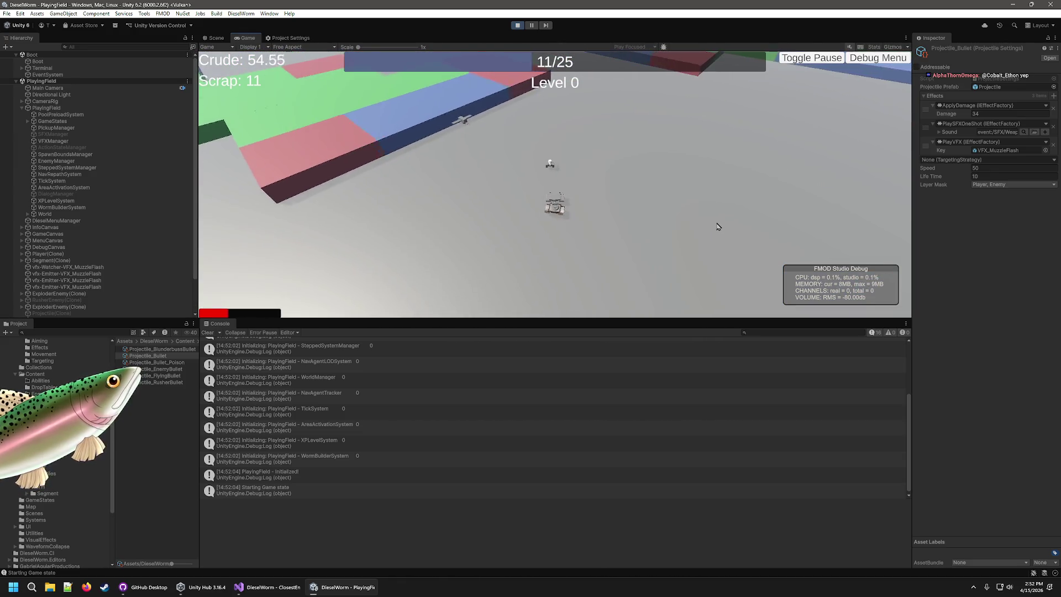
{"action": "key", "text": "w"}
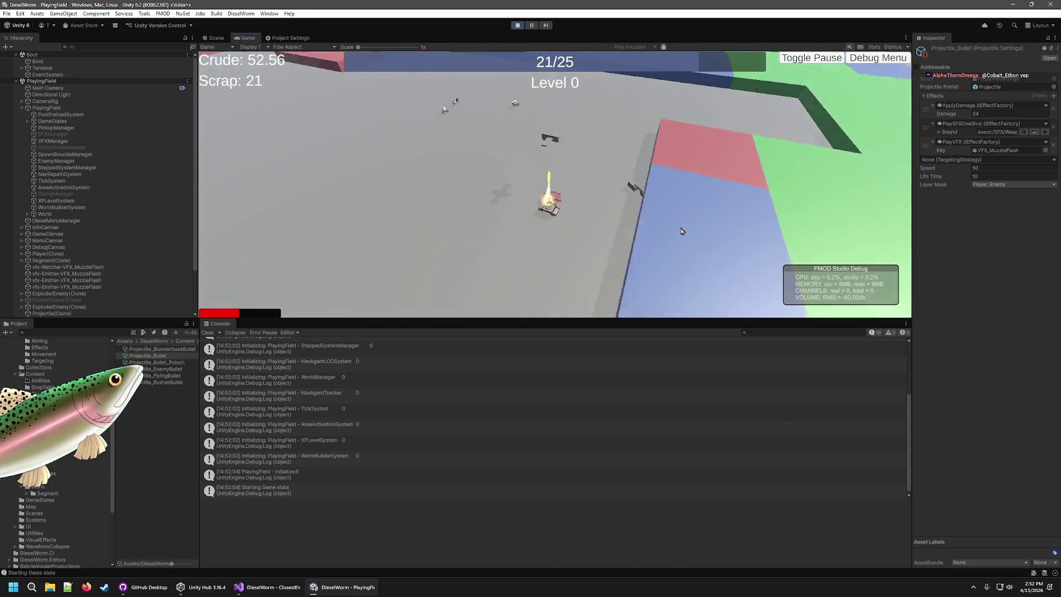
{"action": "key", "text": "w"}
{"action": "left_click", "coordinate": [680, 229]}
{"action": "key", "text": "w"}
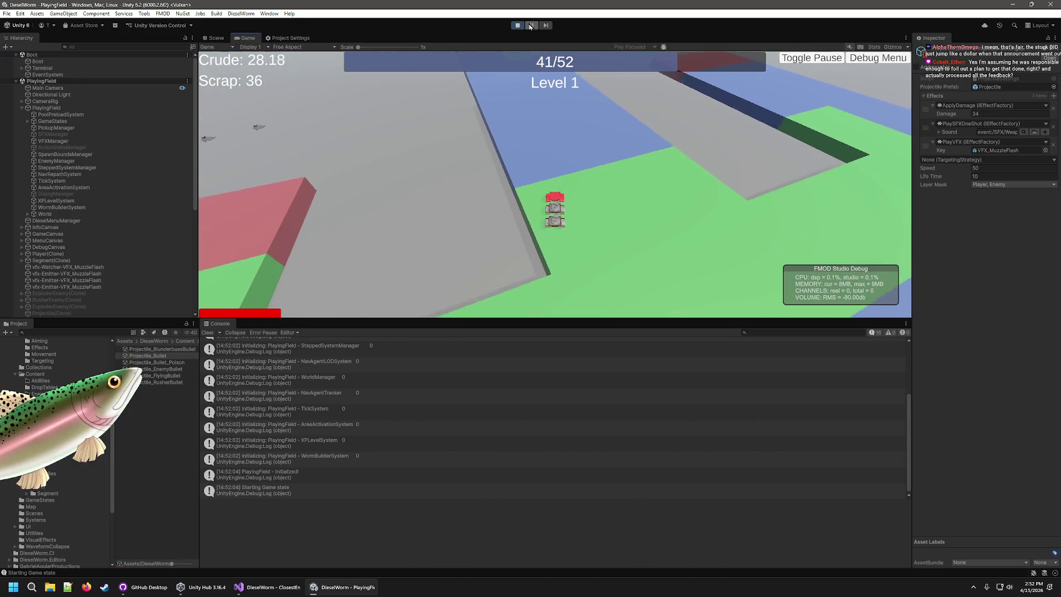
Step: Check the scene view, enlarge the game viewport above the Console, and stop play mode
{"action": "left_click", "coordinate": [222, 39]}
{"action": "left_click_drag", "start_coordinate": [552, 176], "coordinate": [562, 173]}
{"action": "left_click", "coordinate": [243, 38]}
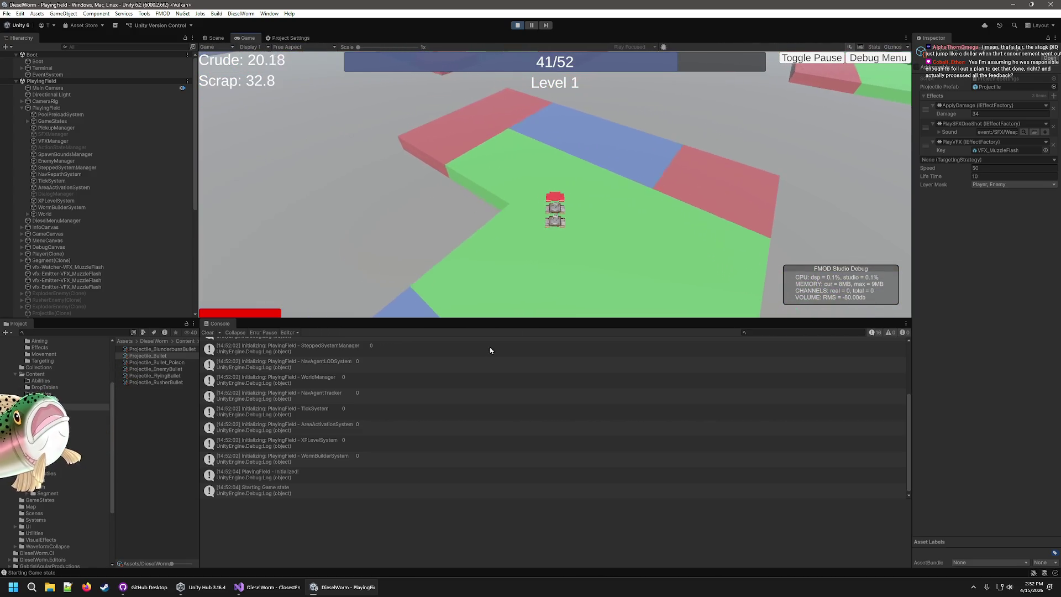
{"action": "left_click_drag", "start_coordinate": [530, 320], "coordinate": [541, 352]}
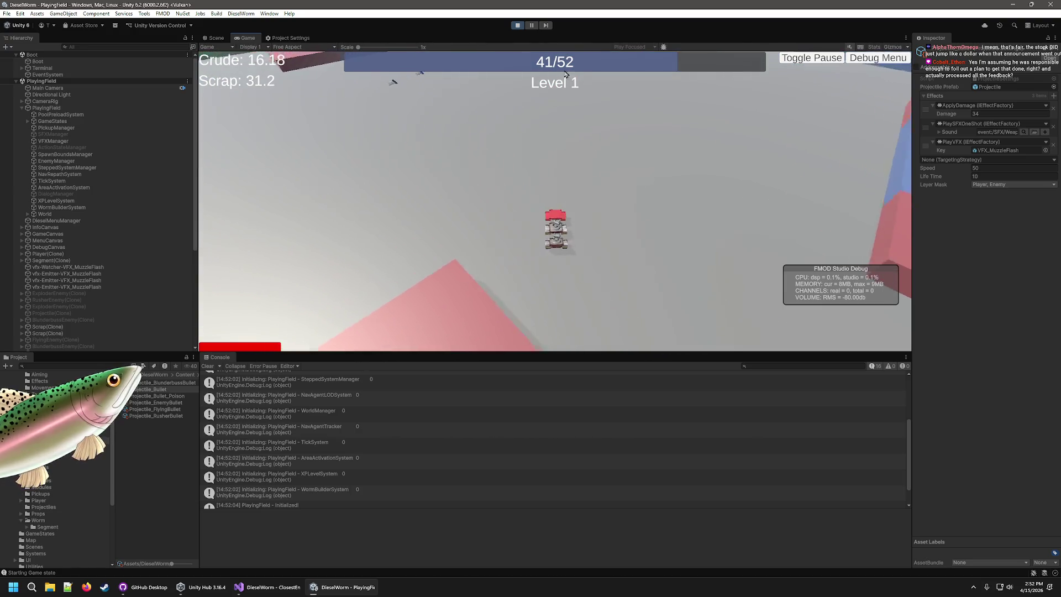
{"action": "key", "text": "ctrl+p"}
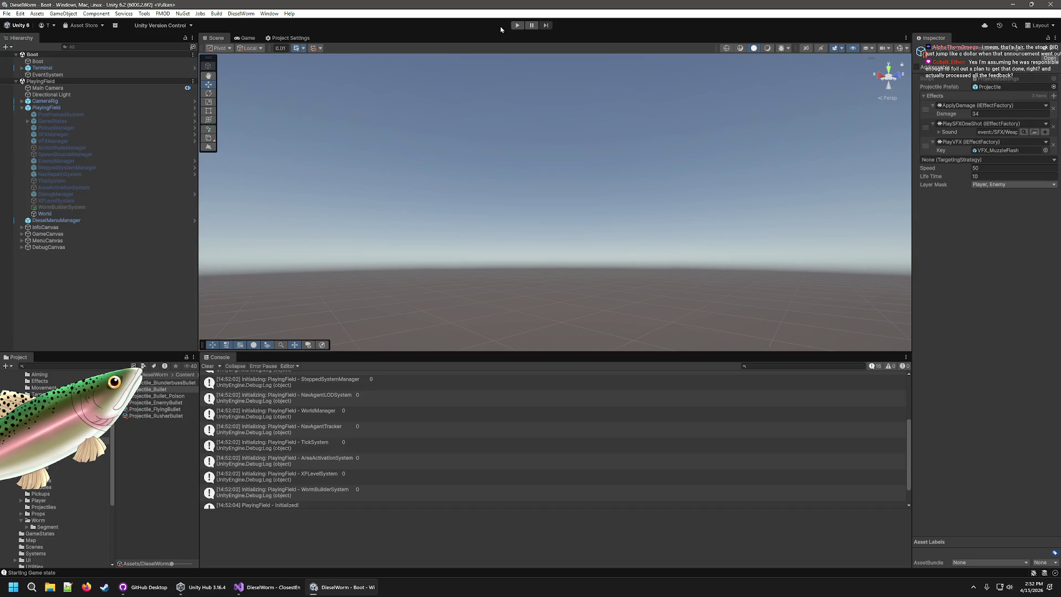
Step: Restart play, drive the tank to clear the first wave, and choose the middle upgrade card
{"action": "left_click", "coordinate": [517, 25]}
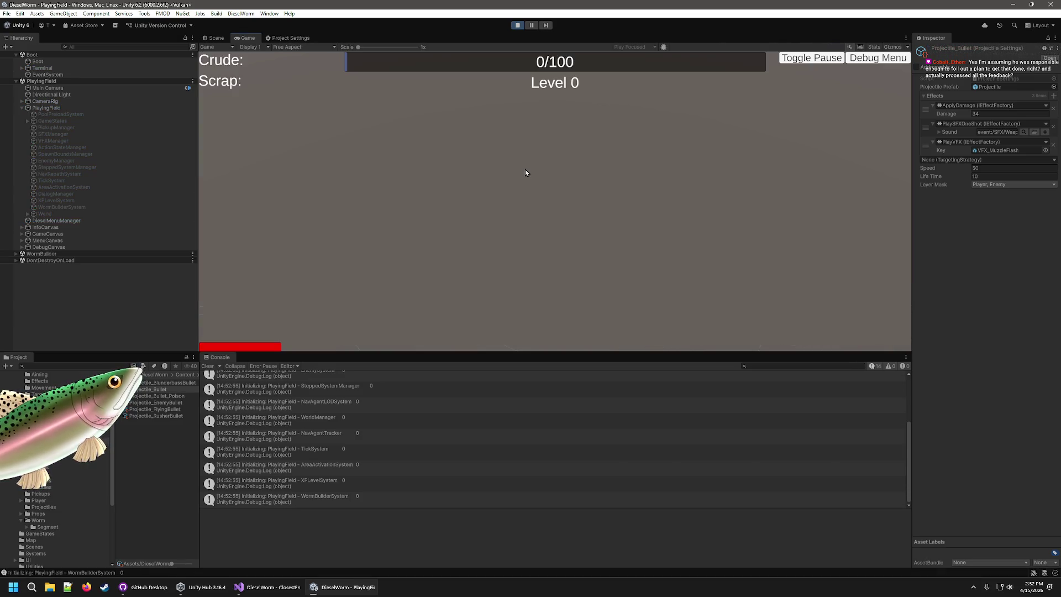
{"action": "key", "text": "d"}
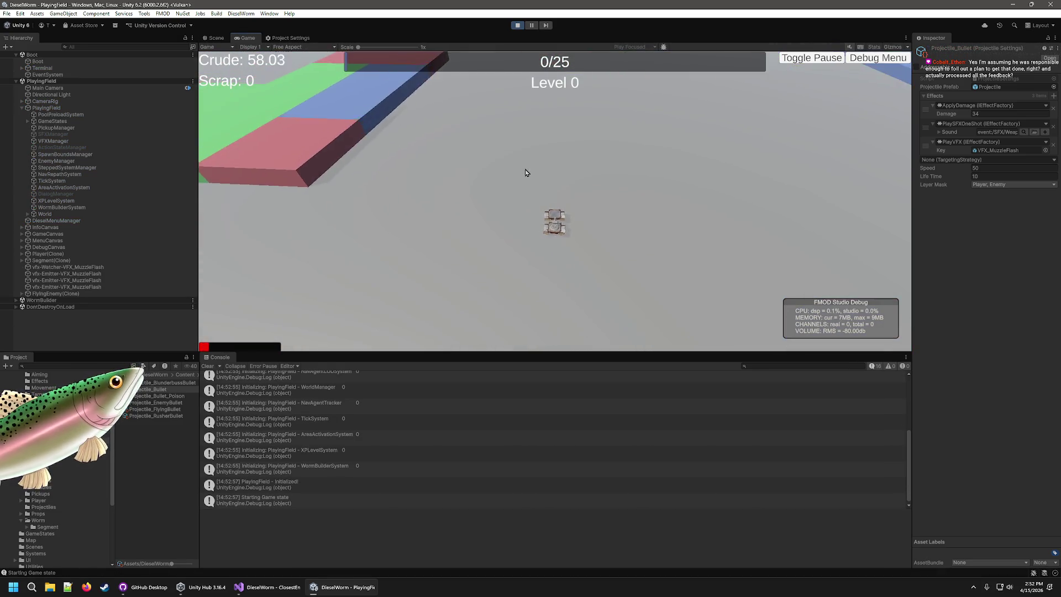
{"action": "key", "text": "d"}
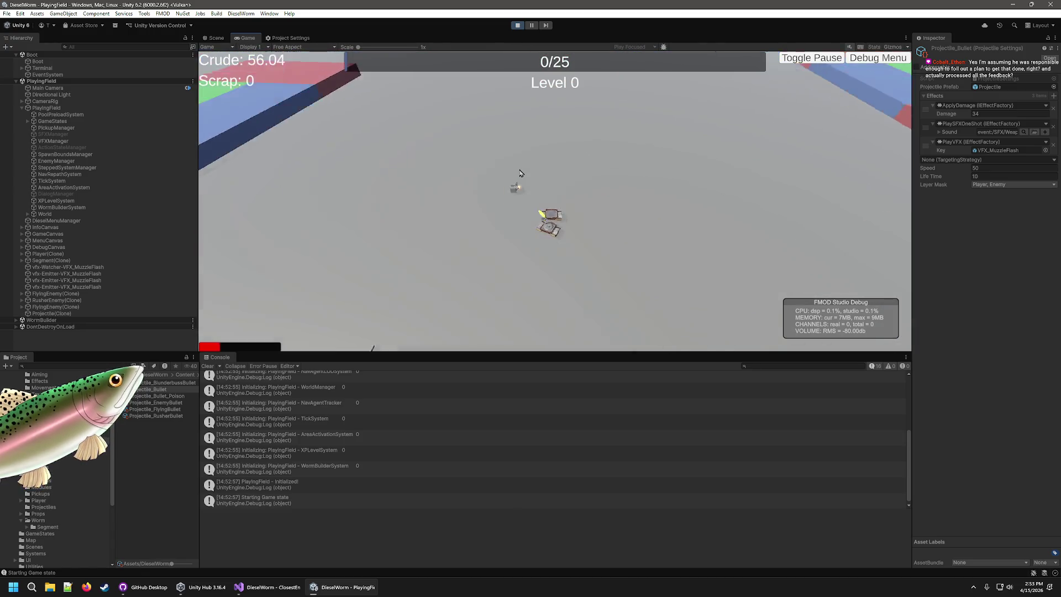
{"action": "key", "text": "d"}
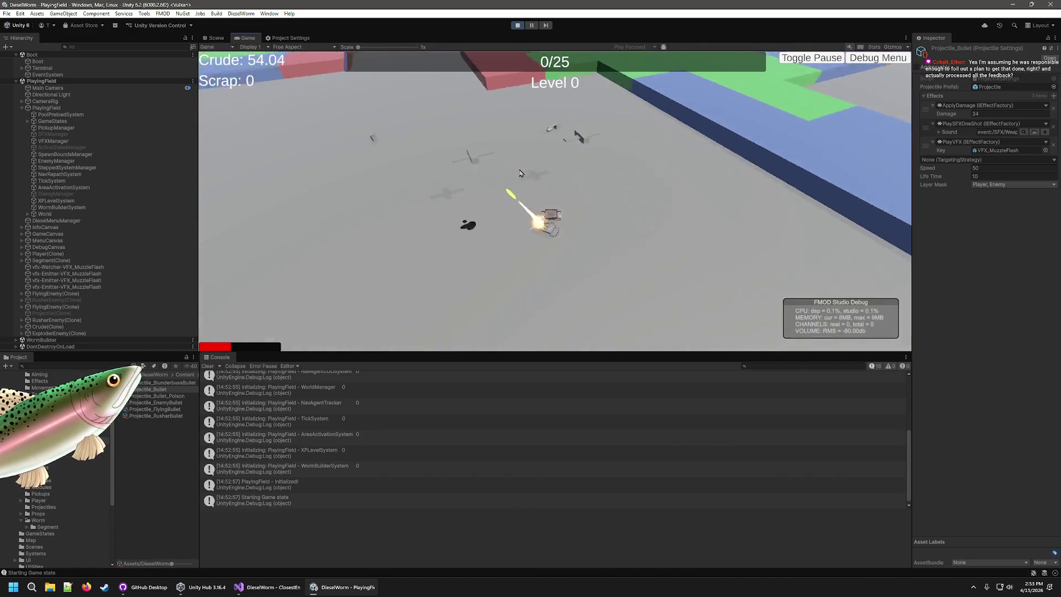
{"action": "key", "text": "d"}
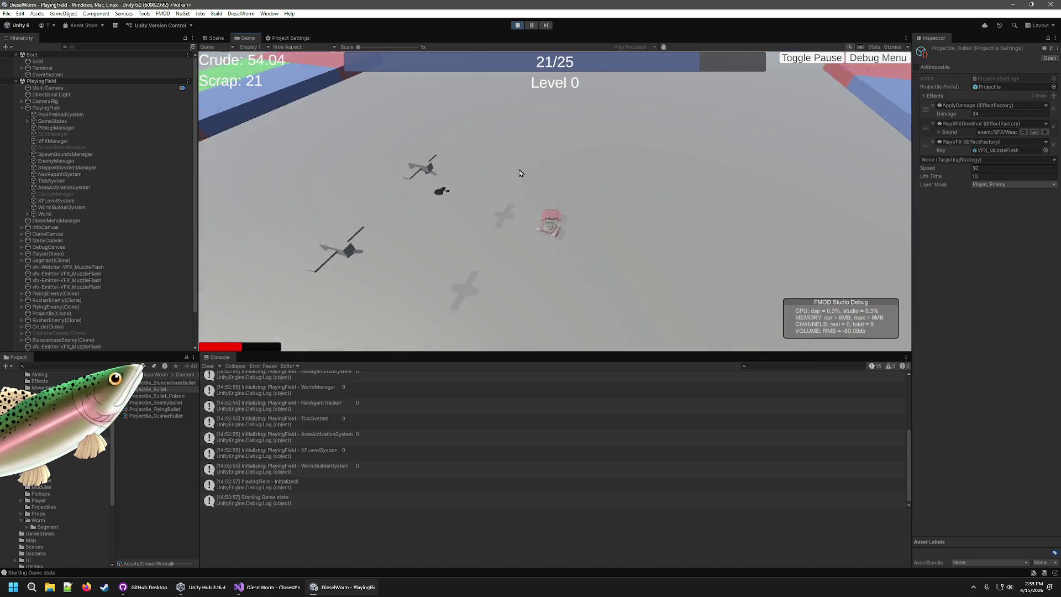
{"action": "key", "text": "d"}
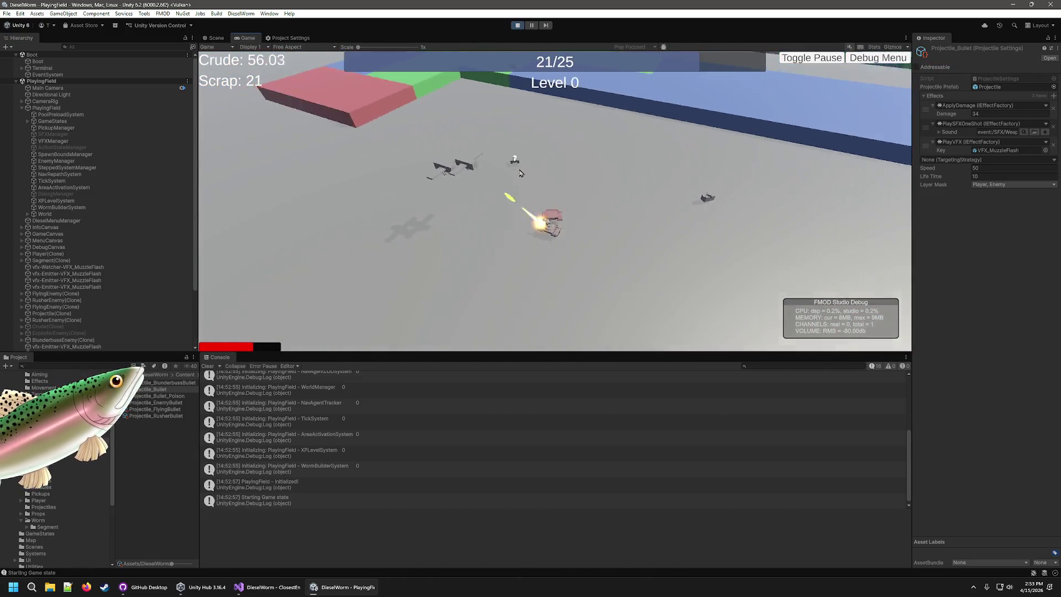
{"action": "key", "text": "d"}
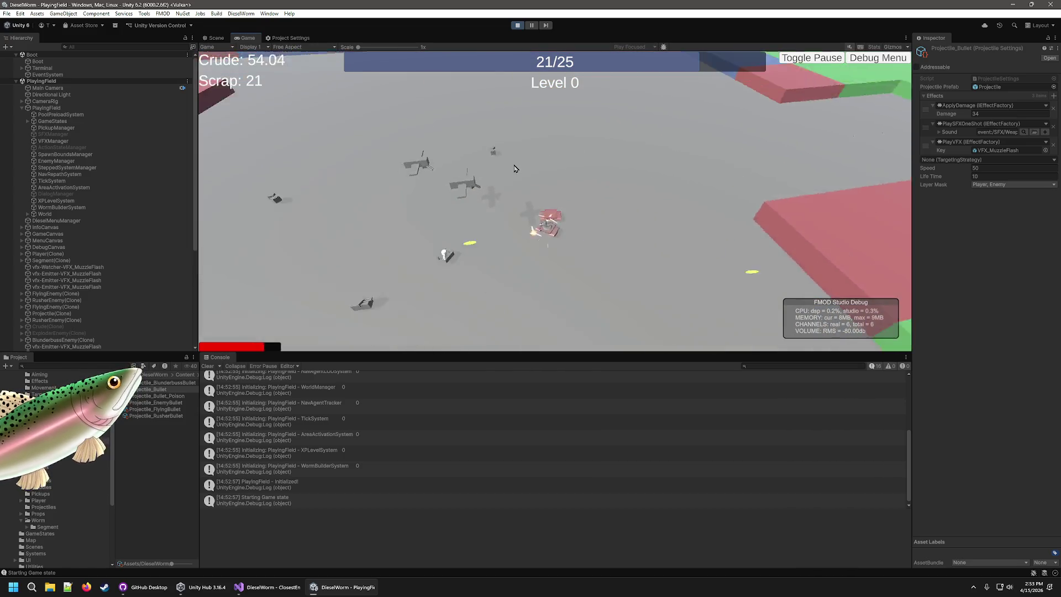
{"action": "left_click", "coordinate": [530, 183]}
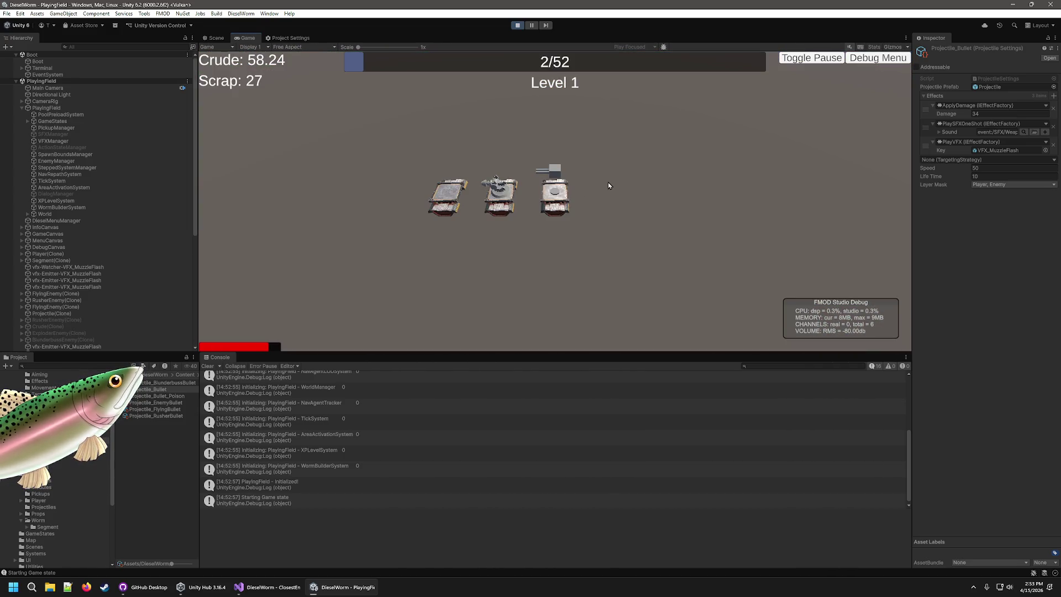
Step: Keep steering the worm tank around the arena, fighting the next wave of flying enemies
{"action": "key", "text": "d"}
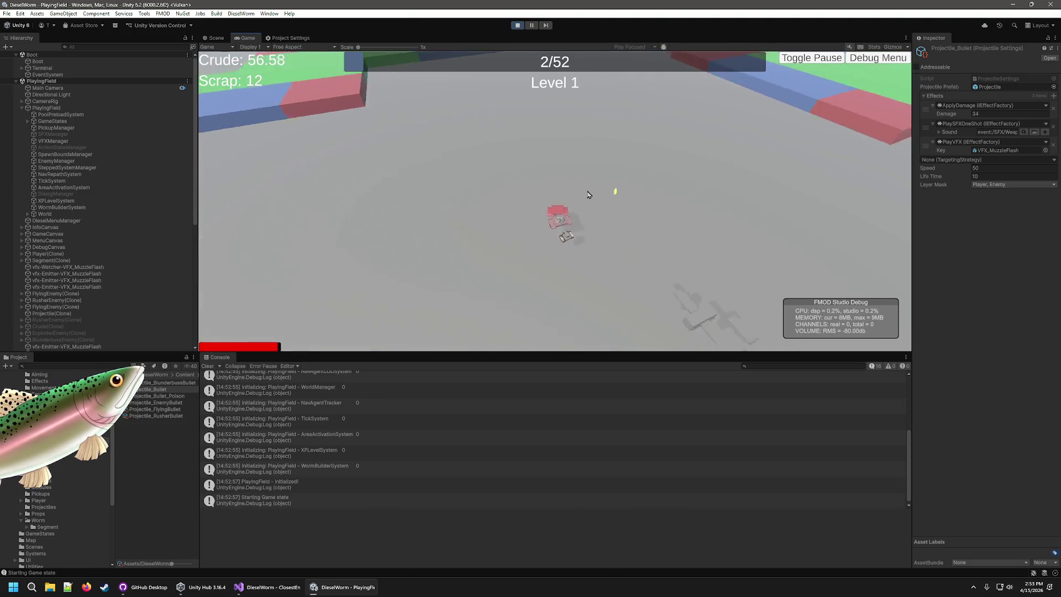
{"action": "key", "text": "d"}
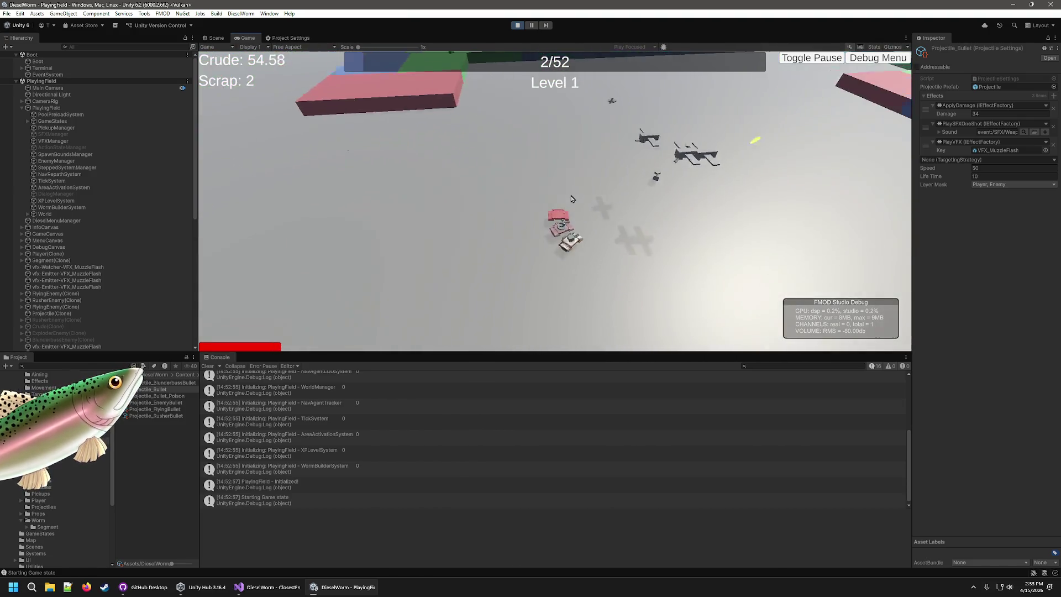
{"action": "key", "text": "d"}
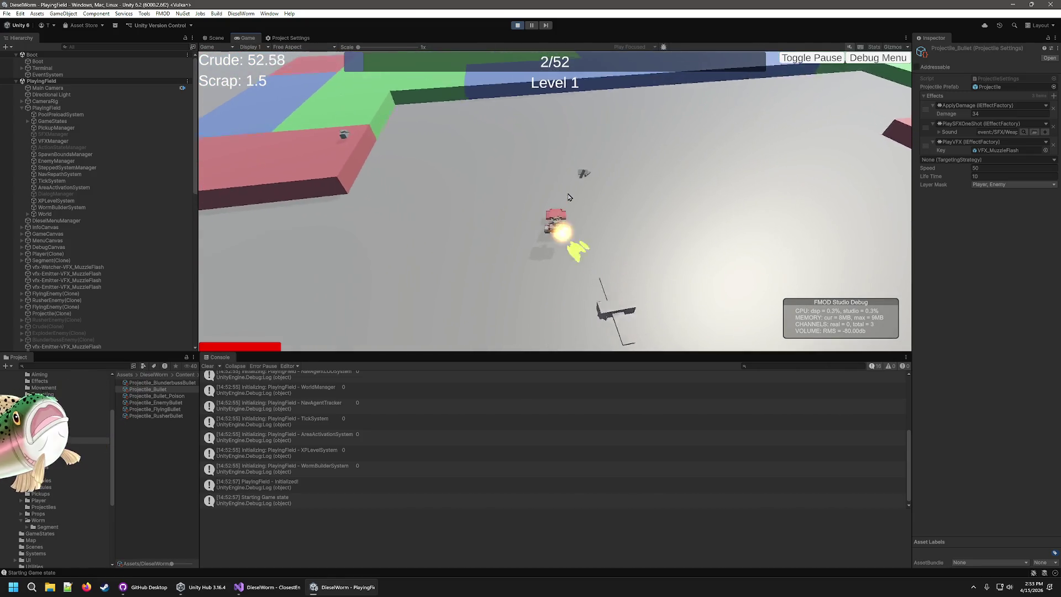
{"action": "key", "text": "d"}
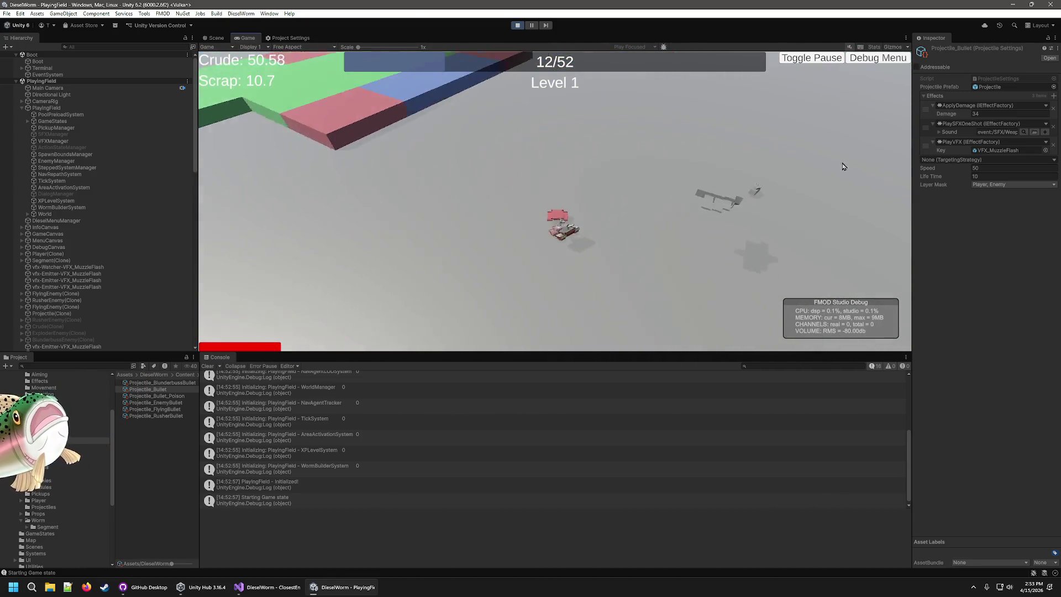
{"action": "key", "text": "d"}
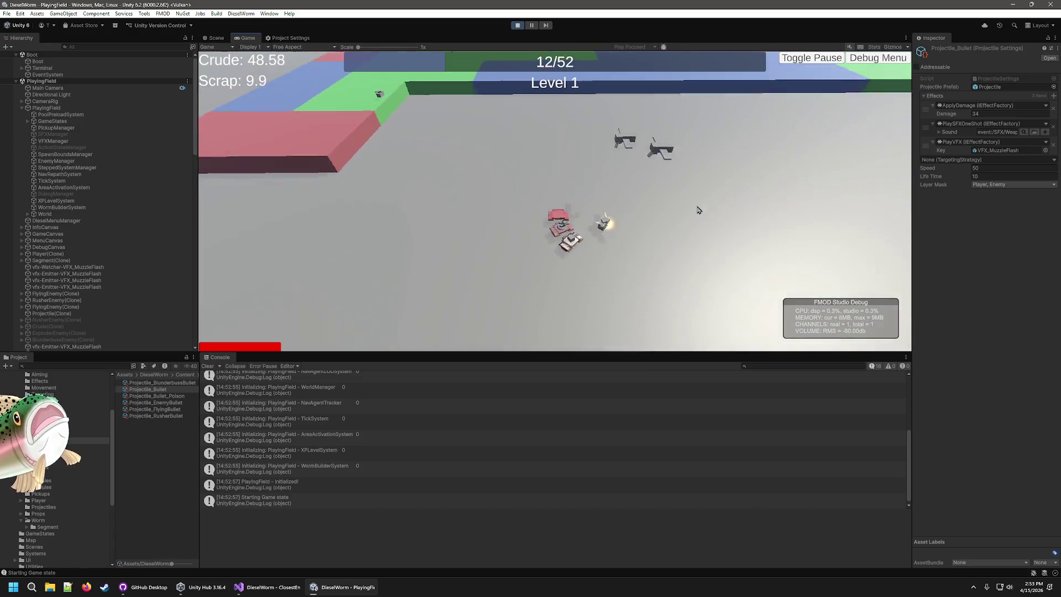
{"action": "key", "text": "d"}
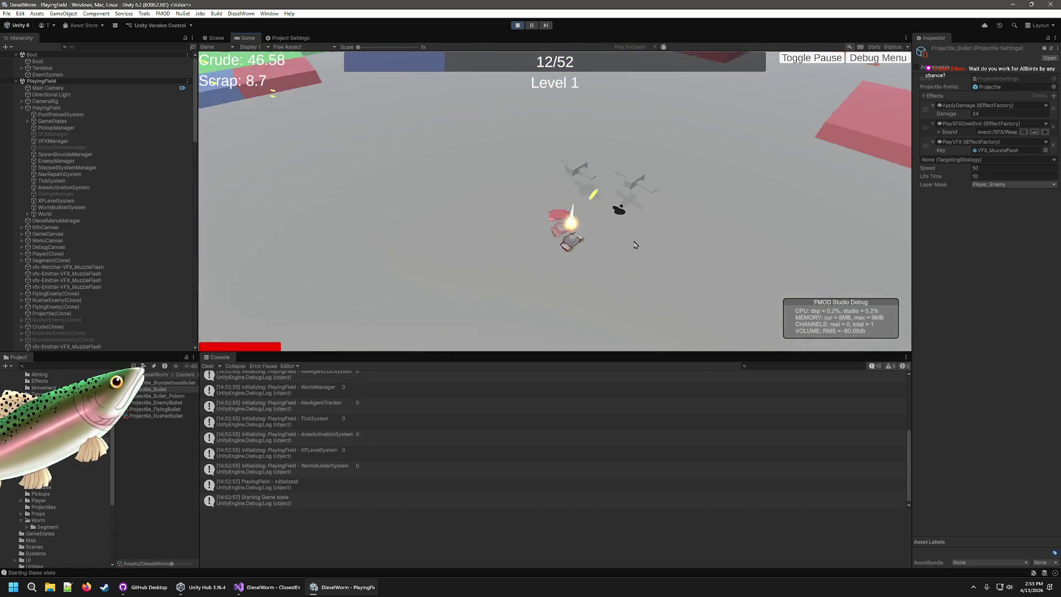
{"action": "key", "text": "d"}
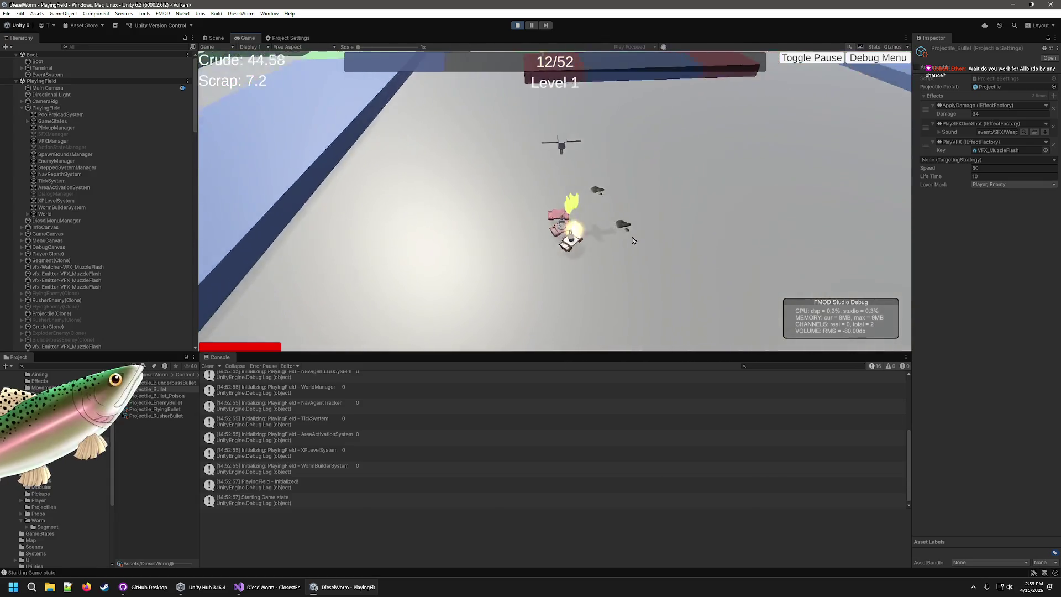
{"action": "key", "text": "d"}
{"action": "key", "text": "d"}
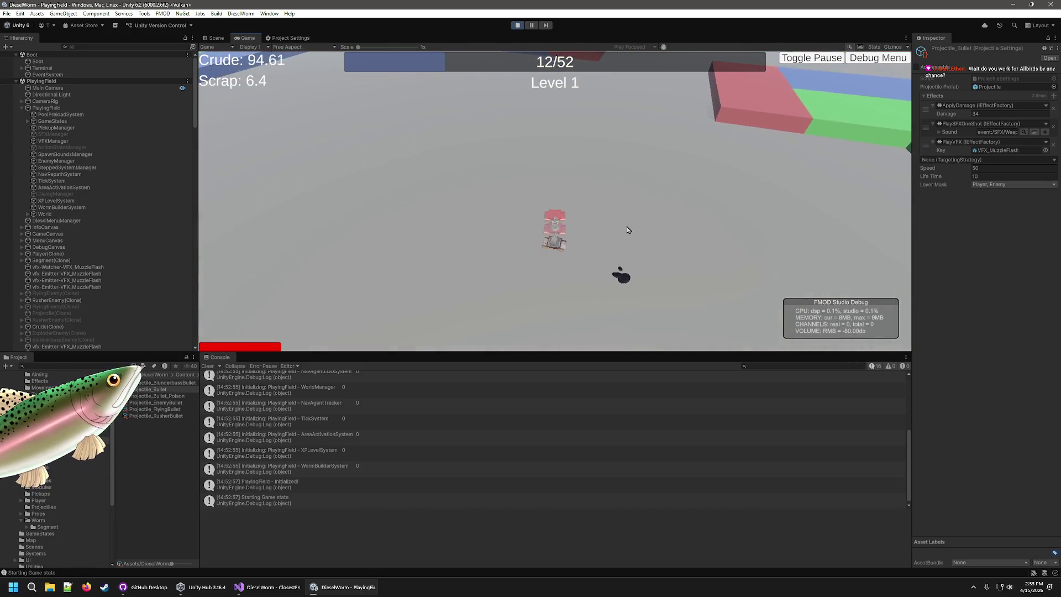
{"action": "key", "text": "d"}
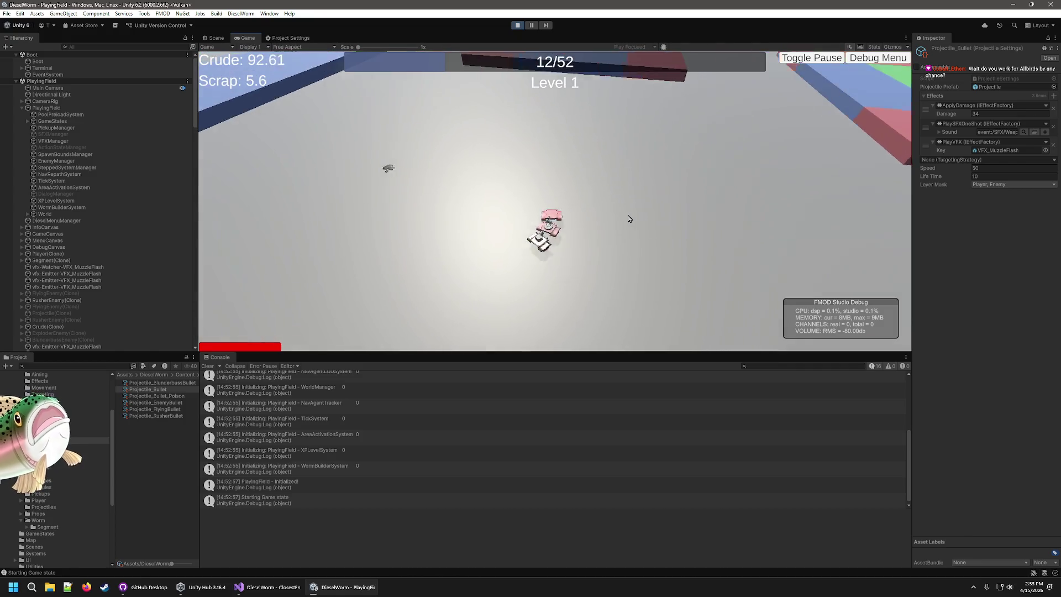
Step: Restart the game and use the debug menu to grow the worm randomly and remove 79 crude
{"action": "left_click", "coordinate": [516, 26]}
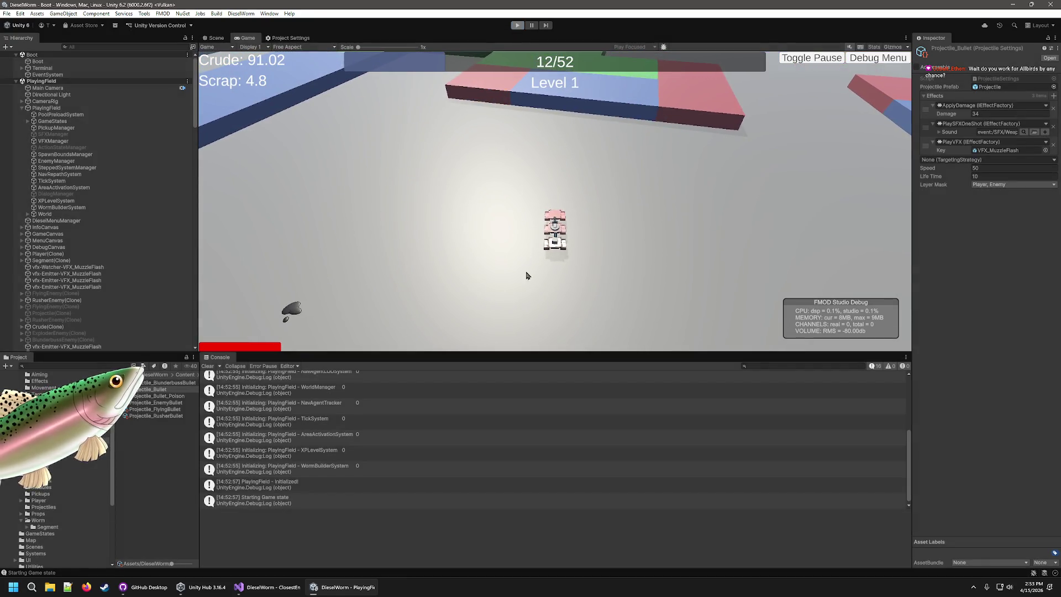
{"action": "left_click", "coordinate": [517, 26]}
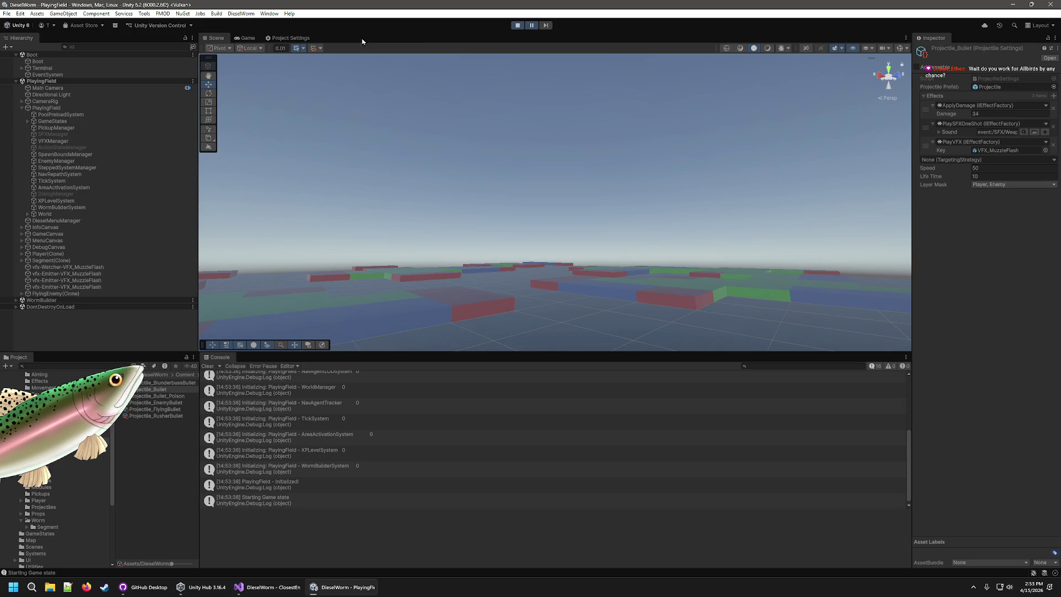
{"action": "left_click", "coordinate": [532, 25]}
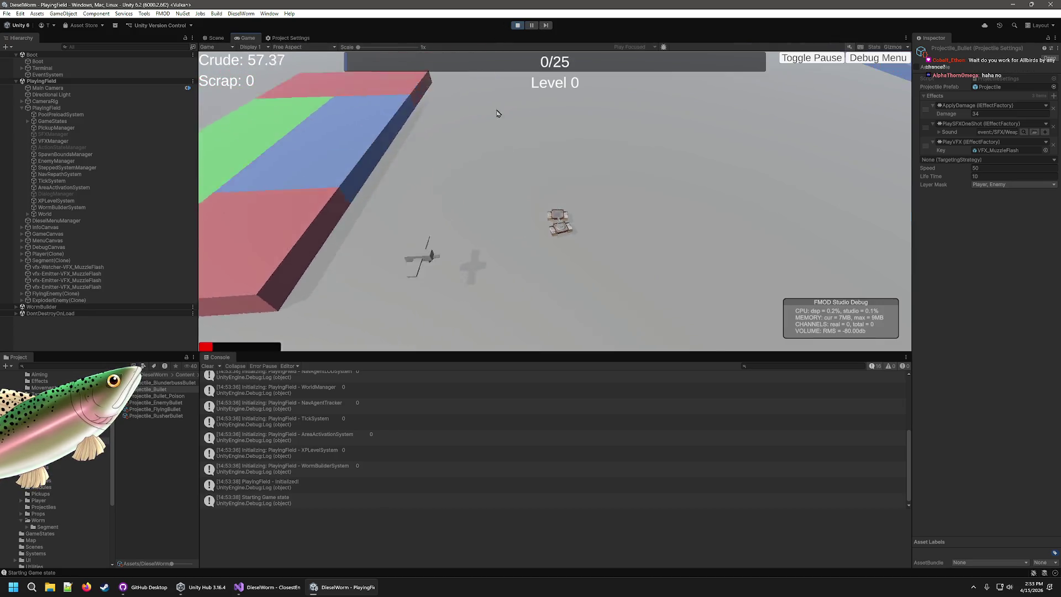
{"action": "key", "text": "grave"}
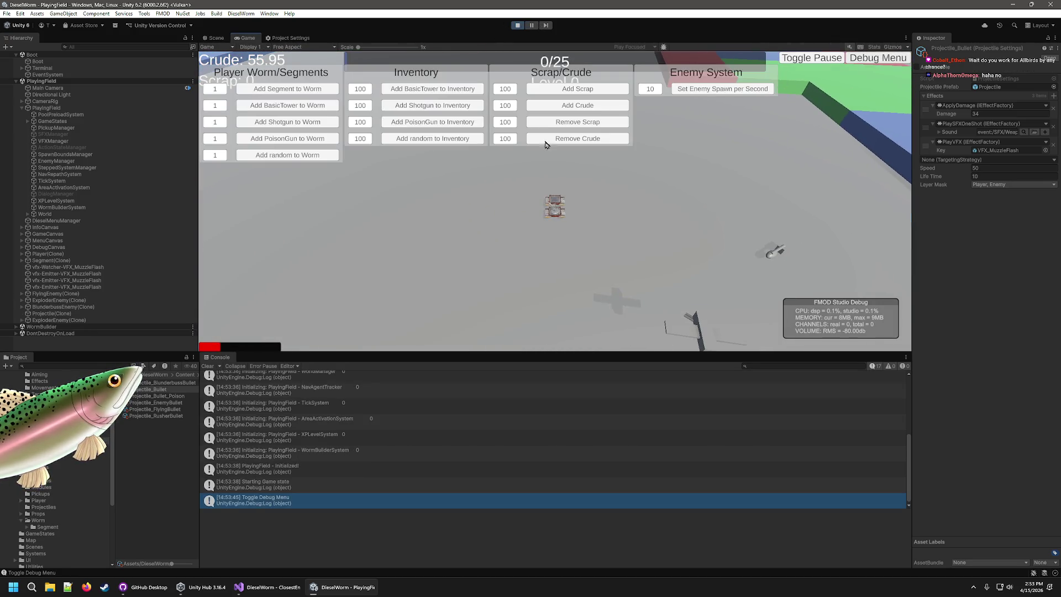
{"action": "left_click", "coordinate": [292, 159]}
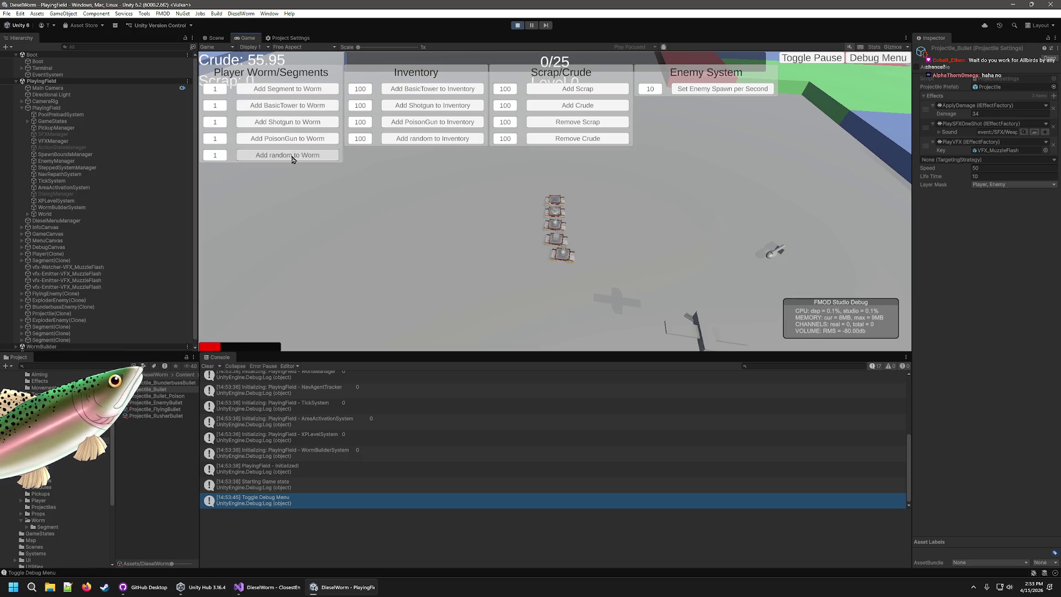
{"action": "left_click", "coordinate": [887, 66]}
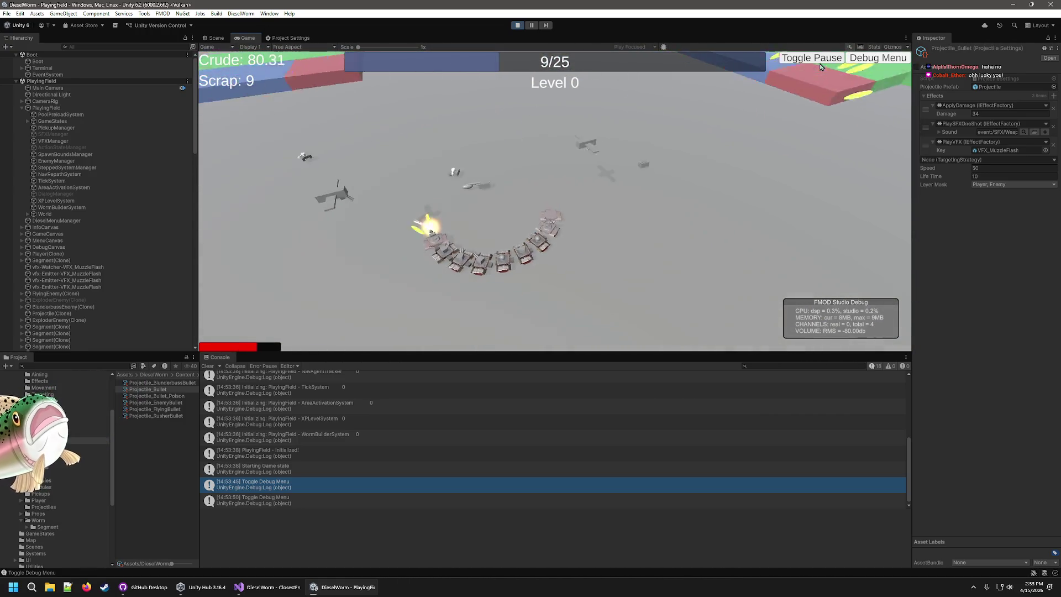
{"action": "left_click", "coordinate": [877, 58]}
{"action": "type", "text": "79"}
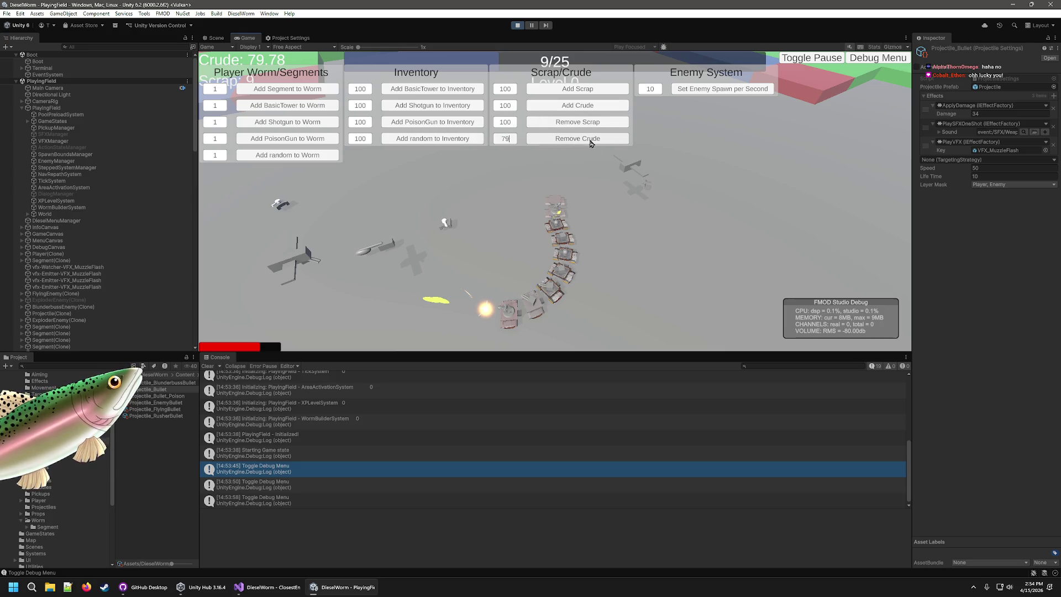
{"action": "left_click", "coordinate": [889, 59]}
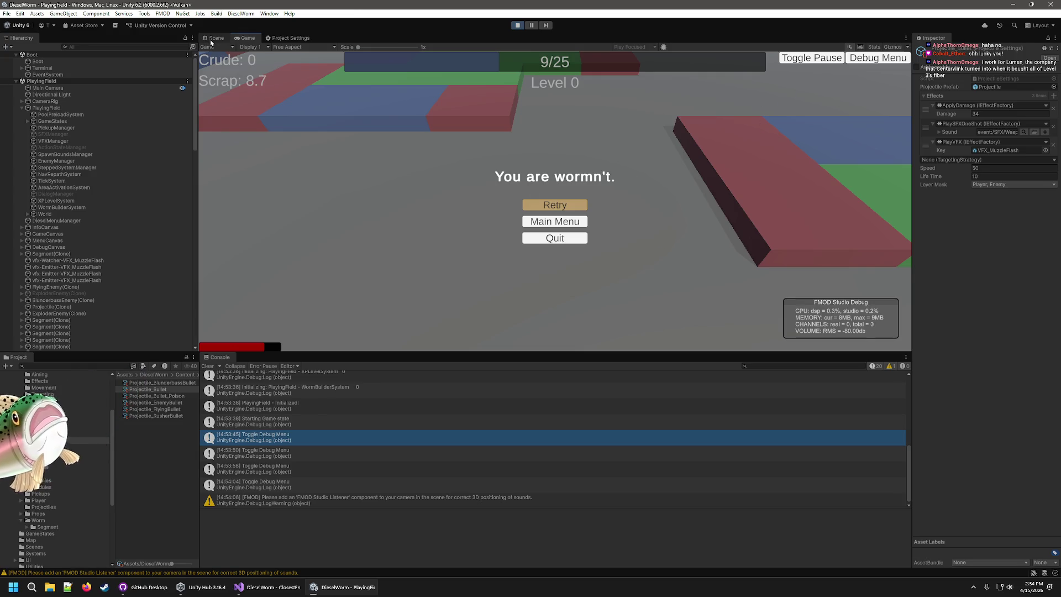
Step: View the level from the Scene camera, orbiting down onto the worm
{"action": "left_click", "coordinate": [211, 40]}
{"action": "scroll", "coordinate": [576, 341], "scroll_direction": "down", "scroll_amount": 5}
{"action": "left_click_drag", "start_coordinate": [604, 180], "coordinate": [663, 178]}
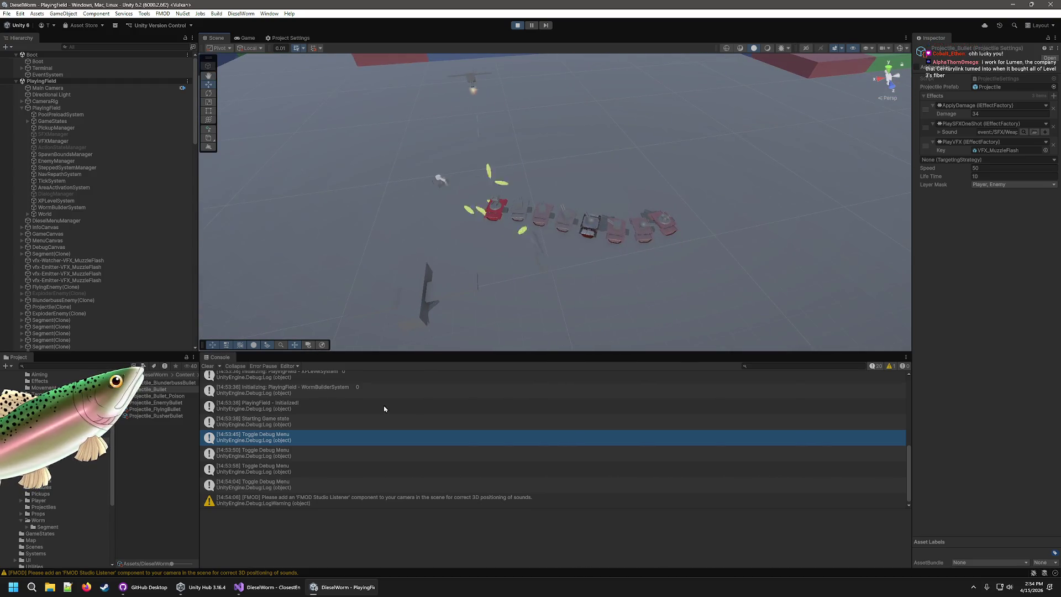
Step: Select the worm's red head and another Segment(Clone), orbiting the view around the worm
{"action": "left_click", "coordinate": [490, 214]}
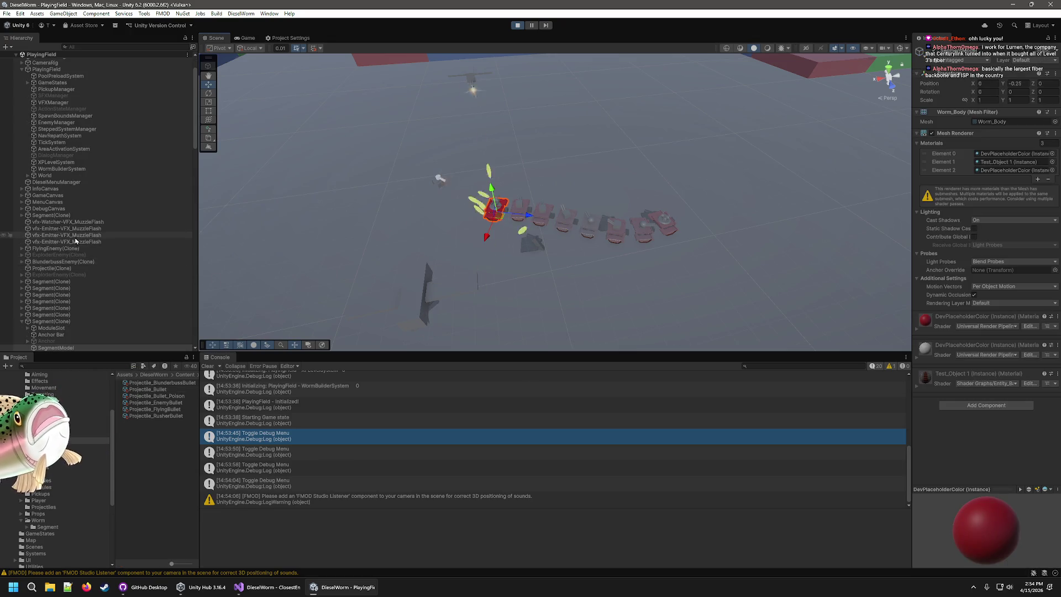
{"action": "scroll", "coordinate": [78, 243], "scroll_direction": "down", "scroll_amount": 3}
{"action": "left_click", "coordinate": [61, 272]}
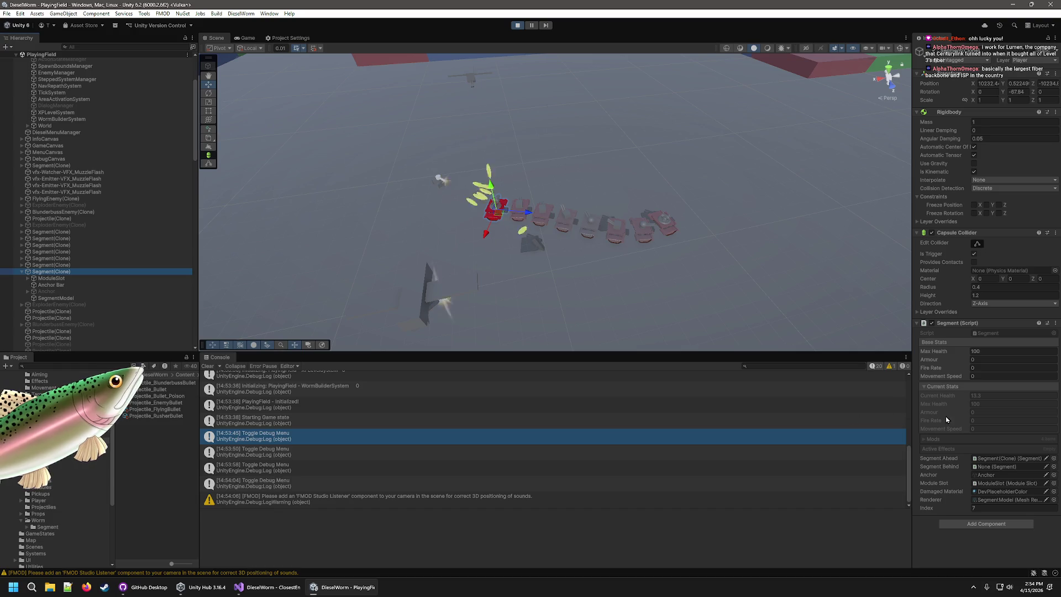
{"action": "mouse_move", "coordinate": [557, 104]}
{"action": "left_mouse_down"}
{"action": "mouse_move", "coordinate": [569, 276]}
{"action": "mouse_move", "coordinate": [632, 289]}
{"action": "mouse_move", "coordinate": [807, 288]}
{"action": "mouse_move", "coordinate": [637, 230]}
{"action": "left_mouse_up"}
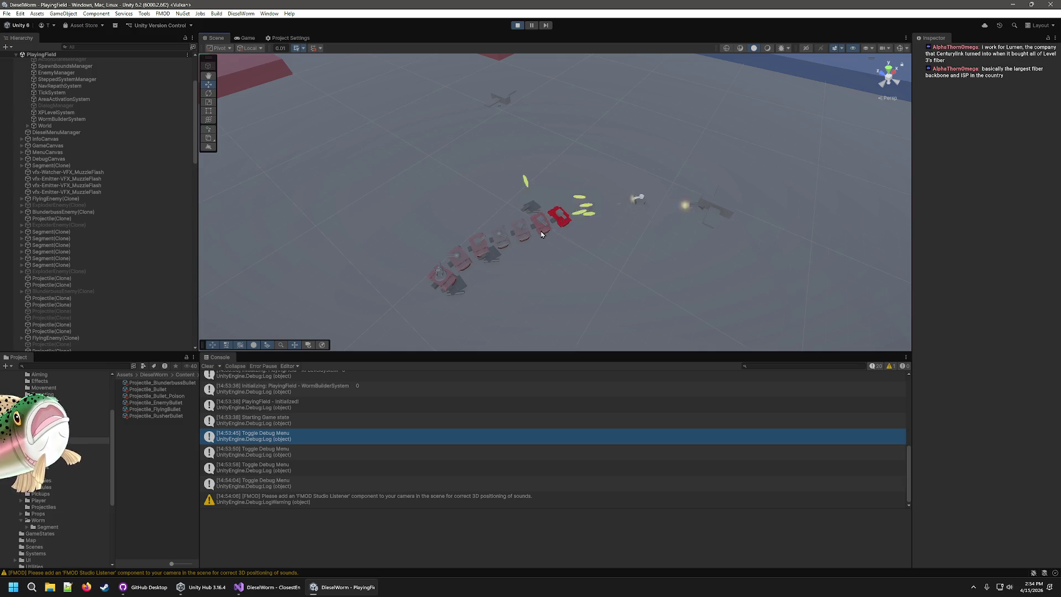
{"action": "mouse_move", "coordinate": [541, 234]}
{"action": "left_mouse_down"}
{"action": "mouse_move", "coordinate": [466, 272]}
{"action": "mouse_move", "coordinate": [466, 246]}
{"action": "mouse_move", "coordinate": [711, 223]}
{"action": "mouse_move", "coordinate": [605, 269]}
{"action": "mouse_move", "coordinate": [447, 268]}
{"action": "mouse_move", "coordinate": [495, 287]}
{"action": "mouse_move", "coordinate": [529, 278]}
{"action": "mouse_move", "coordinate": [705, 173]}
{"action": "mouse_move", "coordinate": [661, 282]}
{"action": "mouse_move", "coordinate": [761, 256]}
{"action": "left_mouse_up"}
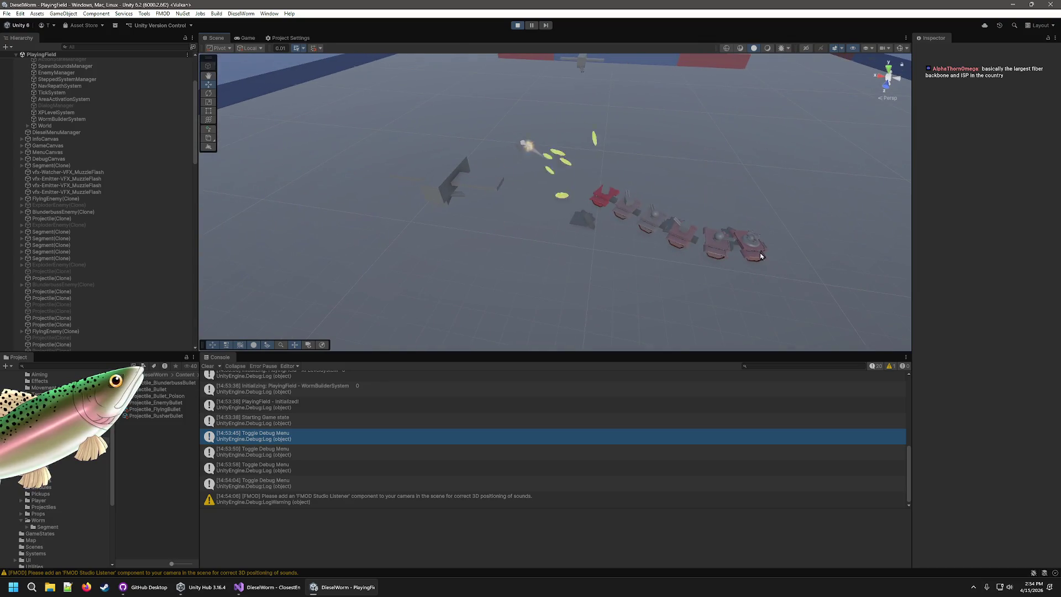
Step: Inspect BlunderbussEnemy(Clone) and the remaining worm Segment(Clone) objects and their SegmentModels
{"action": "left_click", "coordinate": [64, 286]}
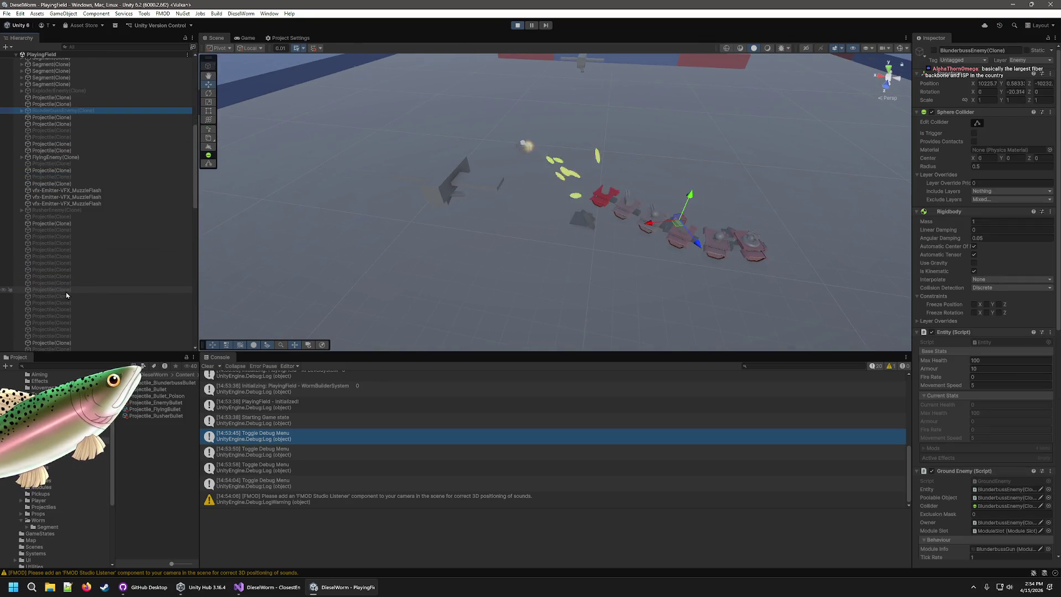
{"action": "left_click", "coordinate": [749, 253]}
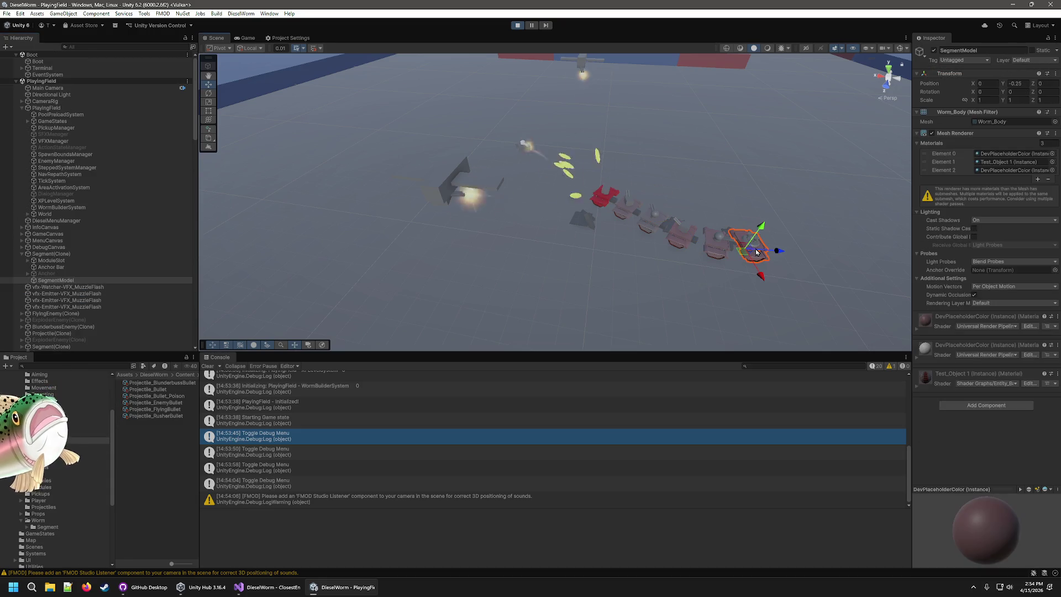
{"action": "left_click", "coordinate": [51, 254]}
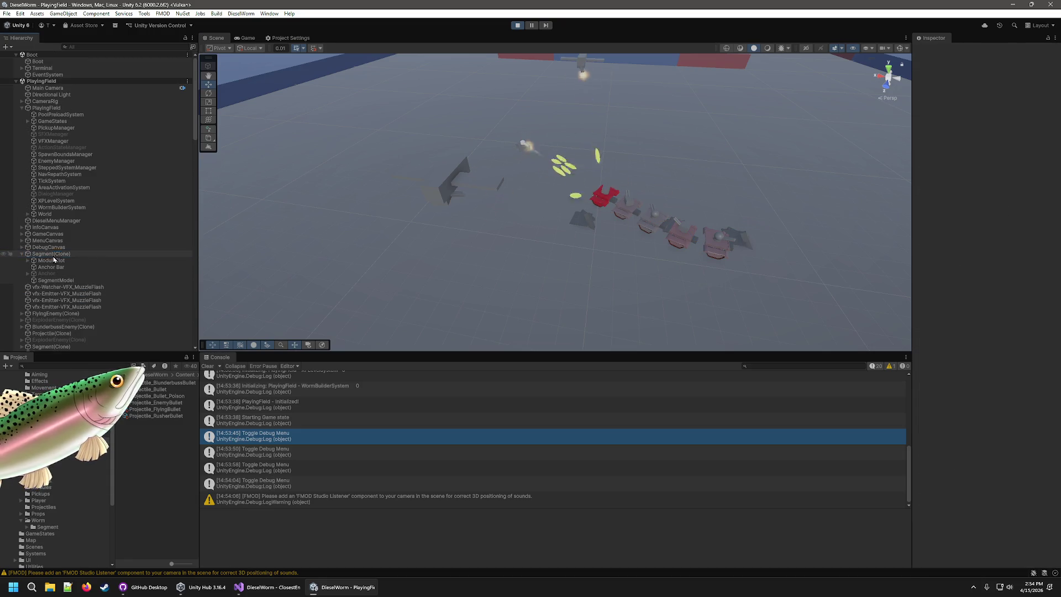
{"action": "left_click", "coordinate": [721, 235]}
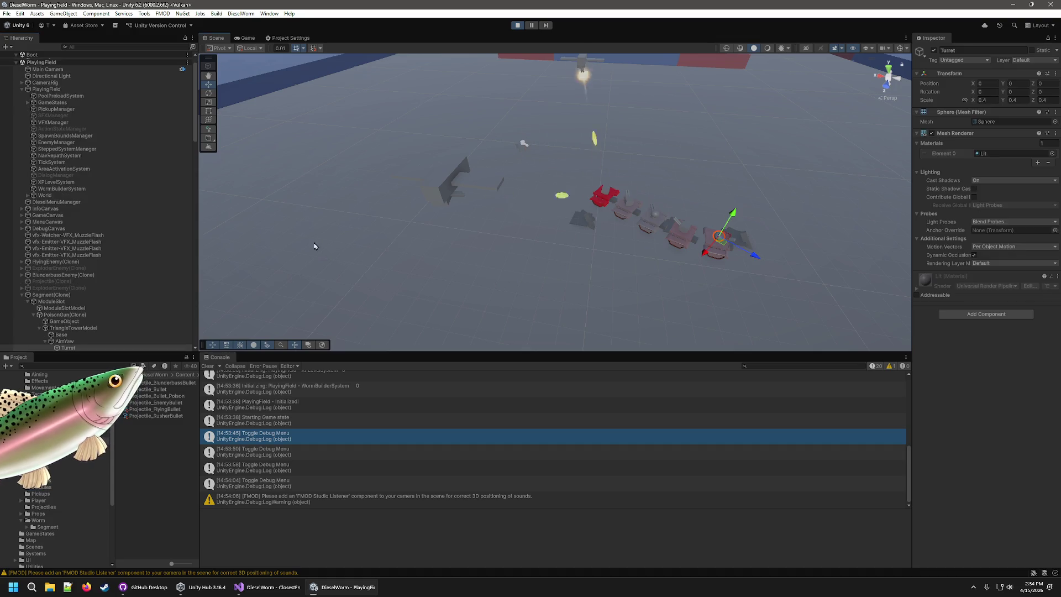
{"action": "left_click", "coordinate": [53, 296]}
{"action": "left_click", "coordinate": [55, 296]}
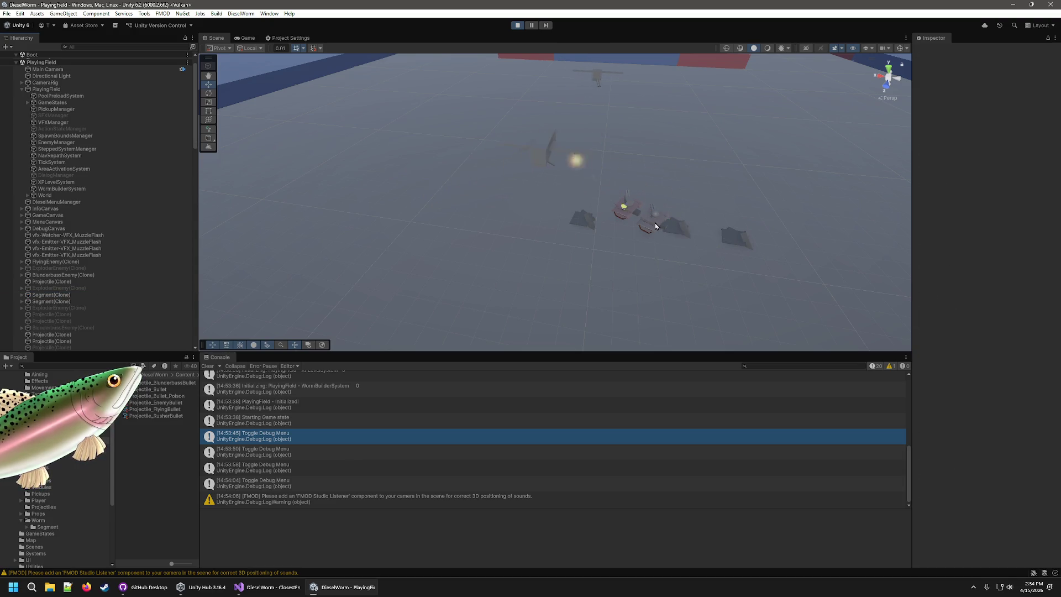
{"action": "left_click", "coordinate": [620, 234]}
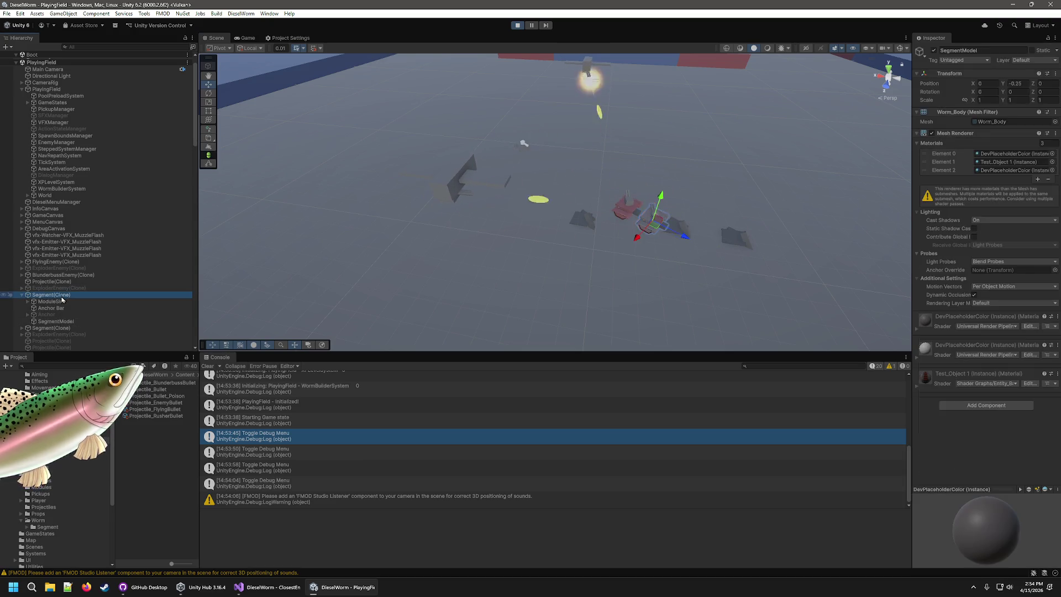
{"action": "mouse_move", "coordinate": [620, 233]}
{"action": "left_mouse_down"}
{"action": "mouse_move", "coordinate": [522, 227]}
{"action": "mouse_move", "coordinate": [497, 250]}
{"action": "left_mouse_up"}
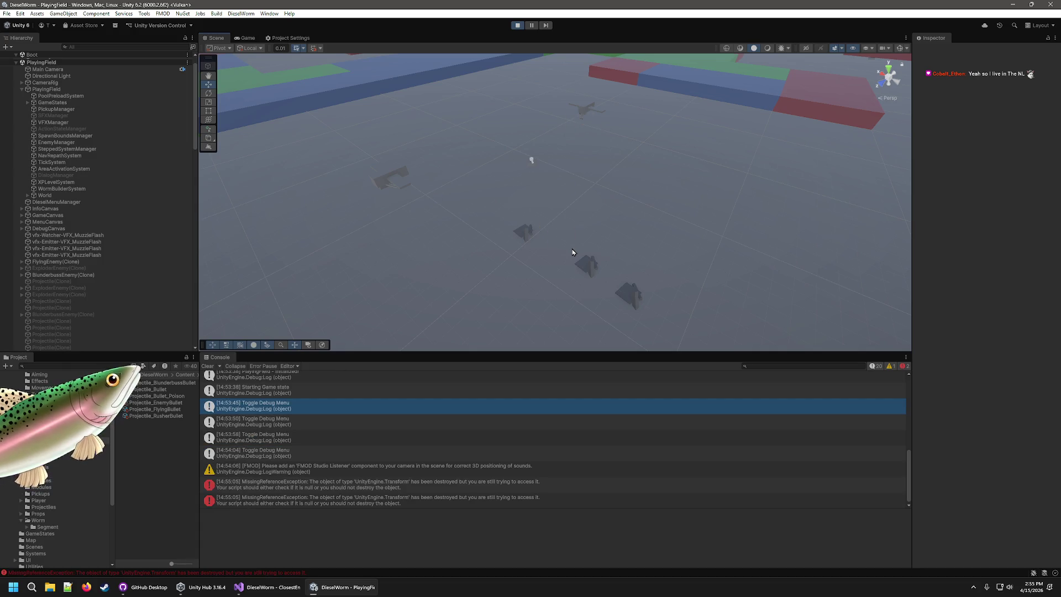
Step: Open the MissingReferenceException's source, FlyingEnemy.cs line 19, in Visual Studio
{"action": "double_click", "coordinate": [447, 490]}
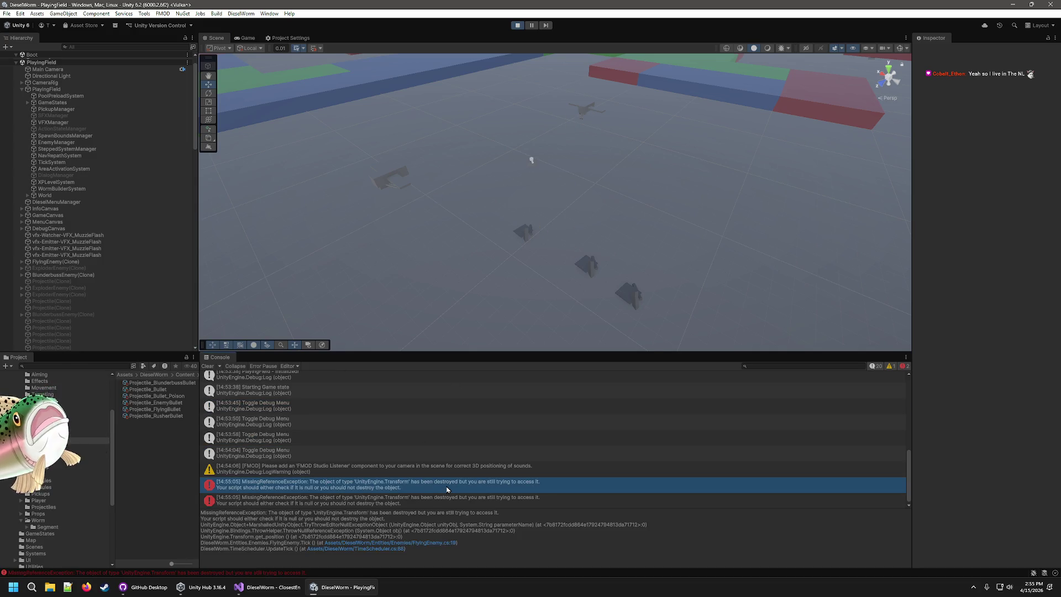
{"action": "left_click", "coordinate": [344, 591]}
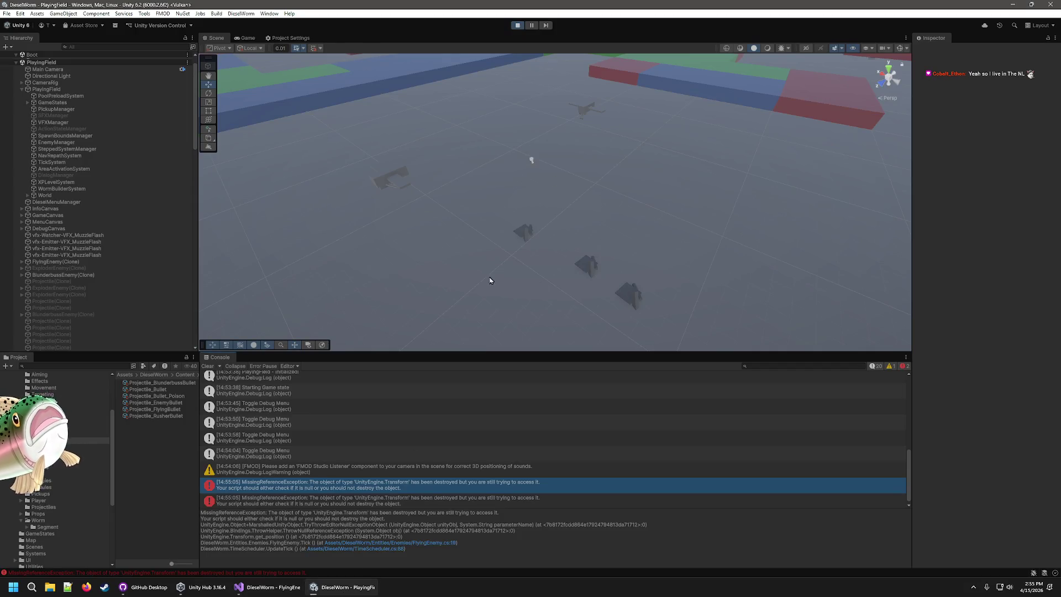
{"action": "left_click", "coordinate": [271, 593]}
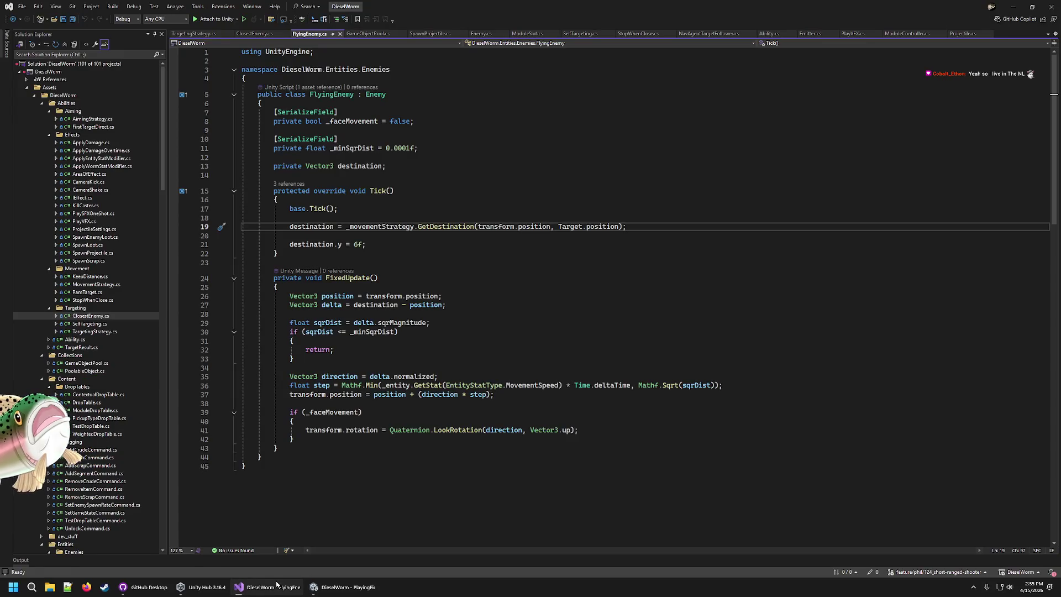
Step: Compare both MissingReferenceException entries in the Console and open the second one's source line
{"action": "mouse_move", "coordinate": [347, 591]}
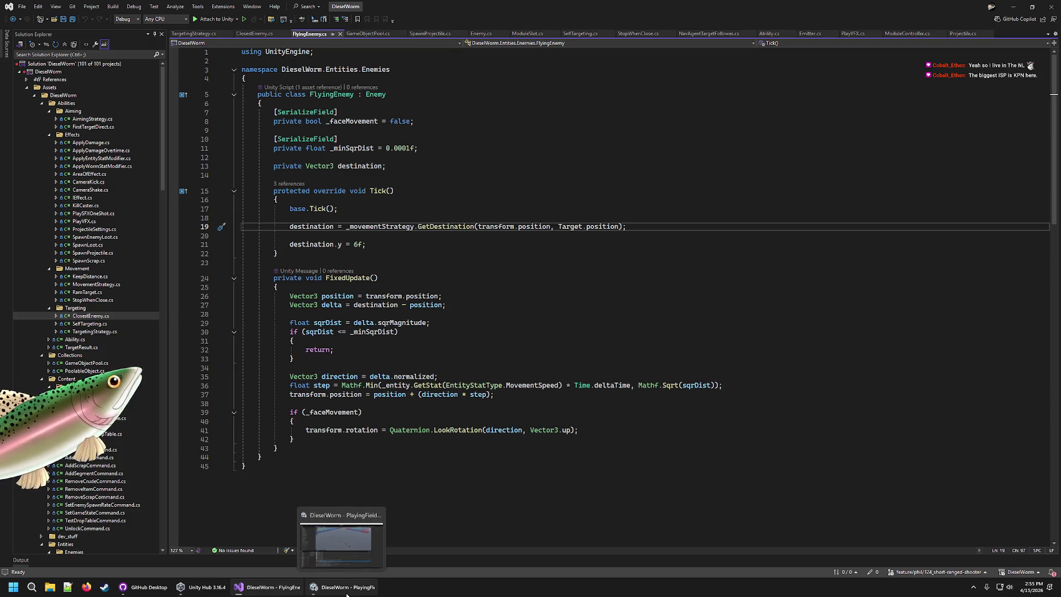
{"action": "left_click", "coordinate": [347, 594]}
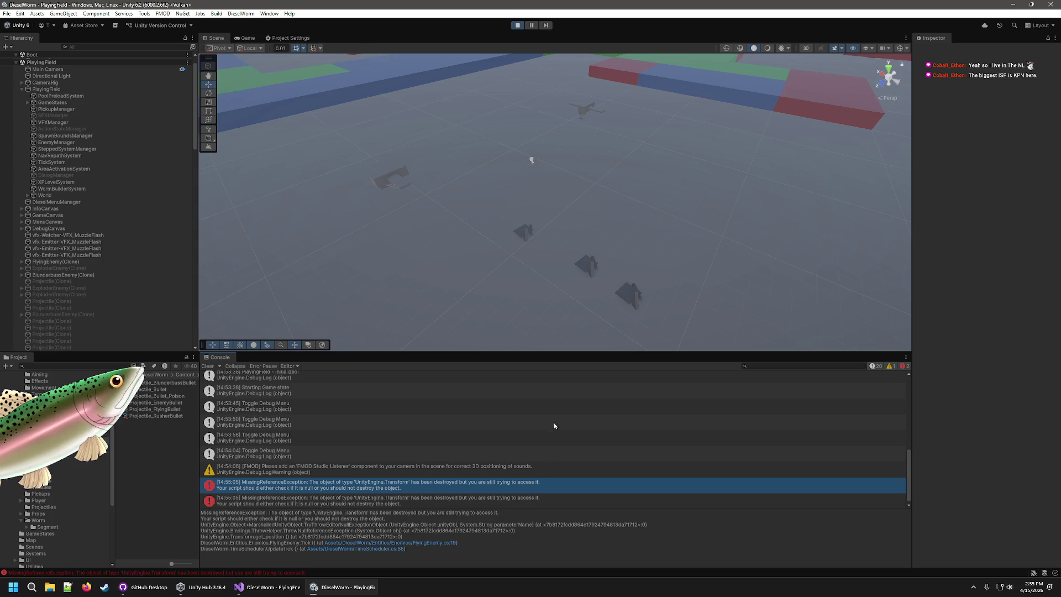
{"action": "left_click", "coordinate": [497, 497]}
{"action": "left_click", "coordinate": [499, 483]}
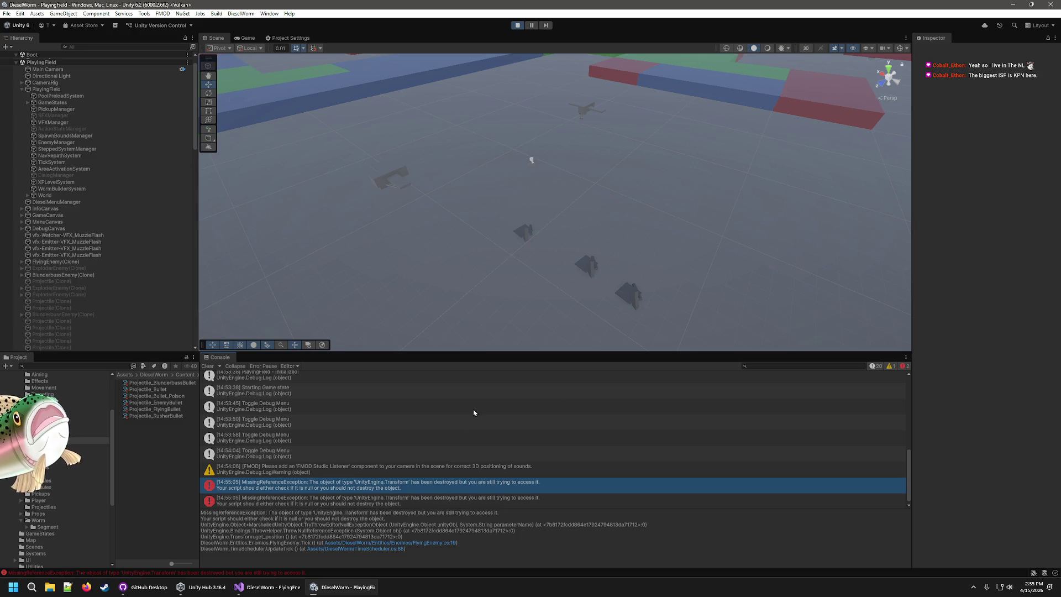
{"action": "left_click", "coordinate": [343, 543]}
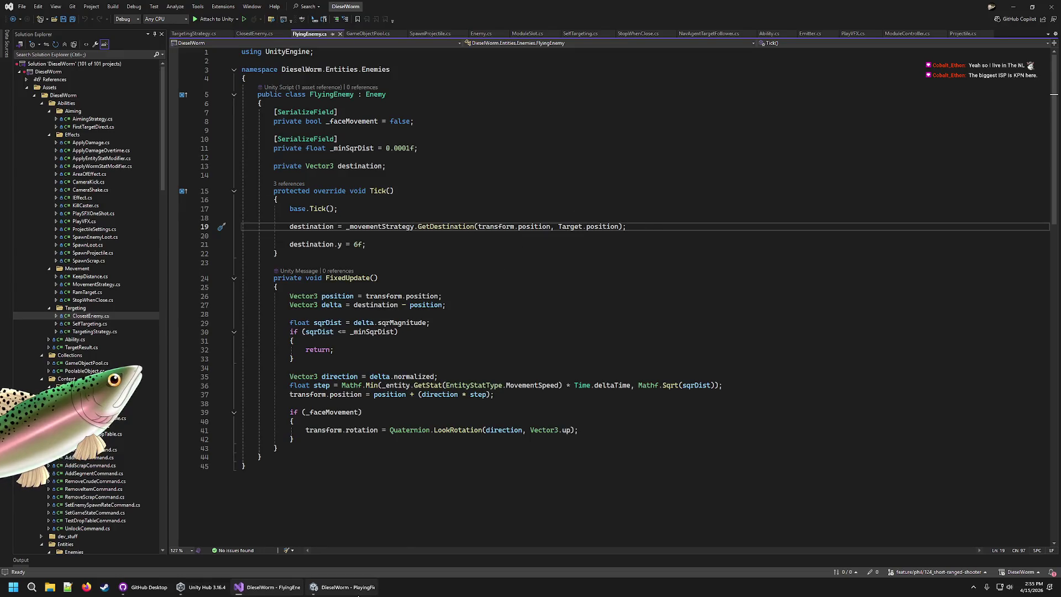
{"action": "mouse_move", "coordinate": [359, 591]}
{"action": "left_click", "coordinate": [363, 561]}
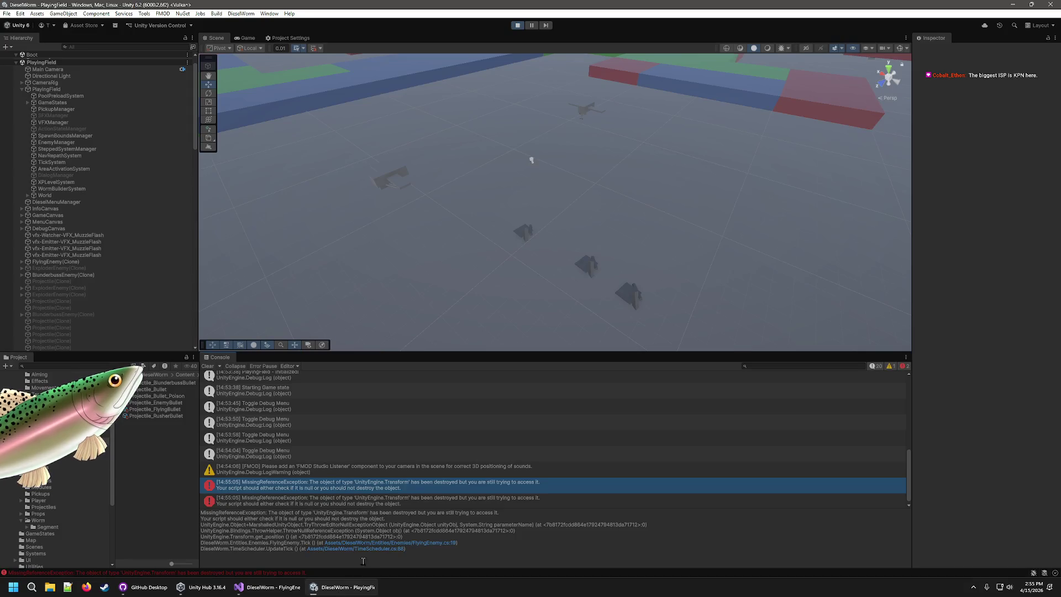
{"action": "left_click", "coordinate": [451, 498]}
{"action": "double_click", "coordinate": [451, 497]}
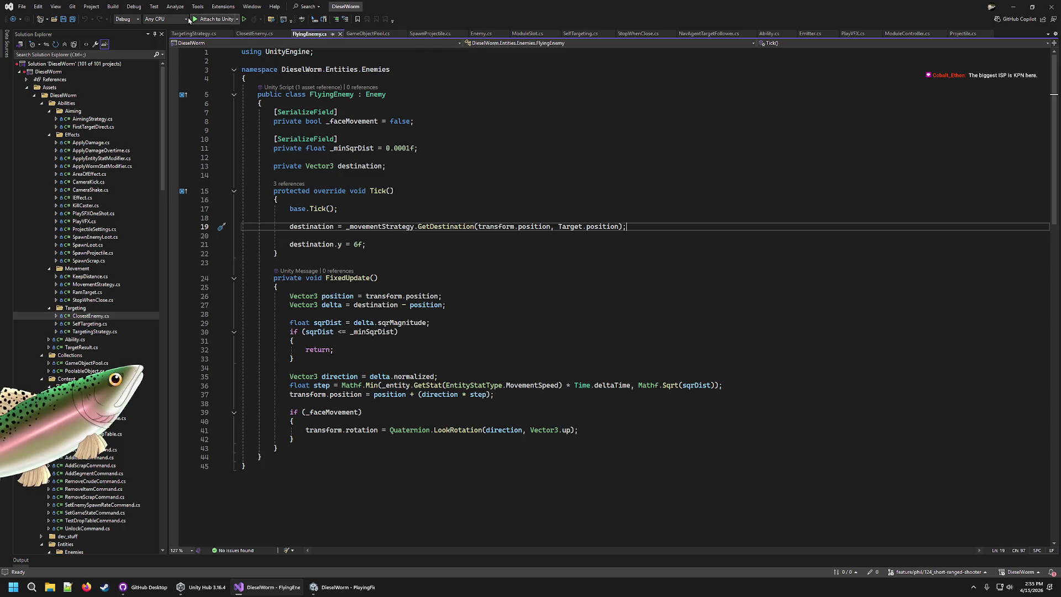
Step: Close the TargetingStrategy, ClosestEnemy, GameObjectPool, SpawnProjectile, Enemy, ModuleSlot, SelfTargeting and StopWhenClose files
{"action": "left_click", "coordinate": [229, 34]}
{"action": "left_click", "coordinate": [221, 33]}
{"action": "left_click", "coordinate": [282, 33]}
{"action": "left_click", "coordinate": [281, 34]}
{"action": "left_click", "coordinate": [282, 34]}
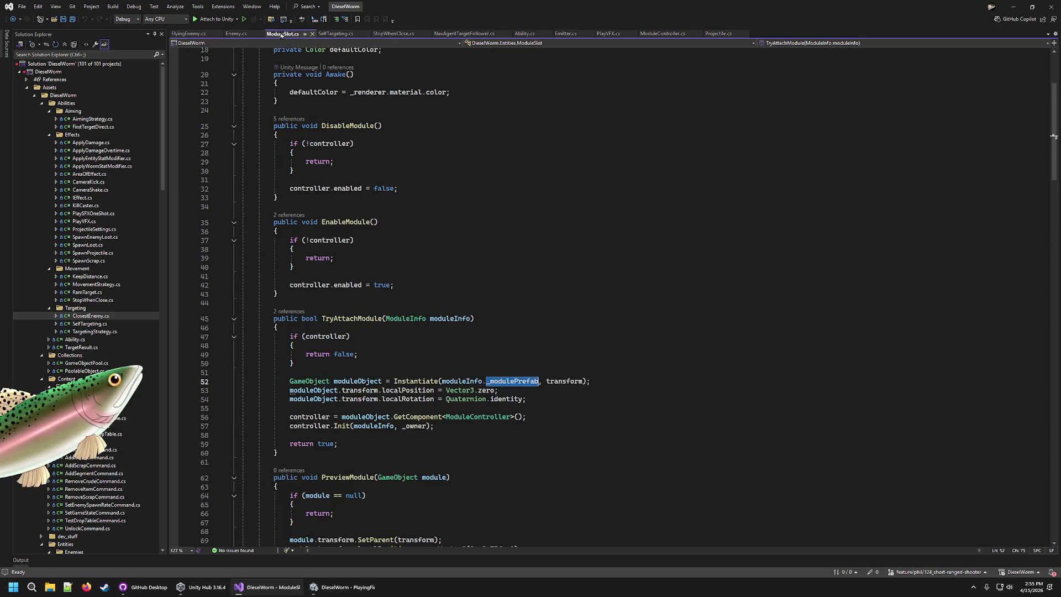
{"action": "left_click", "coordinate": [259, 34]}
{"action": "left_click", "coordinate": [271, 34]}
{"action": "left_click", "coordinate": [272, 34]}
{"action": "left_click", "coordinate": [279, 34]}
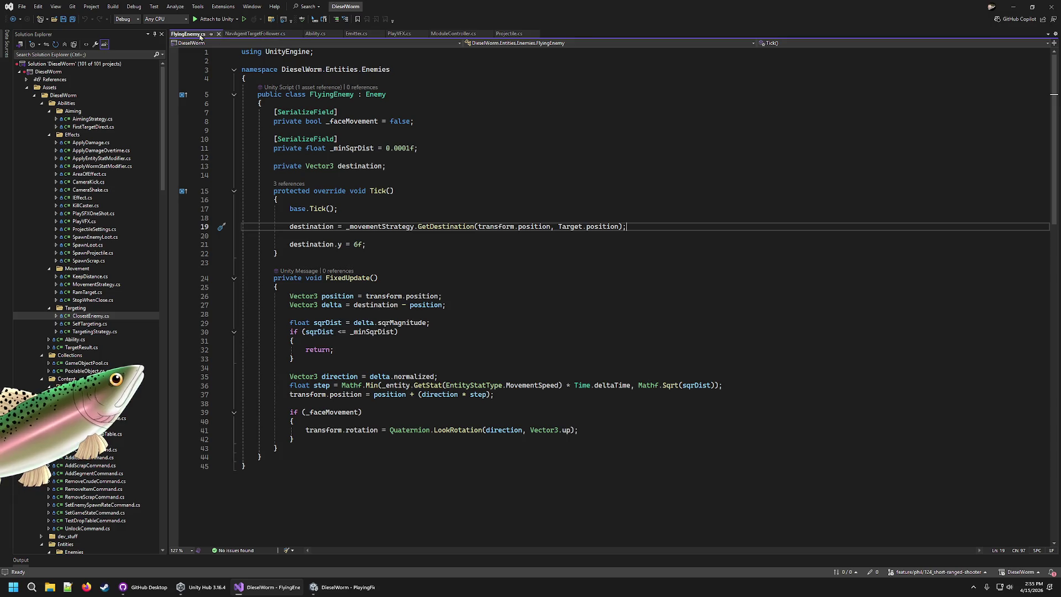
Step: Close all remaining tabs except FlyingEnemy.cs using Close Other Tabs
{"action": "right_click", "coordinate": [197, 33]}
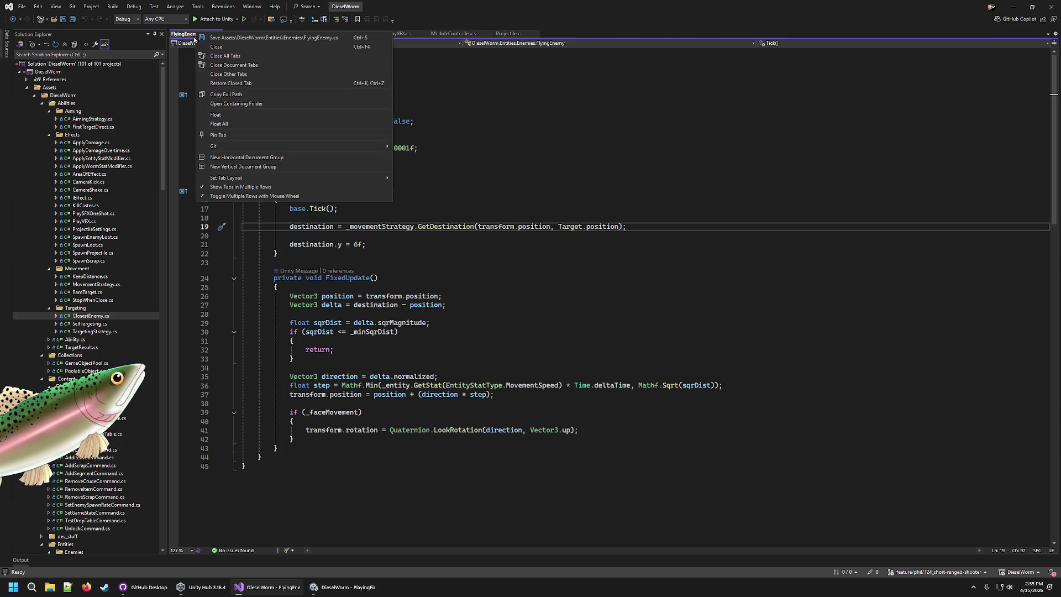
{"action": "left_click", "coordinate": [229, 74]}
{"action": "scroll", "coordinate": [58, 262], "scroll_direction": "down", "scroll_amount": 7}
{"action": "scroll", "coordinate": [69, 336], "scroll_direction": "down", "scroll_amount": 6}
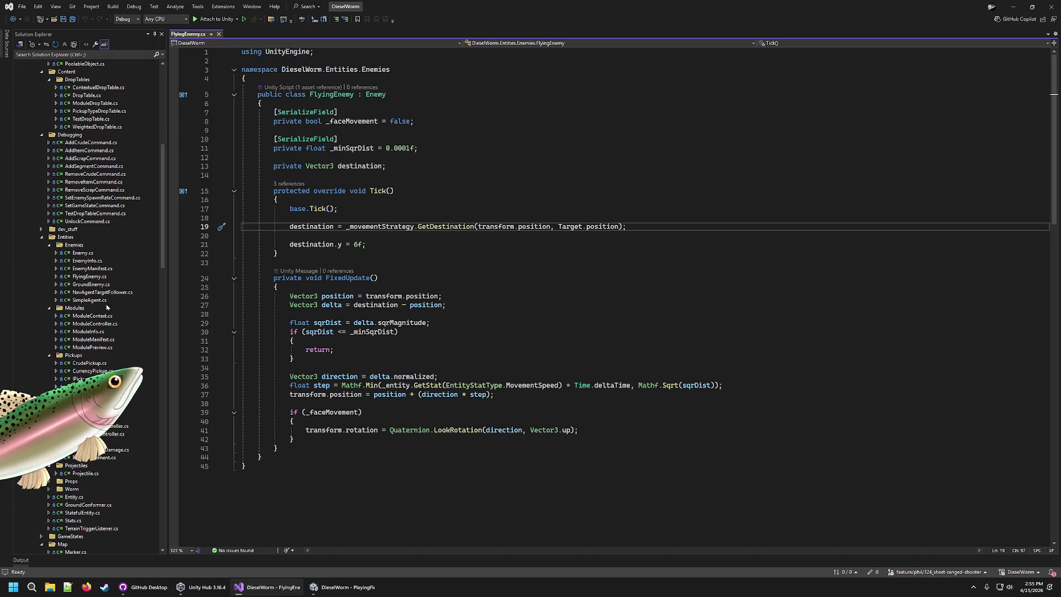
Step: Compare GroundEnemy.cs against FlyingEnemy.cs, close GroundEnemy.cs, and return to Unity
{"action": "double_click", "coordinate": [91, 284]}
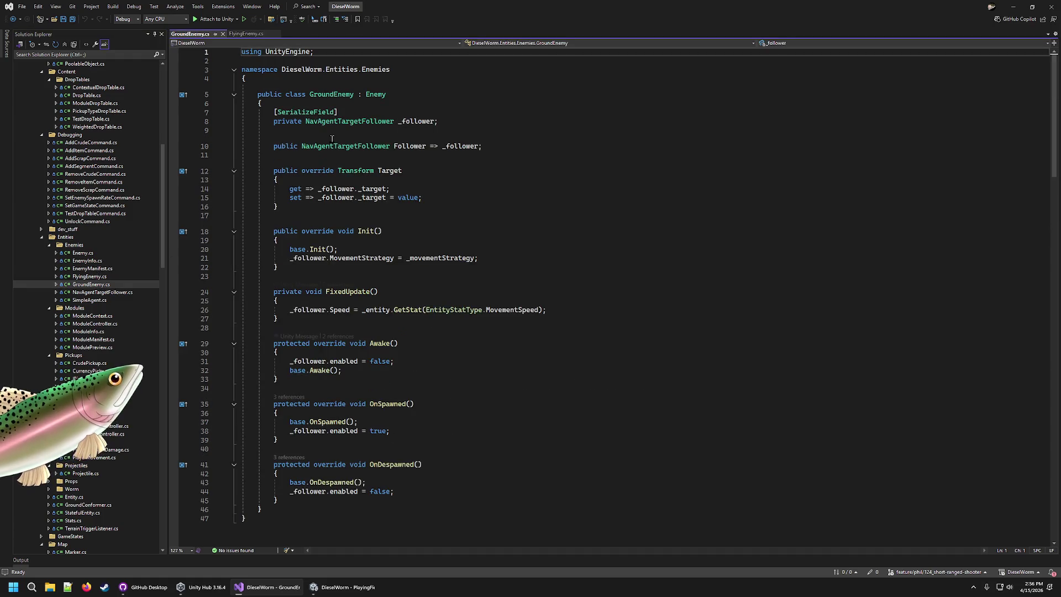
{"action": "scroll", "coordinate": [332, 137], "scroll_direction": "down", "scroll_amount": 5}
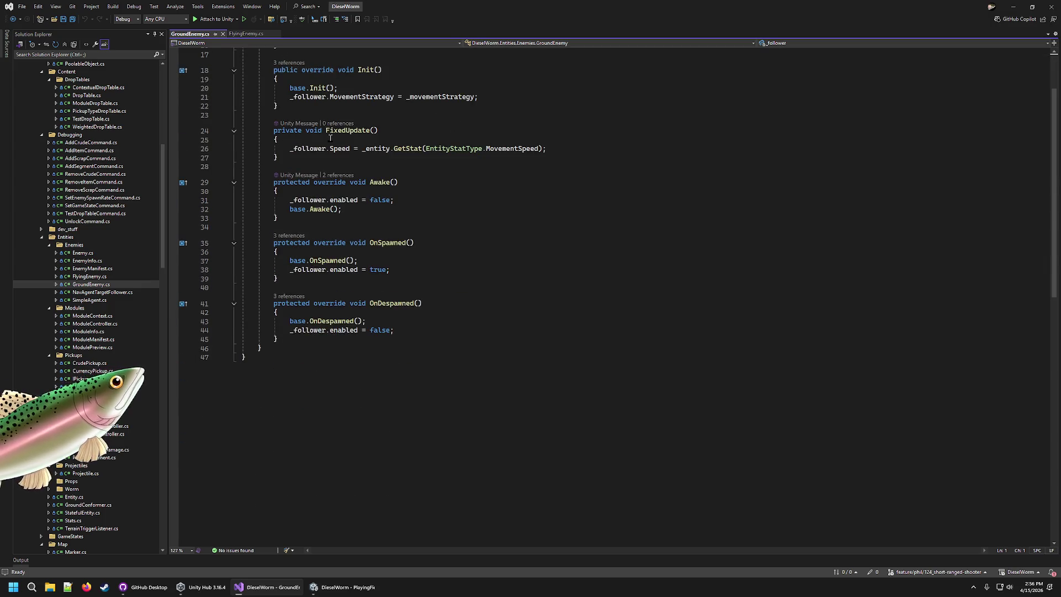
{"action": "scroll", "coordinate": [332, 137], "scroll_direction": "up", "scroll_amount": 4}
{"action": "left_click", "coordinate": [247, 35]}
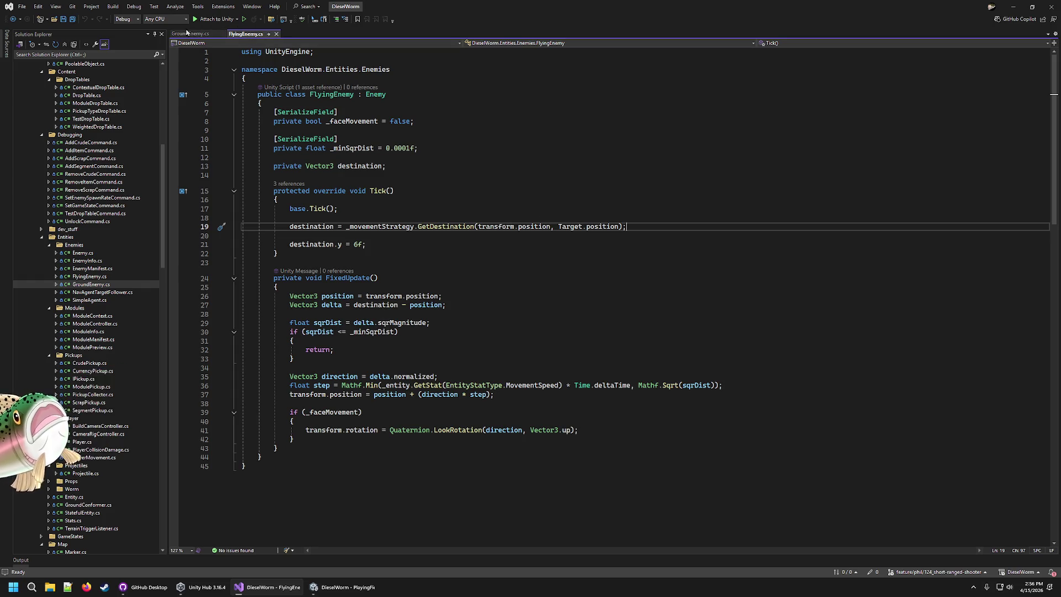
{"action": "left_click", "coordinate": [193, 34]}
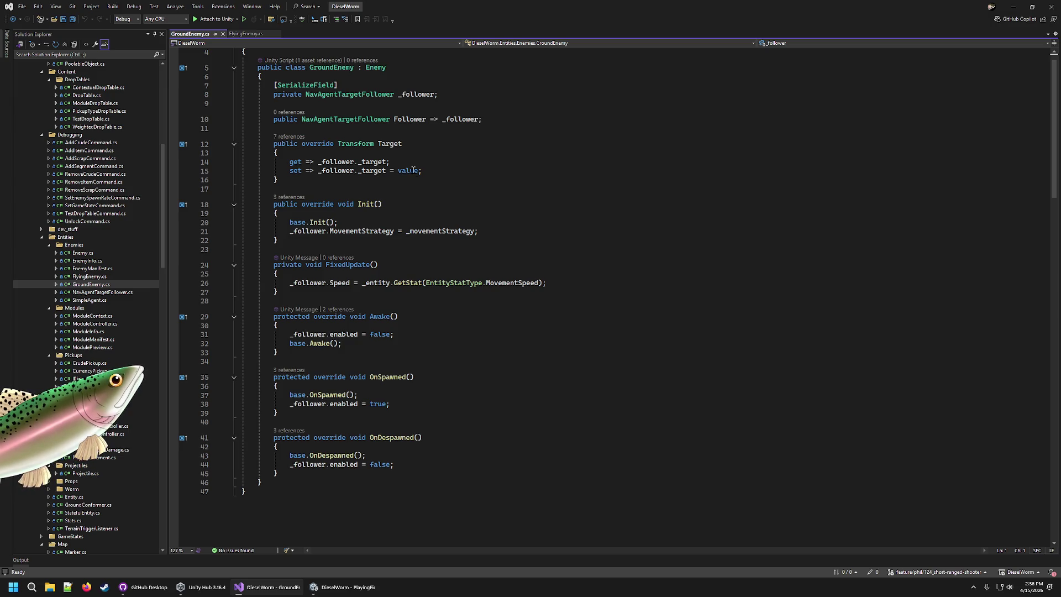
{"action": "mouse_move", "coordinate": [332, 146]}
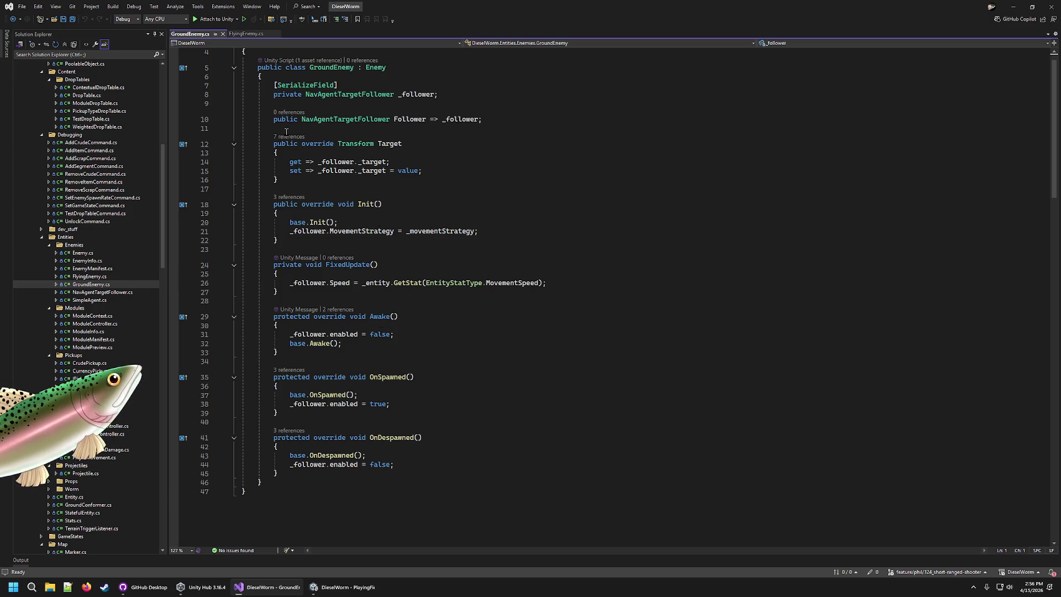
{"action": "left_click", "coordinate": [244, 35]}
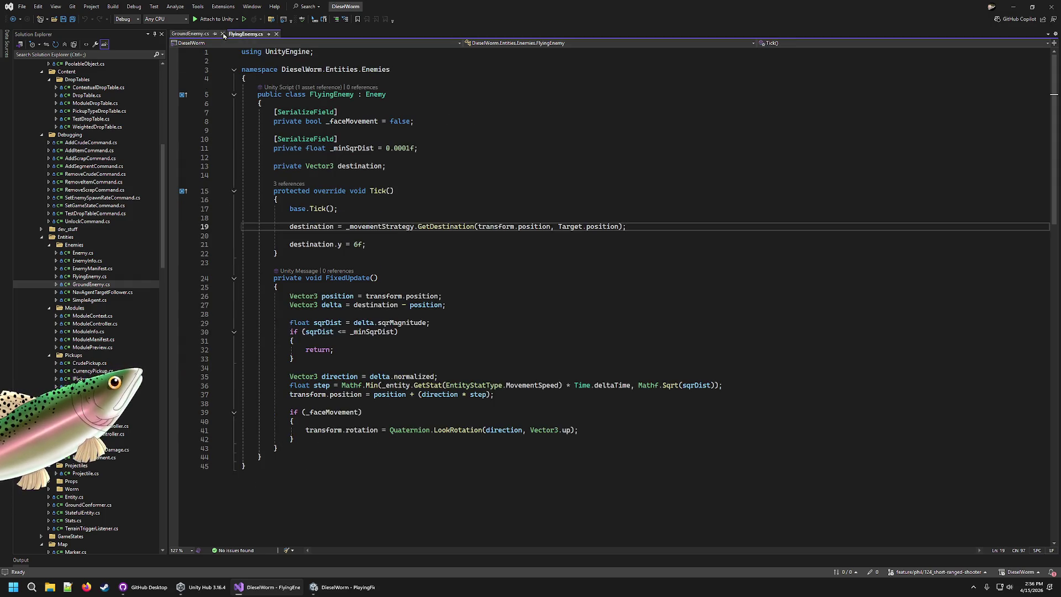
{"action": "left_click", "coordinate": [223, 34]}
{"action": "left_click", "coordinate": [626, 215]}
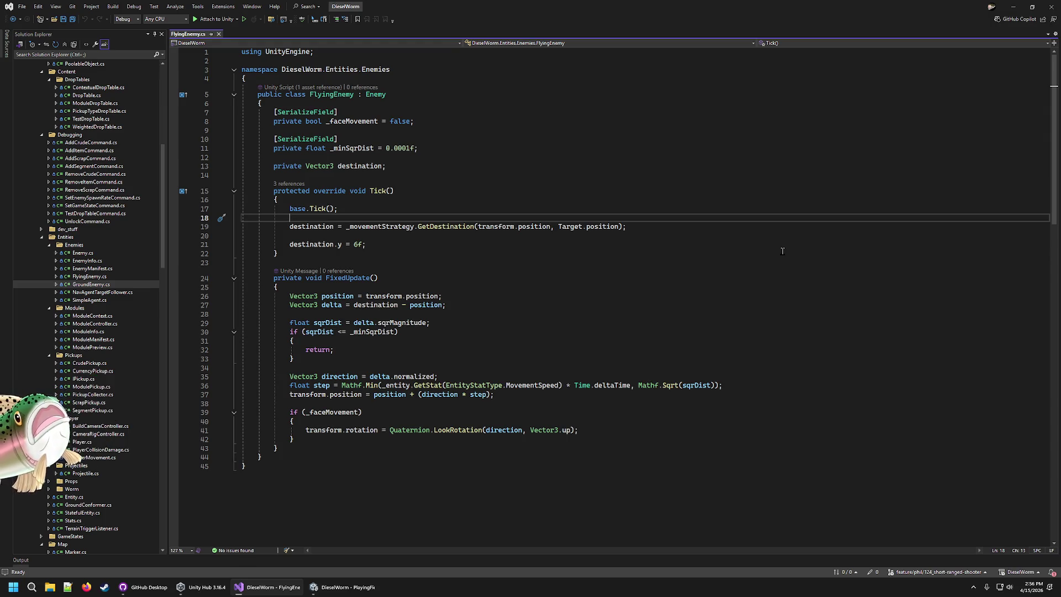
{"action": "left_click", "coordinate": [334, 586]}
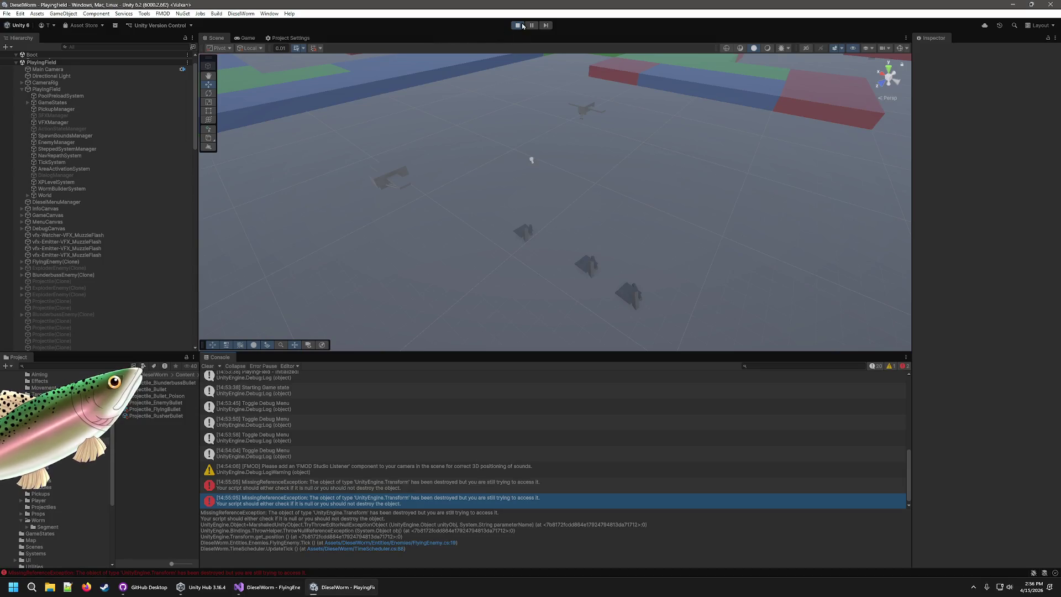
Step: Restart play, add eight random worm parts from the debug menu, then pause the game
{"action": "left_click", "coordinate": [519, 25]}
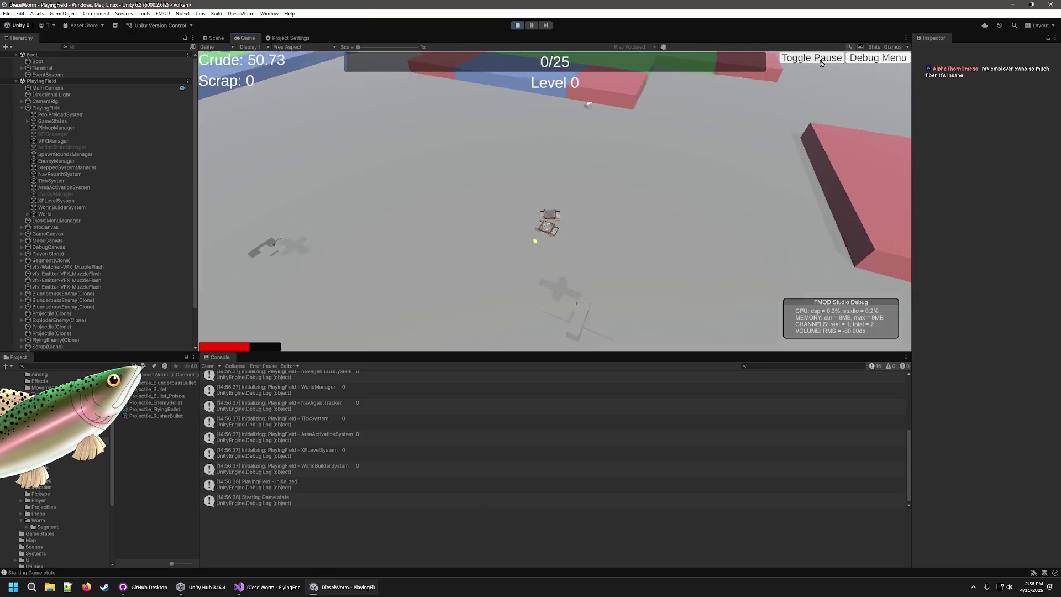
{"action": "left_click", "coordinate": [861, 60]}
{"action": "left_click", "coordinate": [292, 155]}
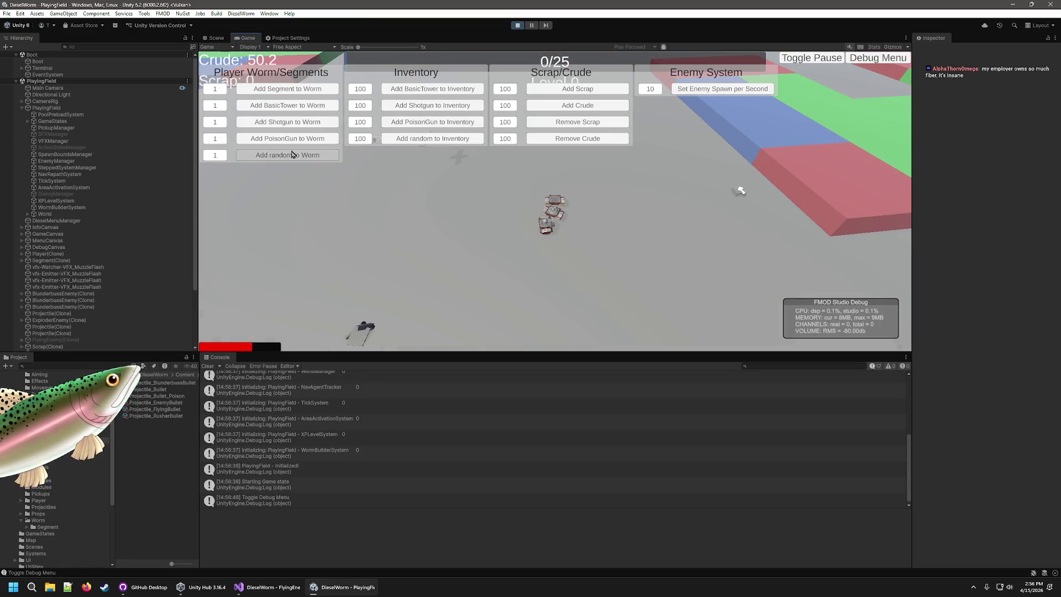
{"action": "left_click", "coordinate": [293, 155]}
{"action": "left_click", "coordinate": [292, 155]}
{"action": "left_click", "coordinate": [292, 155]}
{"action": "left_click", "coordinate": [292, 154]}
{"action": "left_click", "coordinate": [293, 155]}
{"action": "left_click", "coordinate": [292, 155]}
{"action": "left_click", "coordinate": [293, 155]}
{"action": "left_click", "coordinate": [293, 155]}
{"action": "left_click", "coordinate": [292, 155]}
{"action": "left_click", "coordinate": [292, 155]}
{"action": "left_click", "coordinate": [293, 155]}
{"action": "left_click", "coordinate": [293, 154]}
{"action": "left_click", "coordinate": [293, 155]}
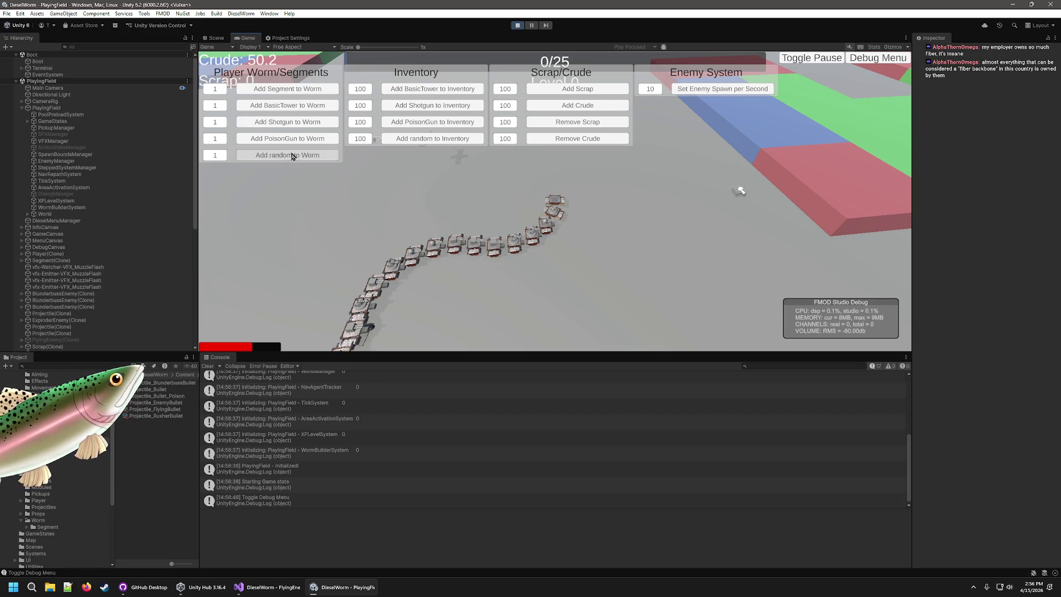
{"action": "left_click", "coordinate": [894, 57]}
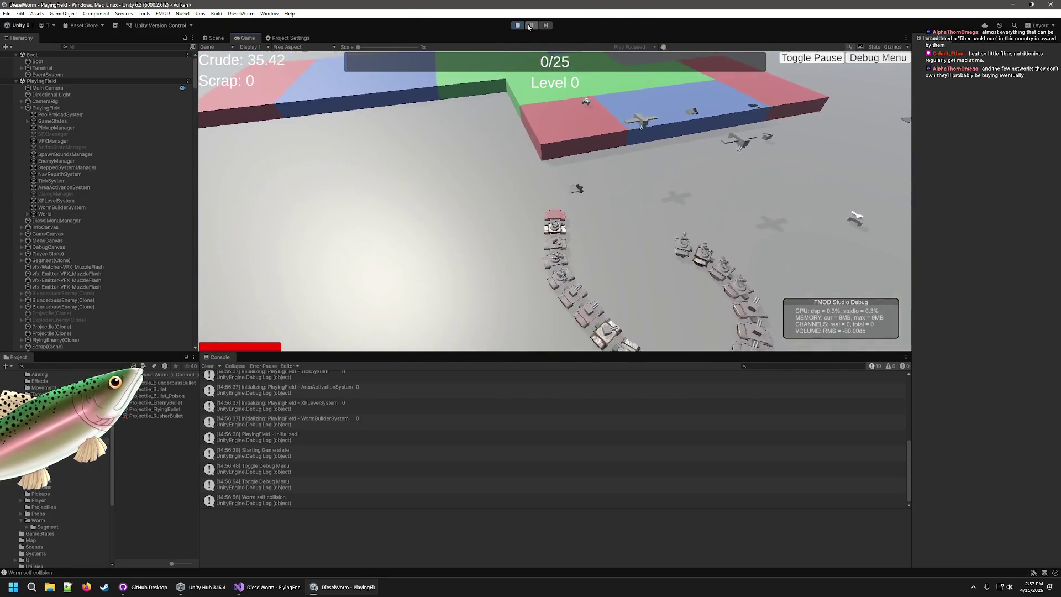
{"action": "left_click", "coordinate": [529, 27]}
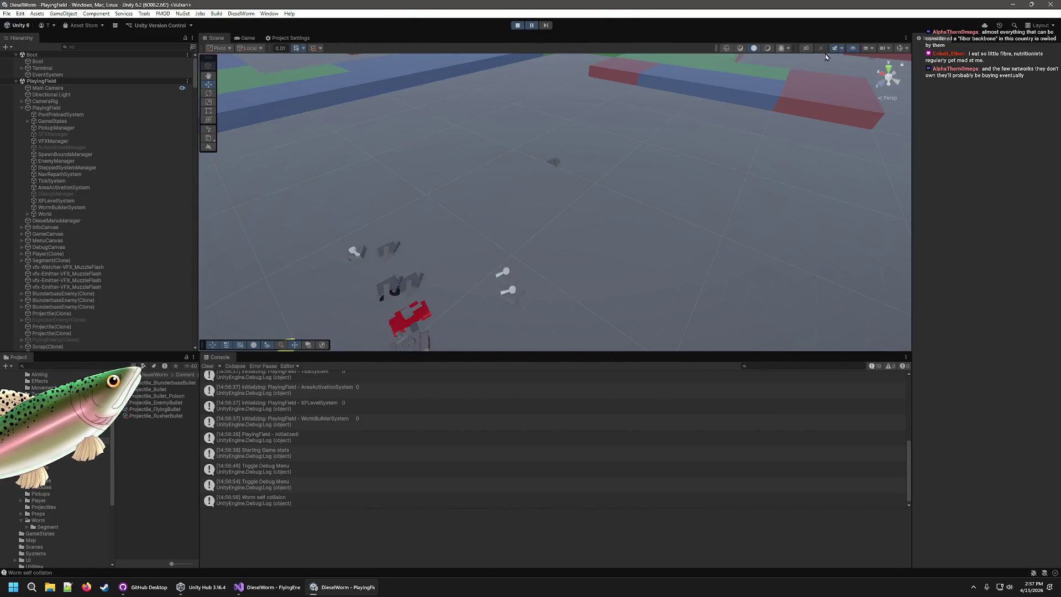
Step: Inspect the worm in Scene and Game views, then open the new MissingReferenceException in FlyingEnemy.cs
{"action": "mouse_move", "coordinate": [635, 166]}
{"action": "left_mouse_down"}
{"action": "mouse_move", "coordinate": [624, 254]}
{"action": "mouse_move", "coordinate": [498, 221]}
{"action": "mouse_move", "coordinate": [387, 166]}
{"action": "mouse_move", "coordinate": [276, 66]}
{"action": "left_mouse_up"}
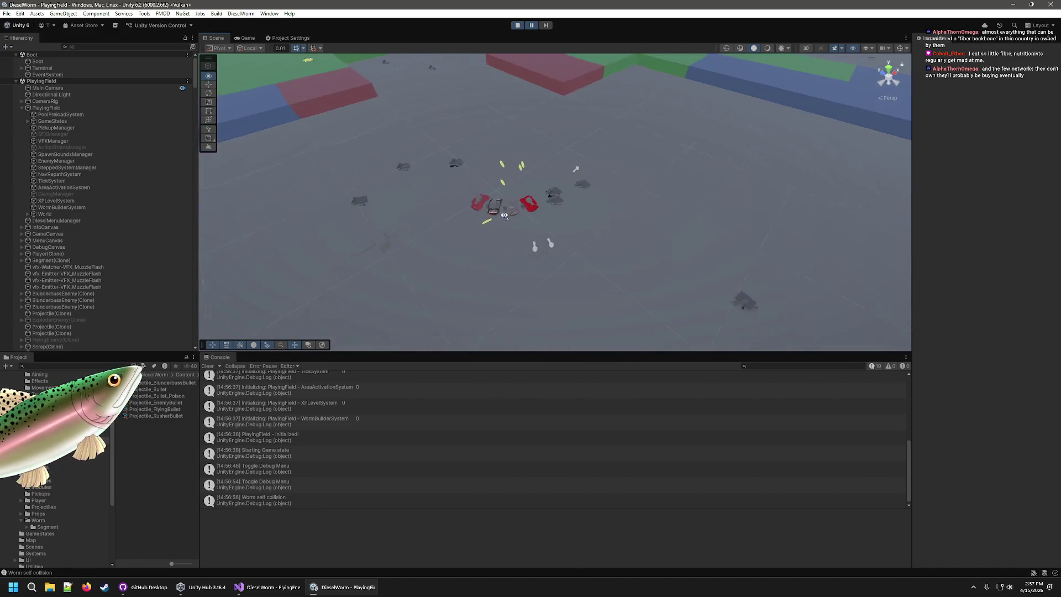
{"action": "left_click", "coordinate": [247, 38]}
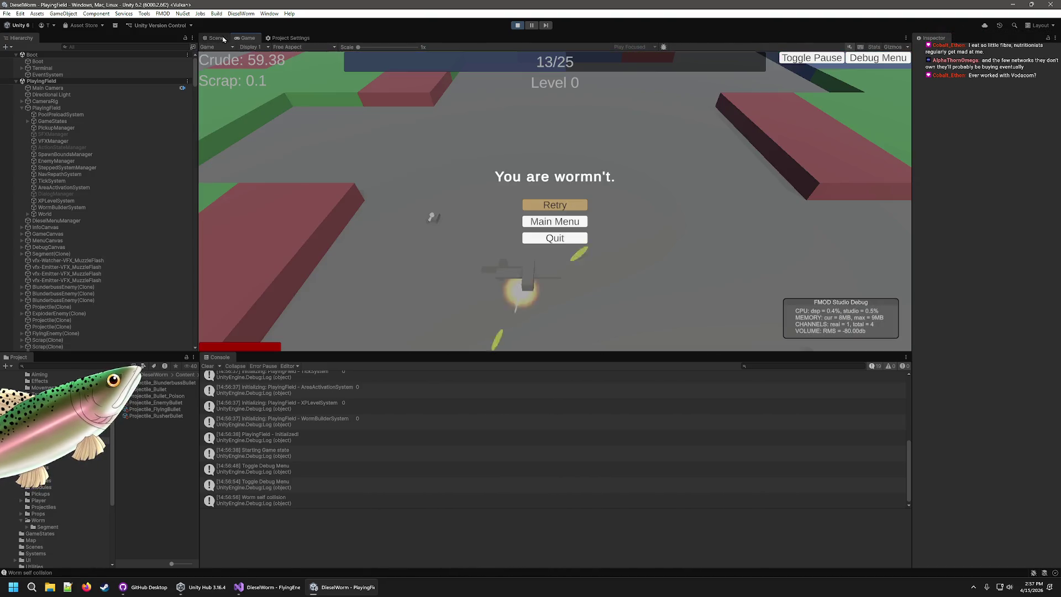
{"action": "left_click", "coordinate": [216, 38]}
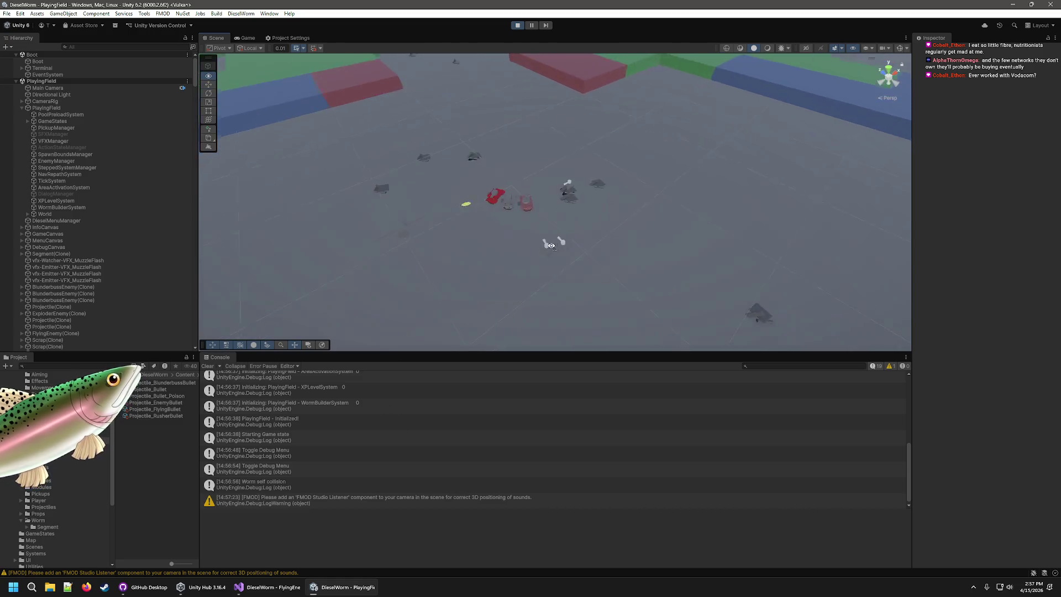
{"action": "mouse_move", "coordinate": [544, 248]}
{"action": "left_mouse_down"}
{"action": "mouse_move", "coordinate": [508, 166]}
{"action": "mouse_move", "coordinate": [576, 241]}
{"action": "left_mouse_up"}
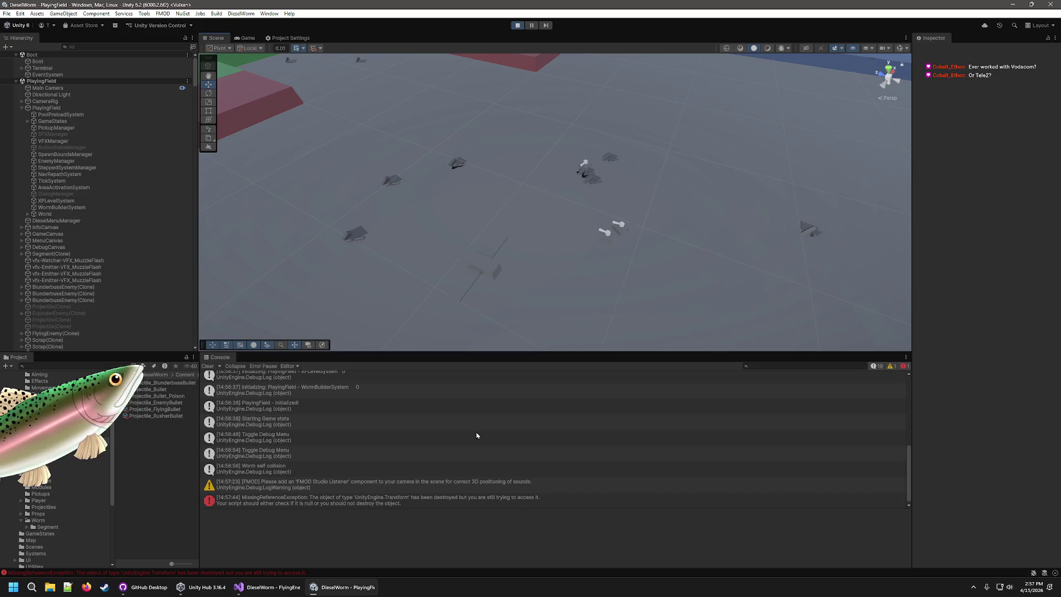
{"action": "left_click", "coordinate": [471, 496]}
{"action": "double_click", "coordinate": [471, 496]}
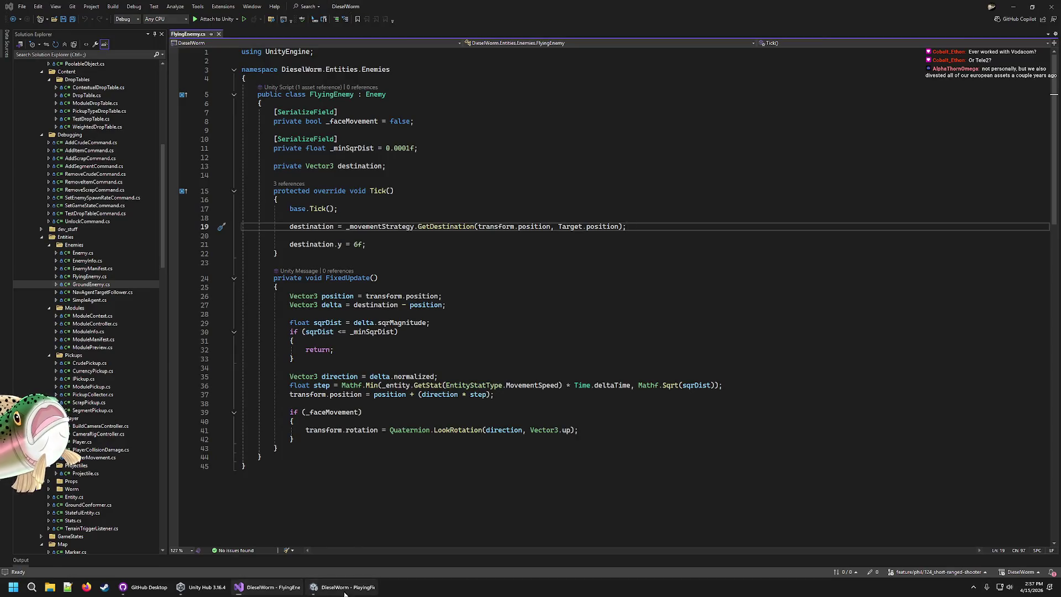
Step: Back in Unity, orbit the Scene view and inspect the ground, a flying enemy and a projectile
{"action": "key", "text": "alt+Tab"}
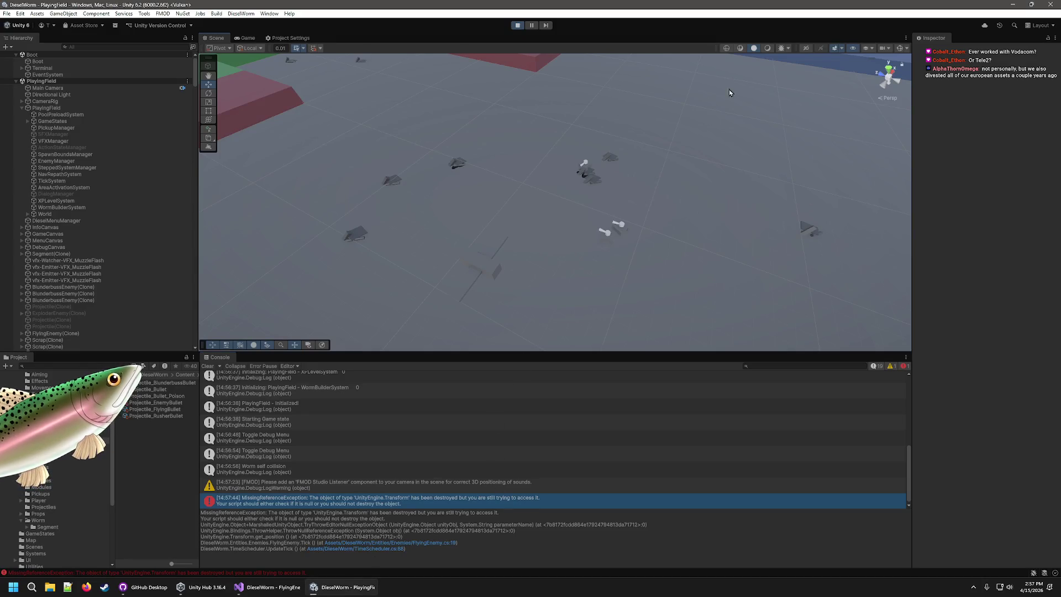
{"action": "left_click", "coordinate": [642, 210]}
{"action": "mouse_move", "coordinate": [643, 210]}
{"action": "left_mouse_down"}
{"action": "mouse_move", "coordinate": [541, 152]}
{"action": "mouse_move", "coordinate": [515, 97]}
{"action": "mouse_move", "coordinate": [492, 190]}
{"action": "left_mouse_up"}
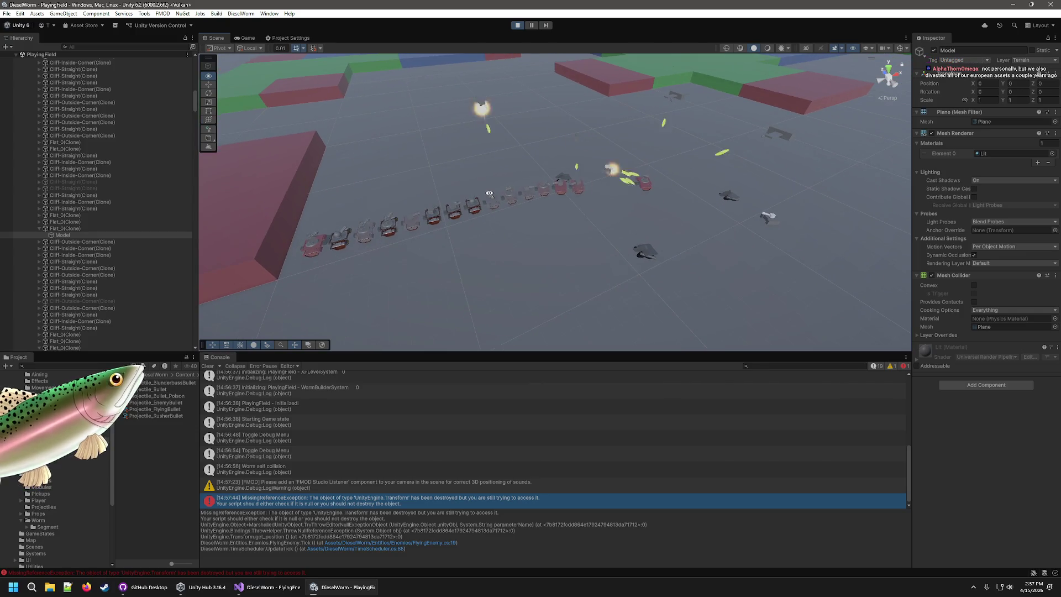
{"action": "scroll", "coordinate": [73, 229], "scroll_direction": "down", "scroll_amount": 15}
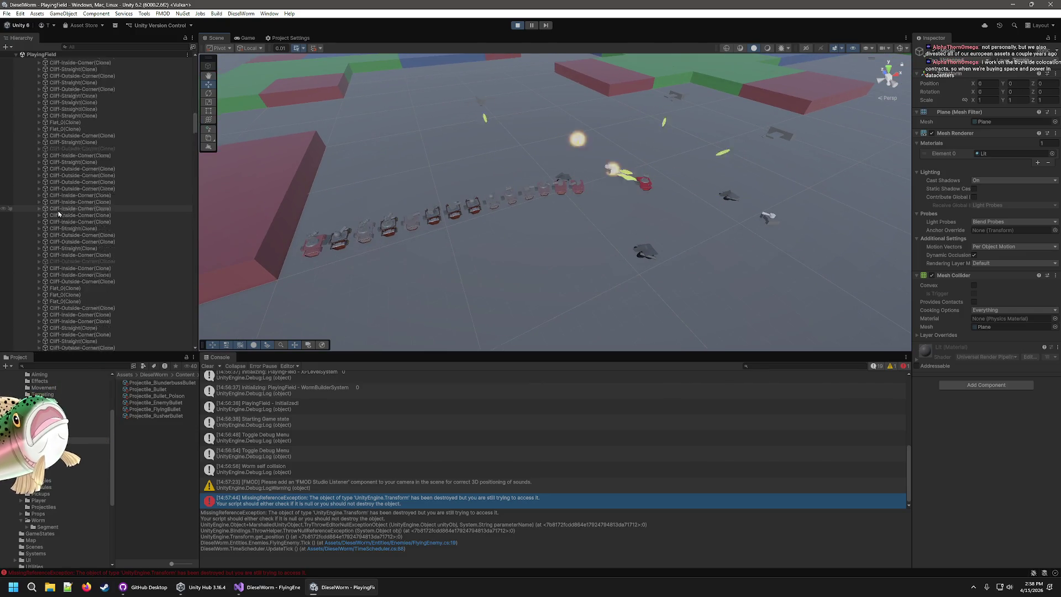
{"action": "left_click", "coordinate": [671, 98]}
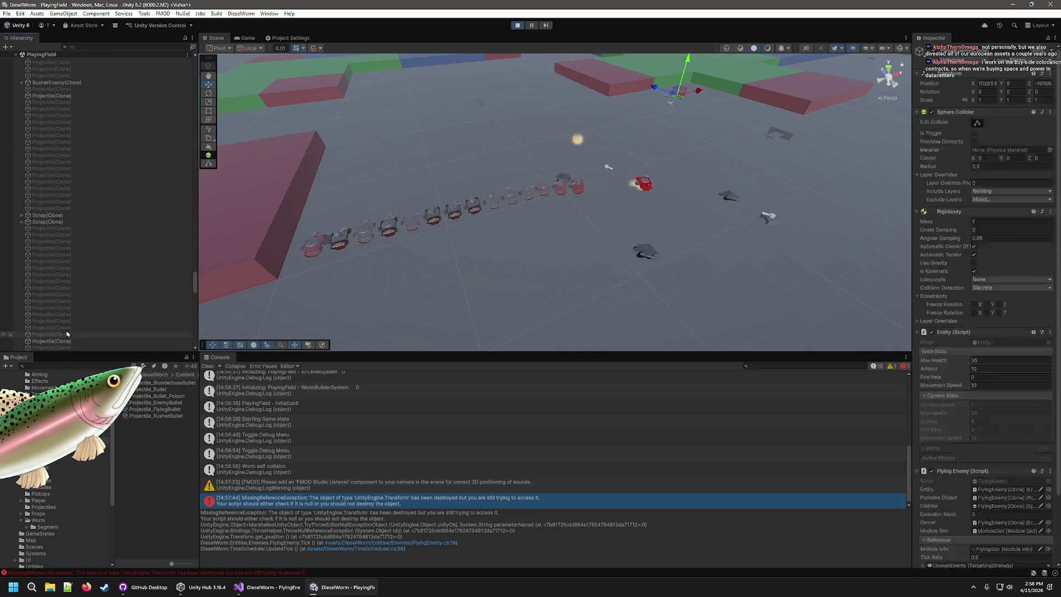
{"action": "left_click", "coordinate": [723, 132]}
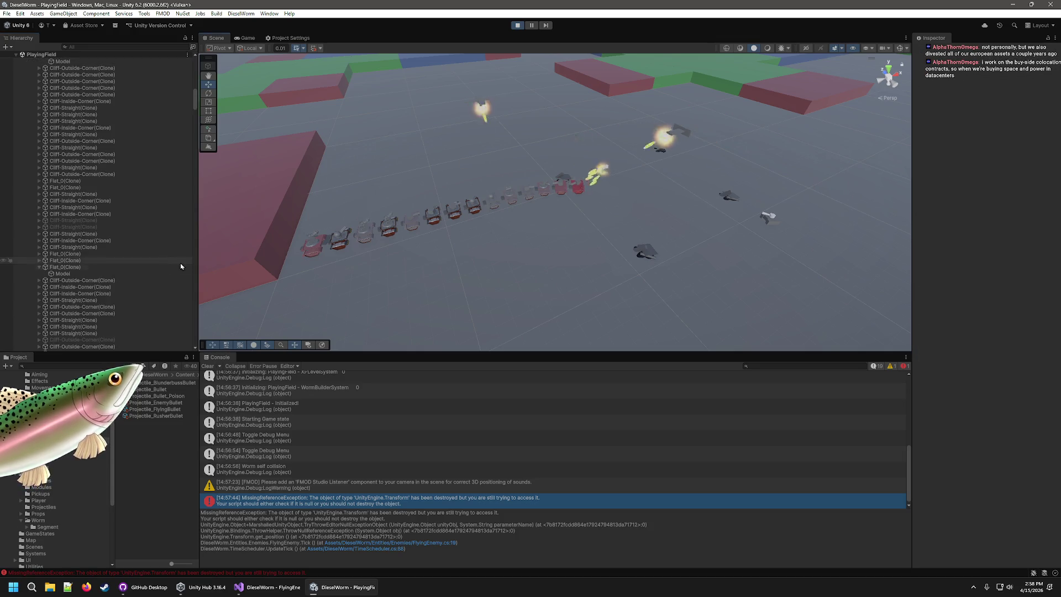
{"action": "left_click", "coordinate": [692, 134]}
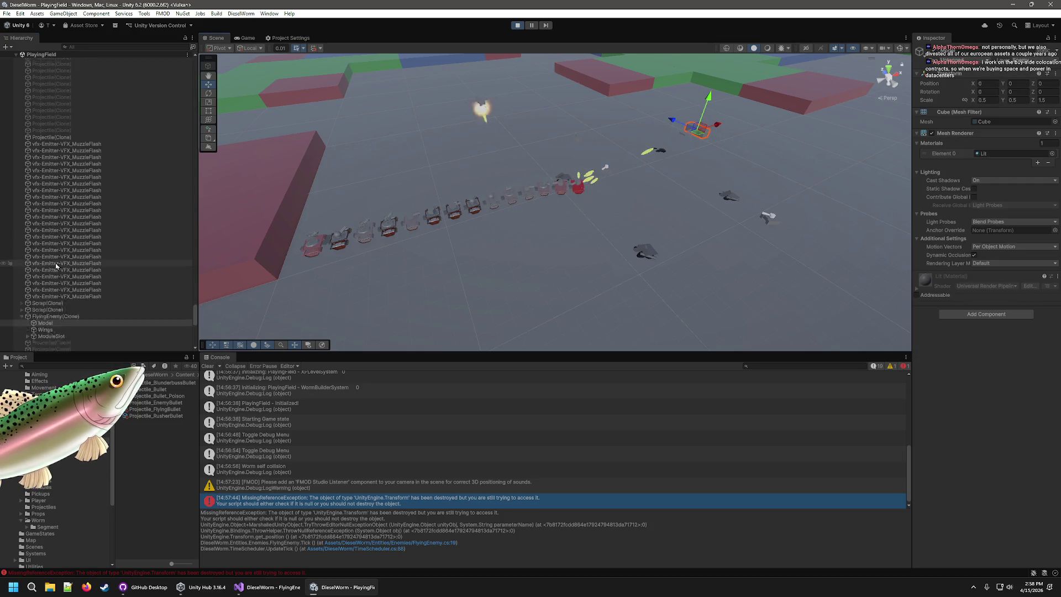
{"action": "left_click", "coordinate": [48, 169]}
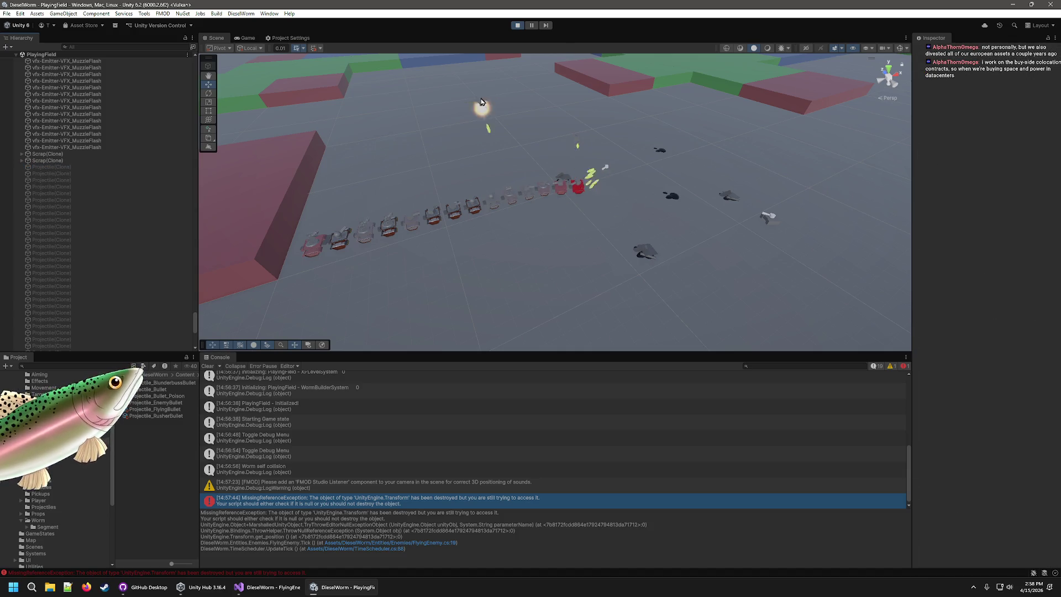
{"action": "left_click", "coordinate": [467, 107]}
{"action": "scroll", "coordinate": [80, 235], "scroll_direction": "down", "scroll_amount": 5}
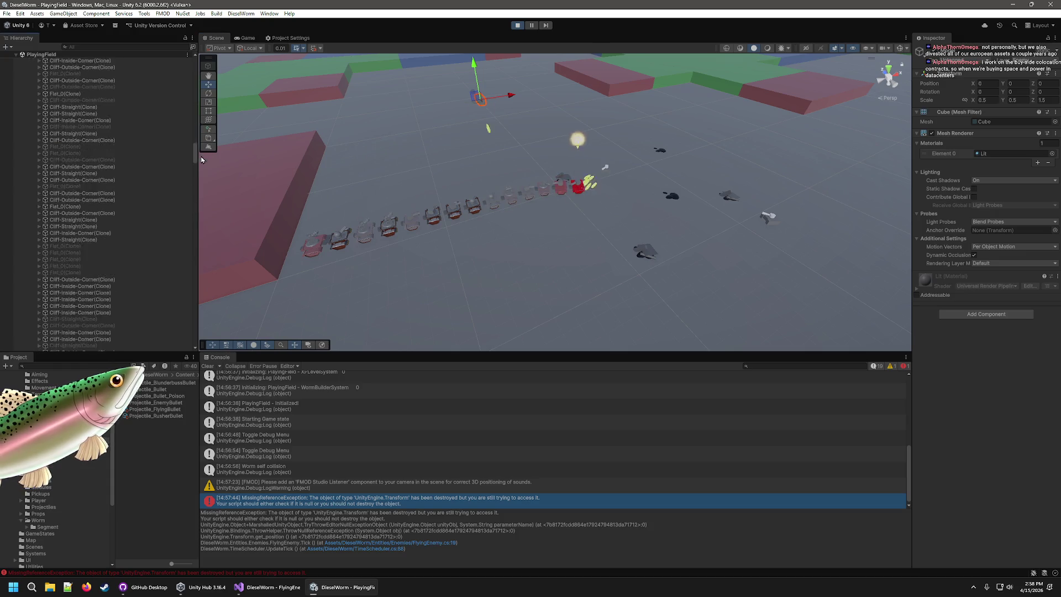
{"action": "scroll", "coordinate": [43, 221], "scroll_direction": "up", "scroll_amount": 3}
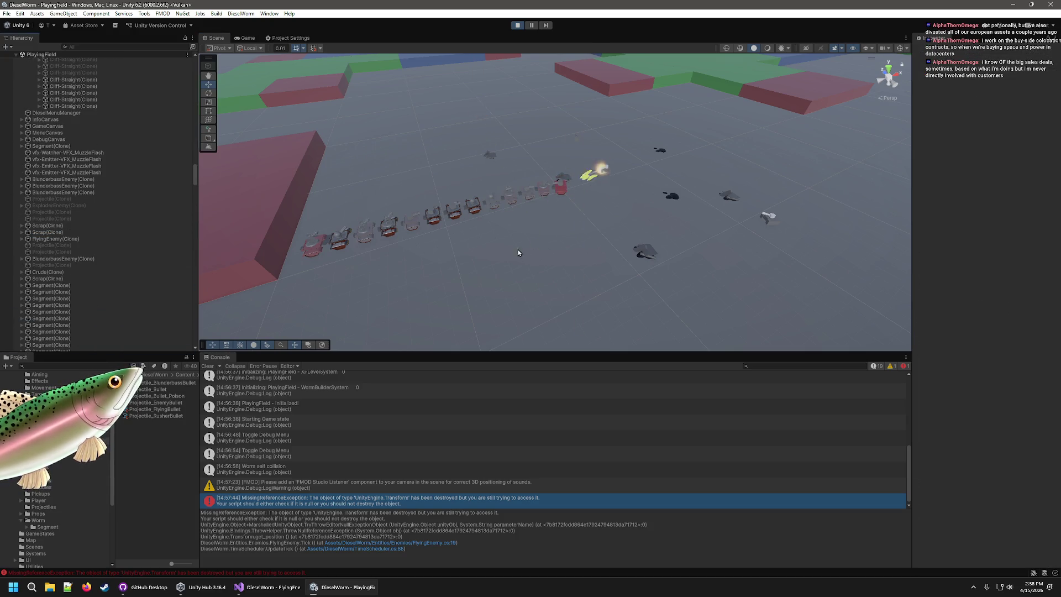
{"action": "mouse_move", "coordinate": [682, 232]}
{"action": "left_mouse_down"}
{"action": "mouse_move", "coordinate": [686, 200]}
{"action": "mouse_move", "coordinate": [657, 218]}
{"action": "mouse_move", "coordinate": [558, 207]}
{"action": "left_mouse_up"}
Step: Delete eight Segment(Clone) worm pieces and open the exception's source line in PlayVFX.cs
{"action": "left_click", "coordinate": [556, 206]}
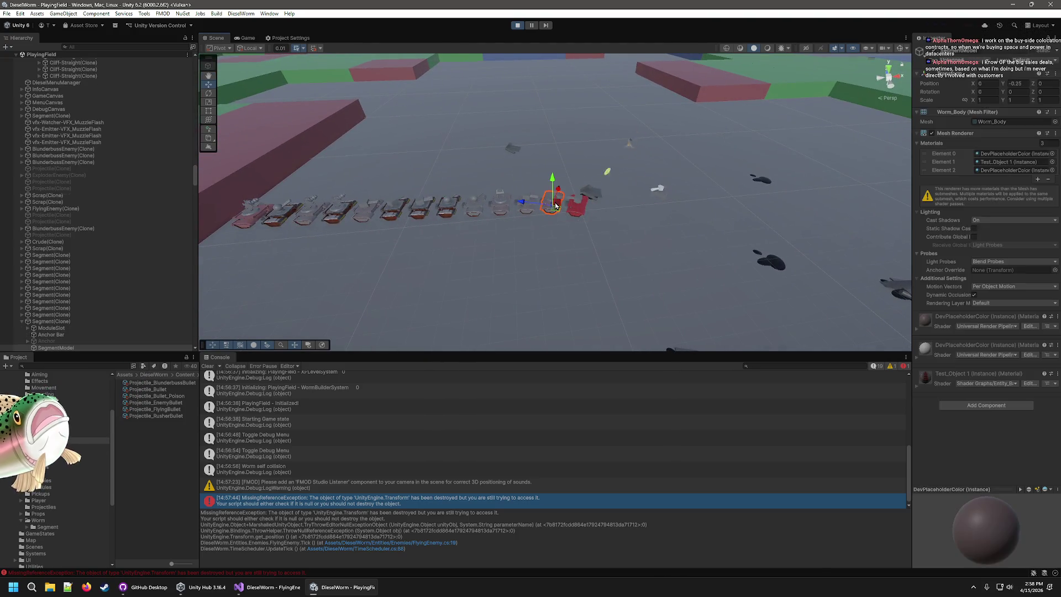
{"action": "left_click", "coordinate": [53, 319]}
{"action": "left_click", "coordinate": [55, 315], "text": "ctrl"}
{"action": "left_click", "coordinate": [54, 308], "text": "ctrl"}
{"action": "left_click", "coordinate": [54, 302], "text": "ctrl"}
{"action": "left_click", "coordinate": [54, 294], "text": "ctrl"}
{"action": "left_click", "coordinate": [53, 288], "text": "ctrl"}
{"action": "left_click", "coordinate": [53, 281], "text": "ctrl"}
{"action": "left_click", "coordinate": [53, 274], "text": "ctrl"}
{"action": "key", "text": "Delete"}
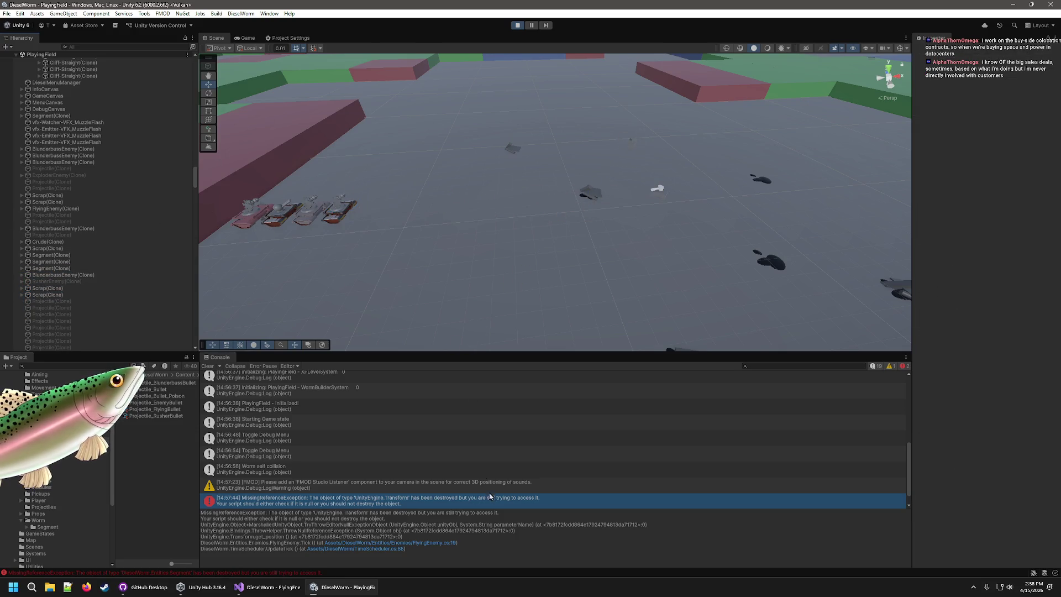
{"action": "double_click", "coordinate": [469, 499]}
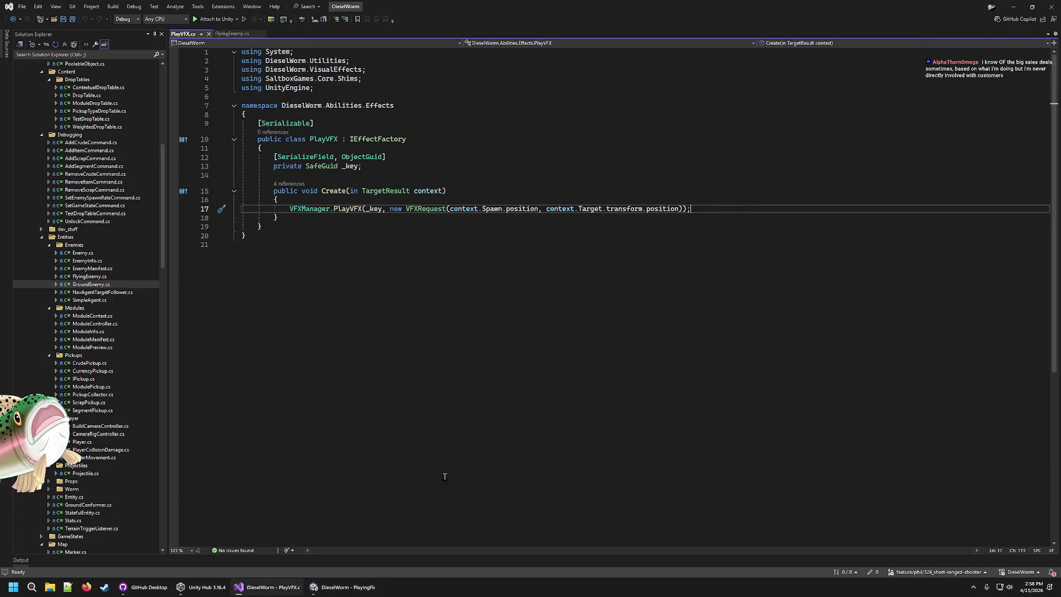
Step: Go to the definition of the TargetResult struct from PlayVFX's Create signature
{"action": "left_click", "coordinate": [313, 587]}
{"action": "left_click", "coordinate": [269, 587]}
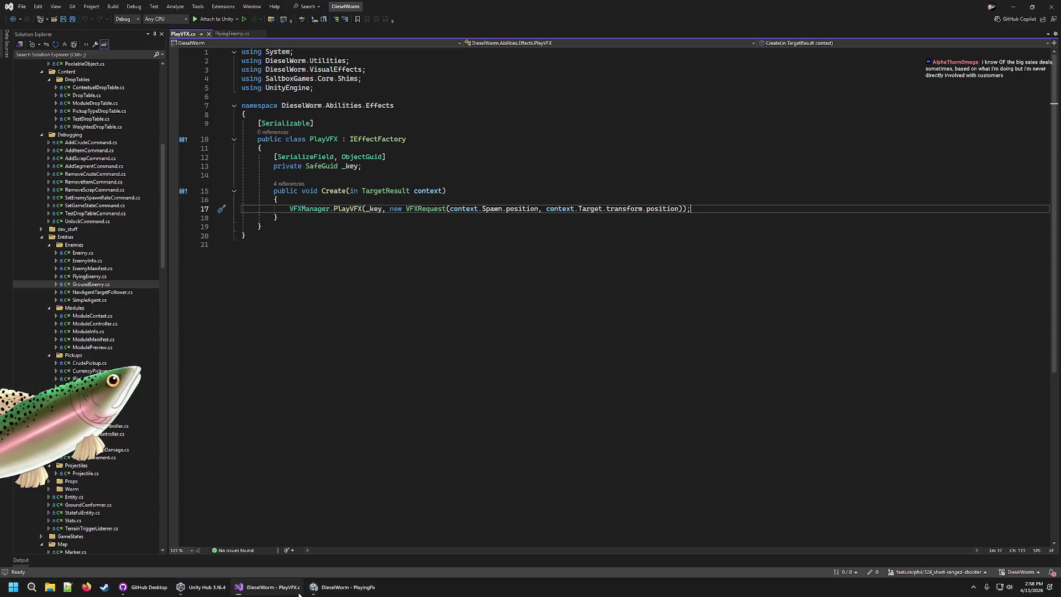
{"action": "left_click", "coordinate": [428, 190]}
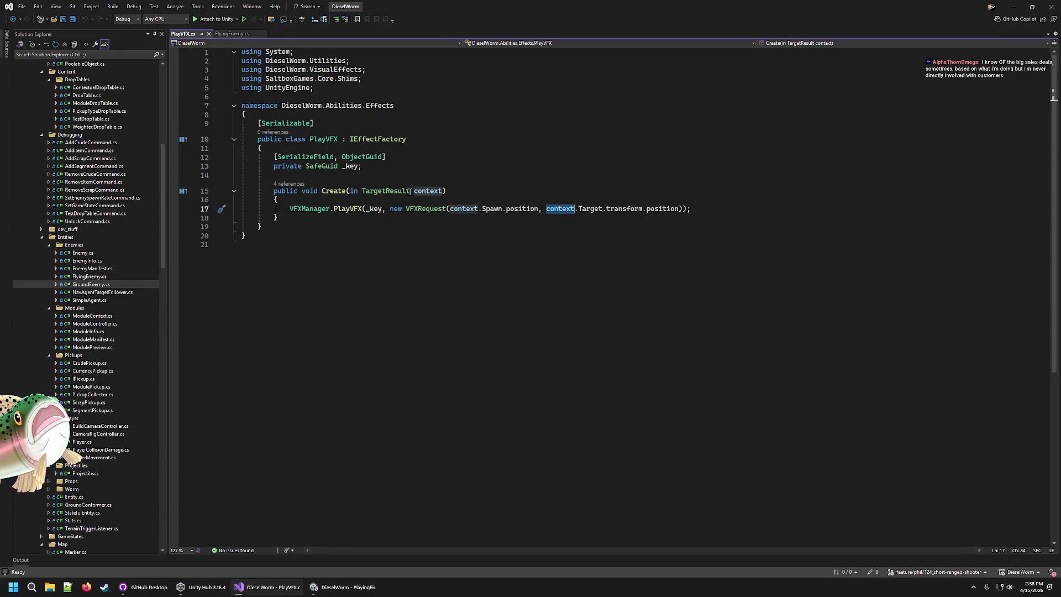
{"action": "double_click", "coordinate": [382, 190]}
{"action": "right_click", "coordinate": [381, 197]}
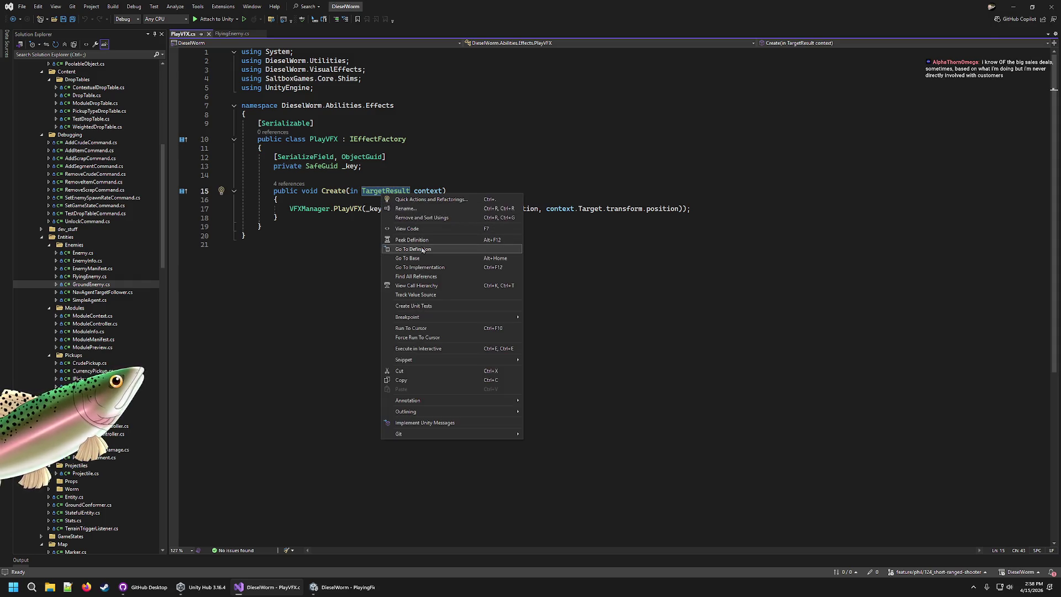
{"action": "left_click", "coordinate": [423, 250]}
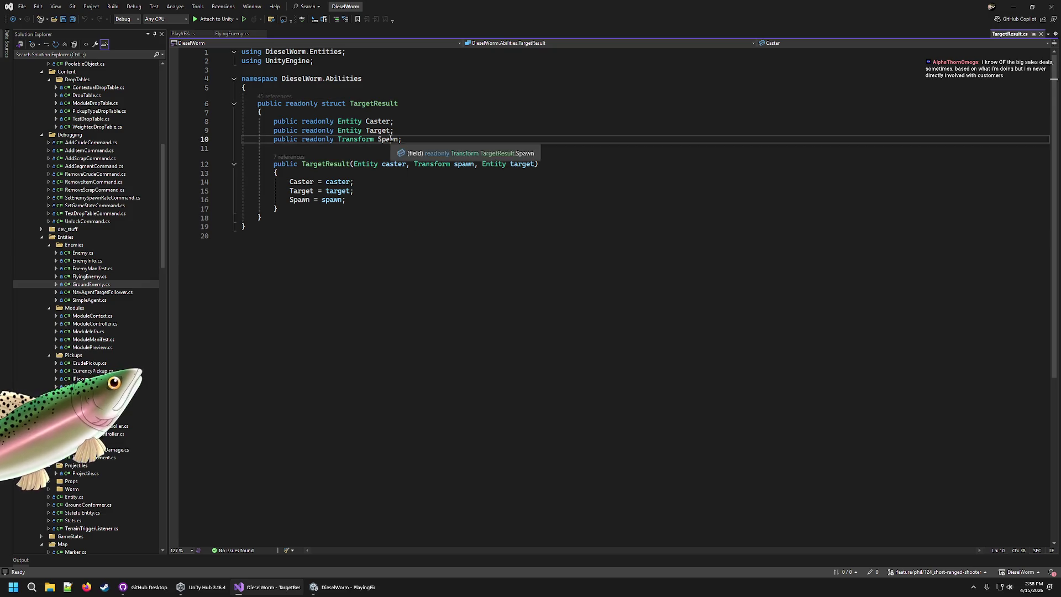
Step: Inspect the Target and Spawn references on PlayVFX line 17 and Target in FlyingEnemy's Tick
{"action": "left_click", "coordinate": [181, 34]}
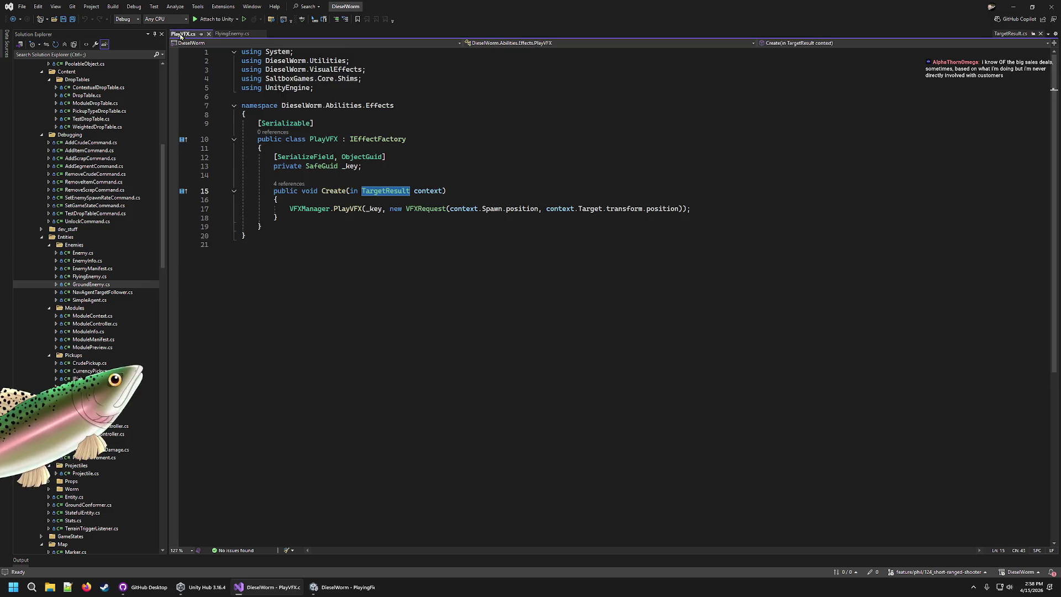
{"action": "left_click", "coordinate": [598, 210]}
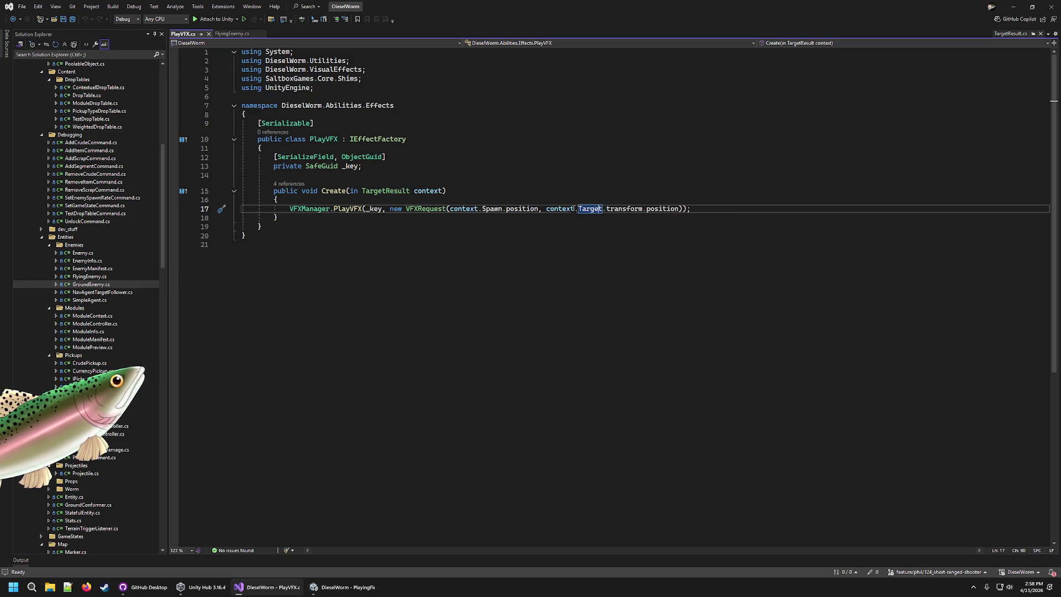
{"action": "left_click", "coordinate": [503, 209]}
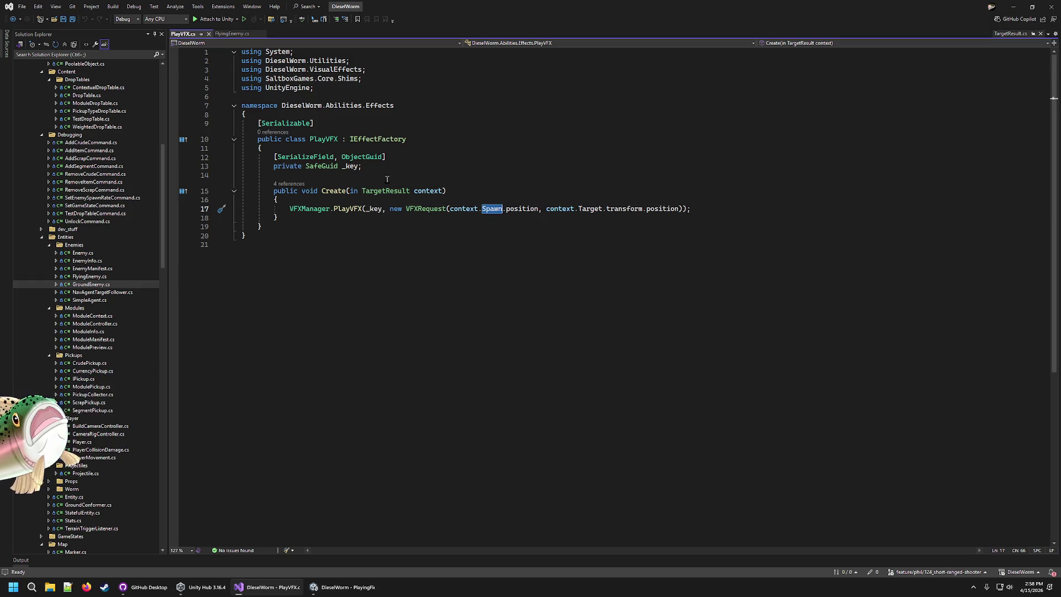
{"action": "left_click", "coordinate": [231, 34]}
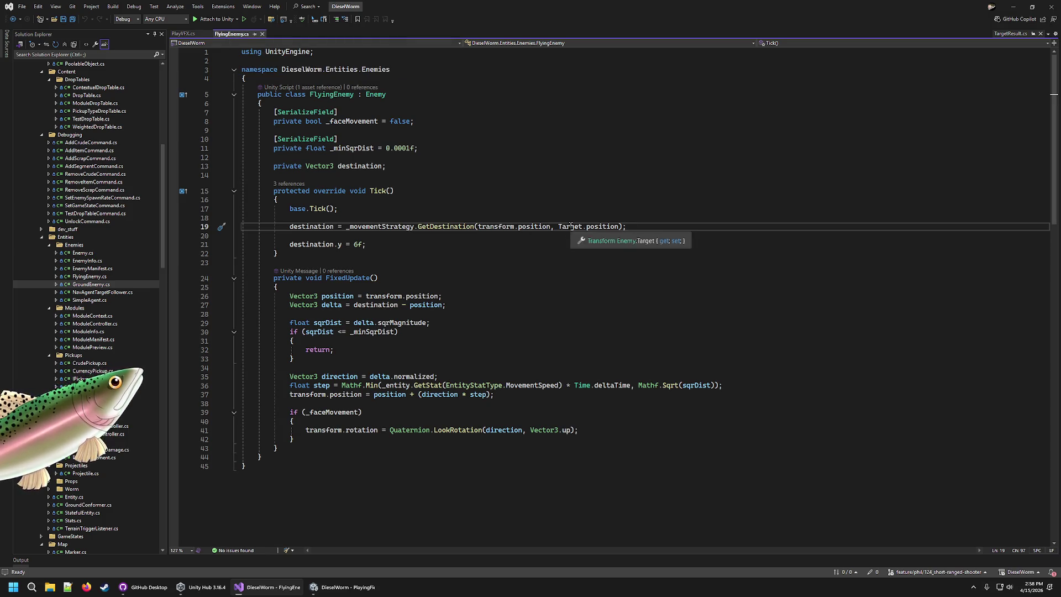
{"action": "double_click", "coordinate": [571, 229]}
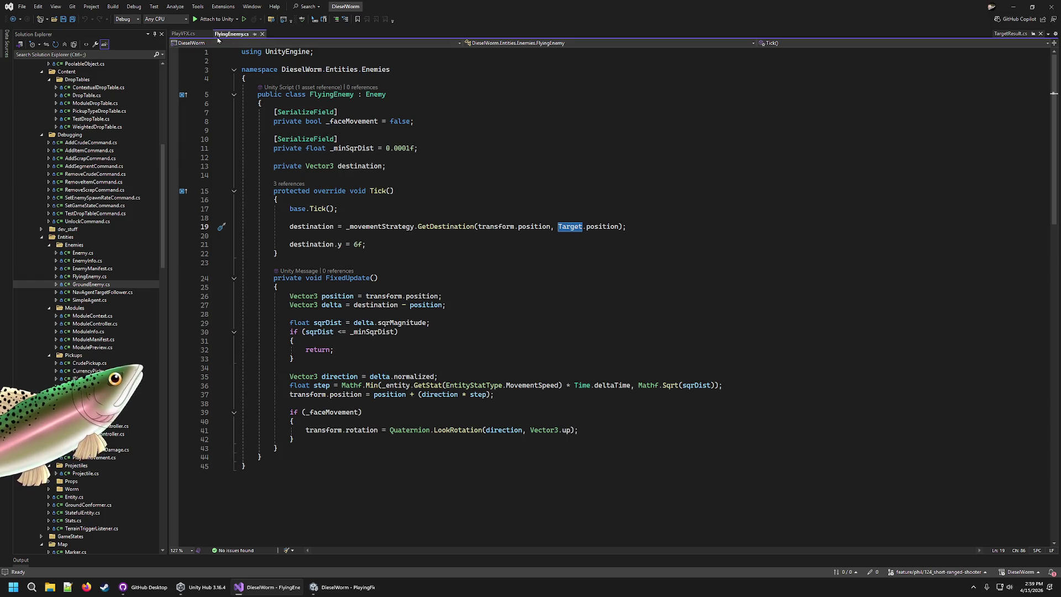
{"action": "key", "text": "ctrl+Tab"}
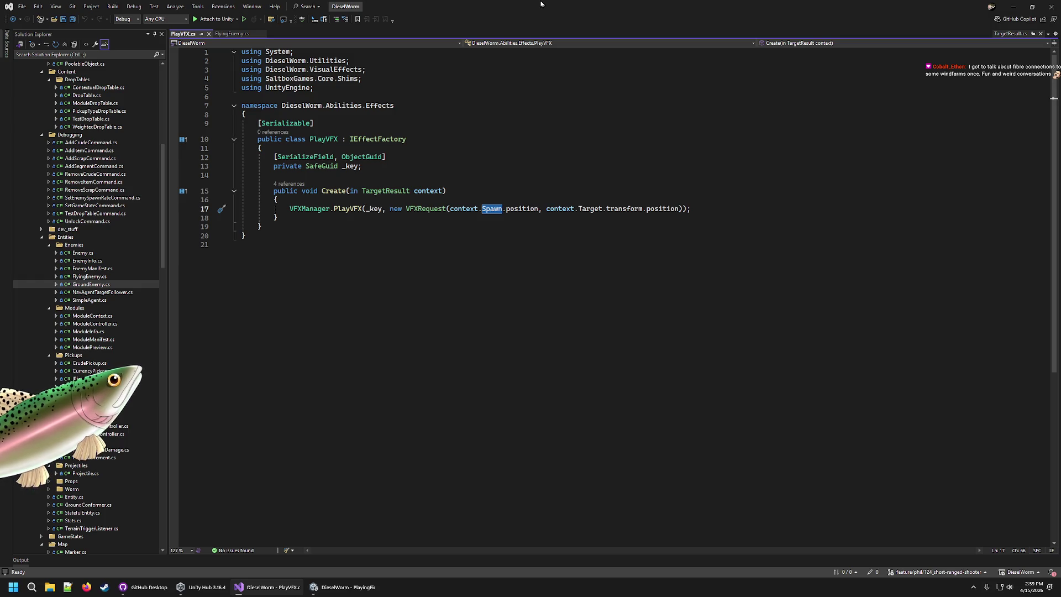
{"action": "key", "text": "alt+Tab"}
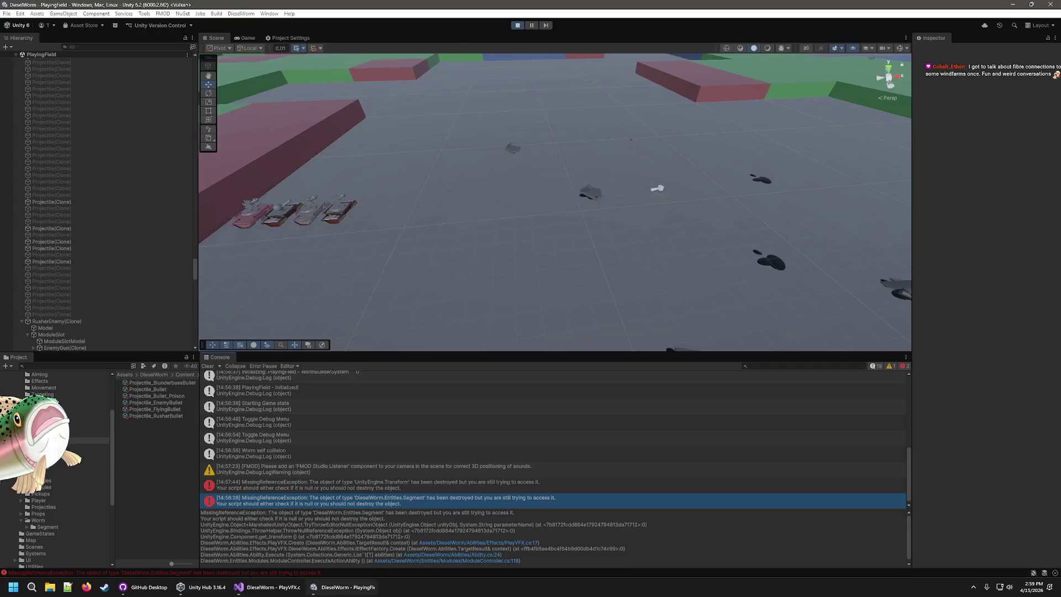
Step: Stop the current play session and start a fresh one with the Play button
{"action": "left_click", "coordinate": [518, 25]}
{"action": "left_click", "coordinate": [518, 25]}
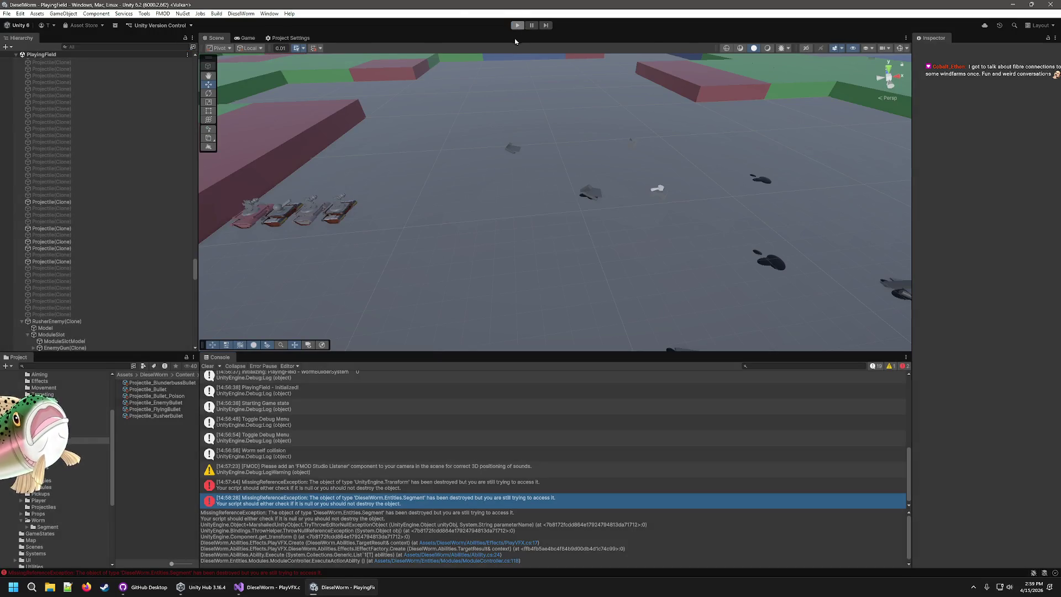
{"action": "left_click", "coordinate": [517, 25]}
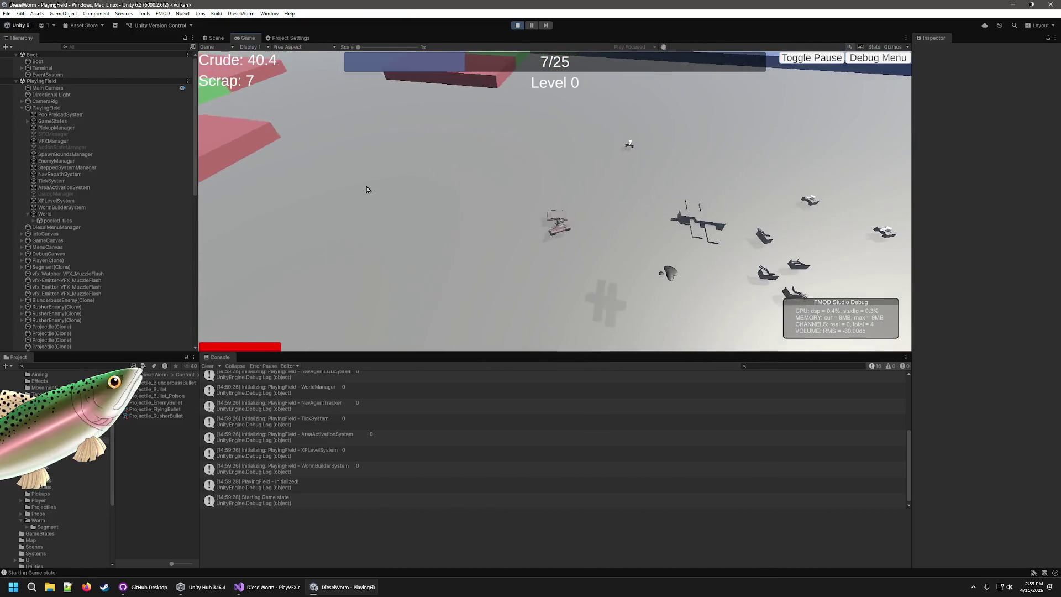
Step: Pause the running game with Escape, then resume it from the Paused menu
{"action": "key", "text": "Escape"}
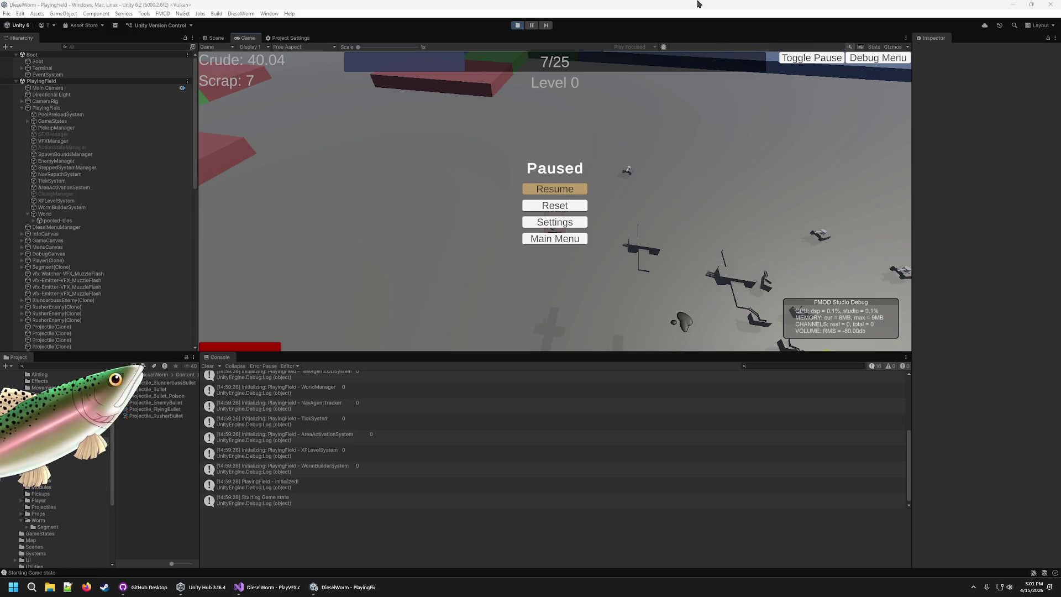
{"action": "left_click", "coordinate": [556, 191]}
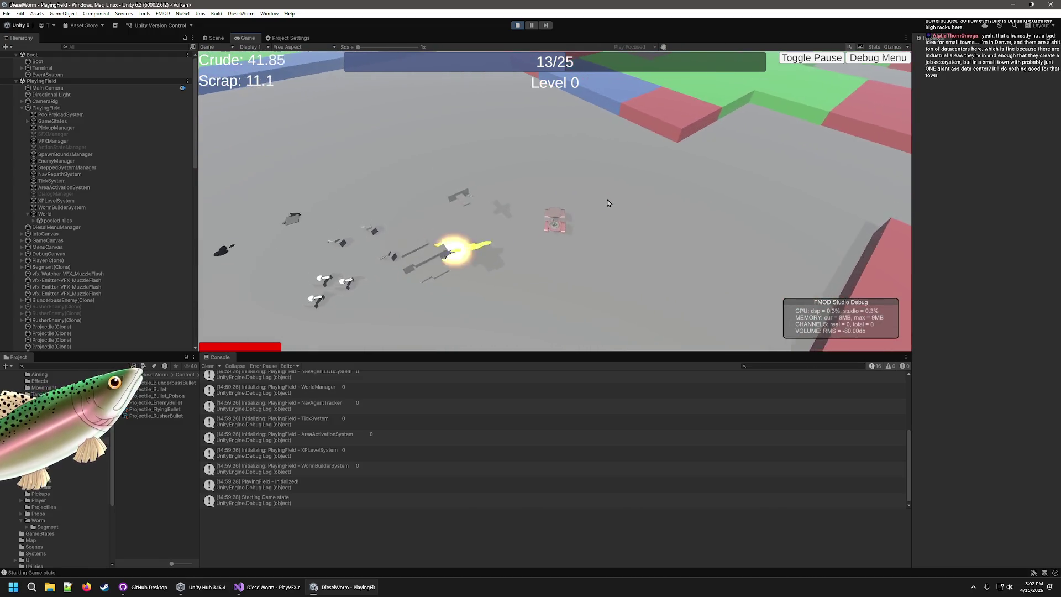
Step: Pause the game again at wave 13/25 and switch to the Scene view
{"action": "key", "text": "Escape"}
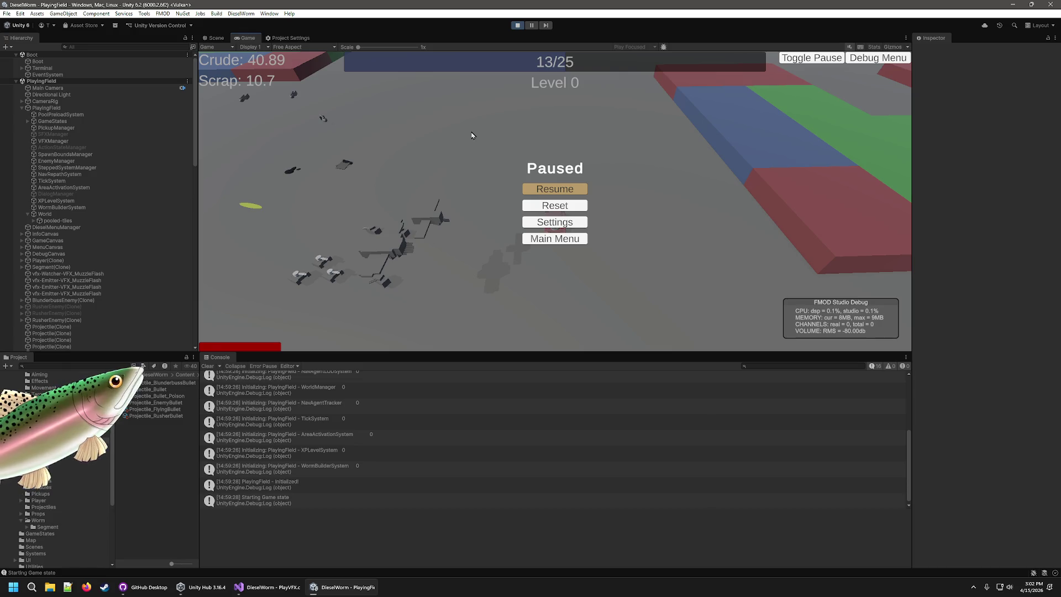
{"action": "left_click", "coordinate": [214, 42]}
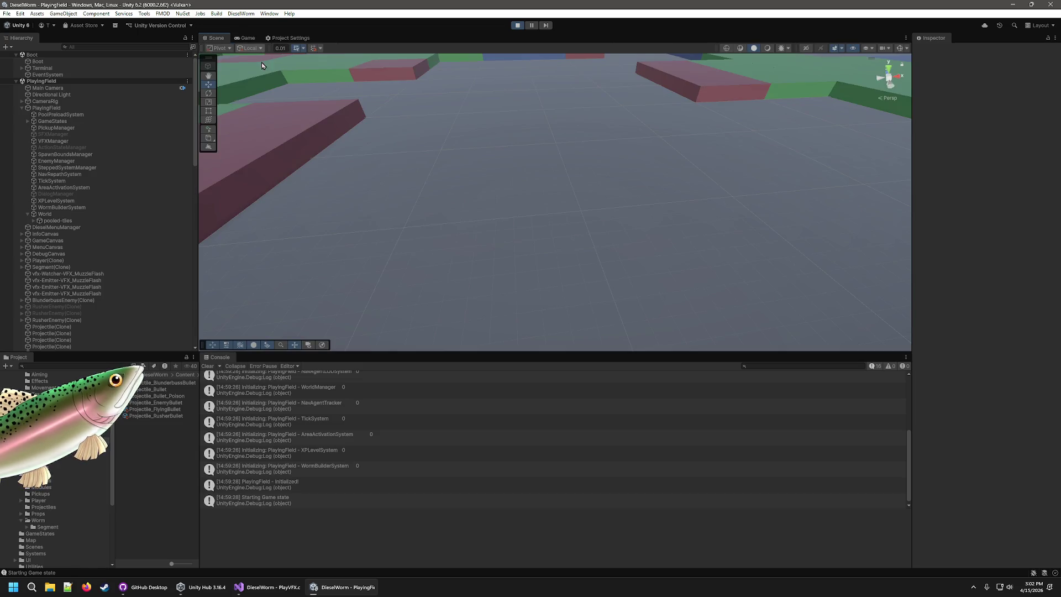
Step: Orbit the Scene camera, return to the Game view with Ctrl+2, and resume play
{"action": "mouse_move", "coordinate": [562, 226]}
{"action": "left_mouse_down"}
{"action": "mouse_move", "coordinate": [622, 204]}
{"action": "mouse_move", "coordinate": [676, 161]}
{"action": "mouse_move", "coordinate": [839, 247]}
{"action": "mouse_move", "coordinate": [784, 247]}
{"action": "mouse_move", "coordinate": [750, 204]}
{"action": "mouse_move", "coordinate": [687, 209]}
{"action": "mouse_move", "coordinate": [699, 201]}
{"action": "left_mouse_up"}
{"action": "key", "text": "ctrl+2"}
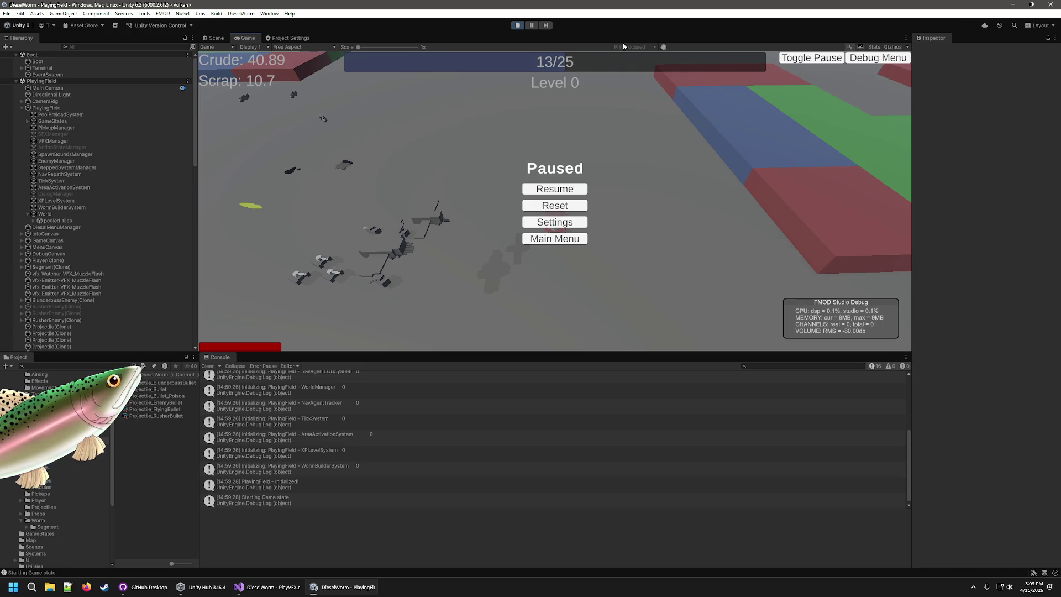
{"action": "left_click", "coordinate": [555, 189]}
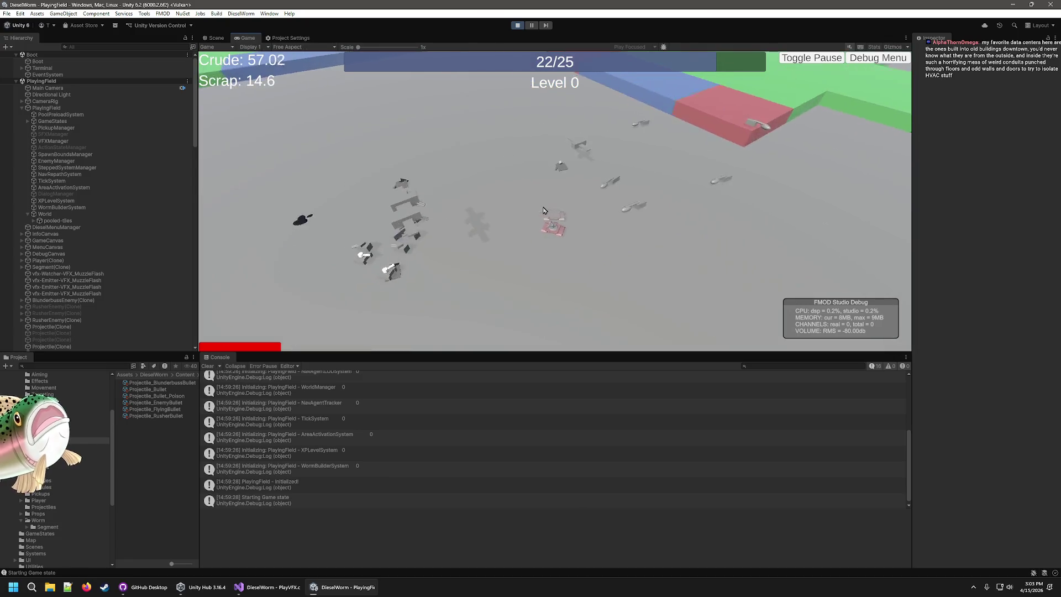
Step: Pick two level-up upgrades, show the new ClosestEnemy exception's stack trace, and pause play
{"action": "left_click", "coordinate": [789, 239]}
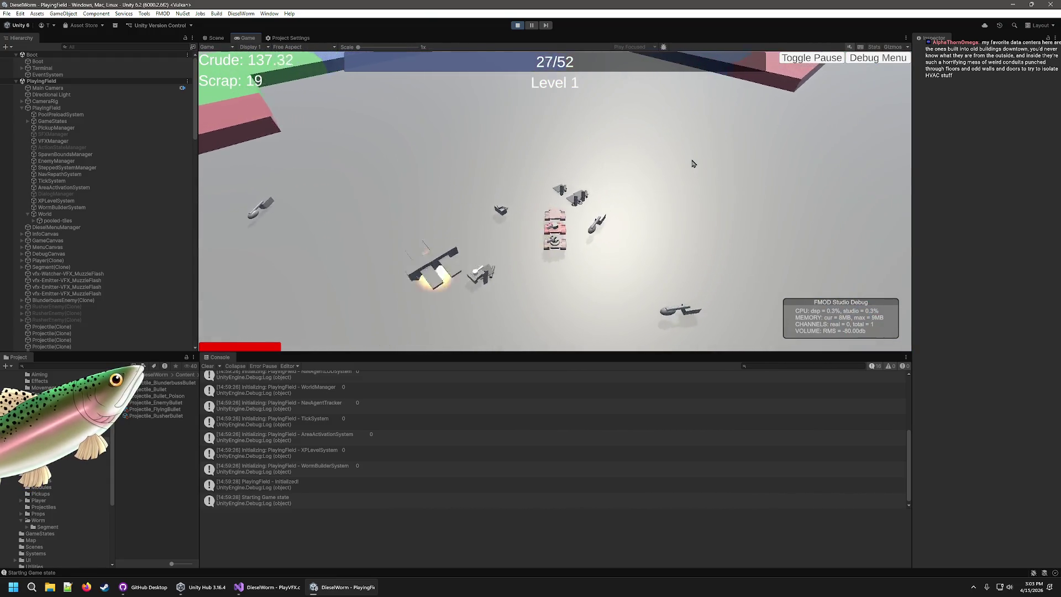
{"action": "left_click", "coordinate": [693, 165]}
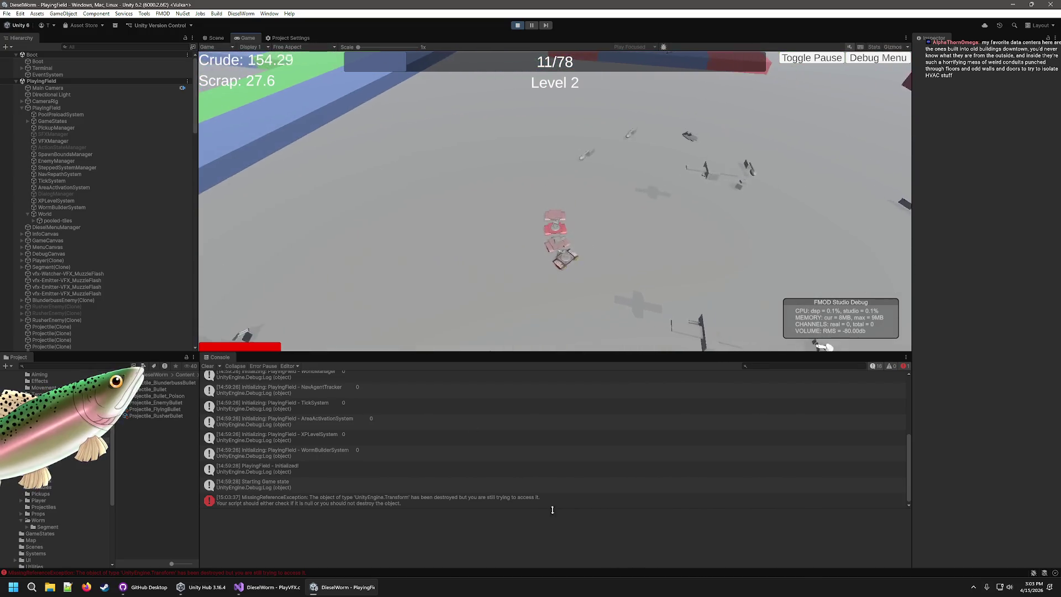
{"action": "left_click", "coordinate": [376, 500]}
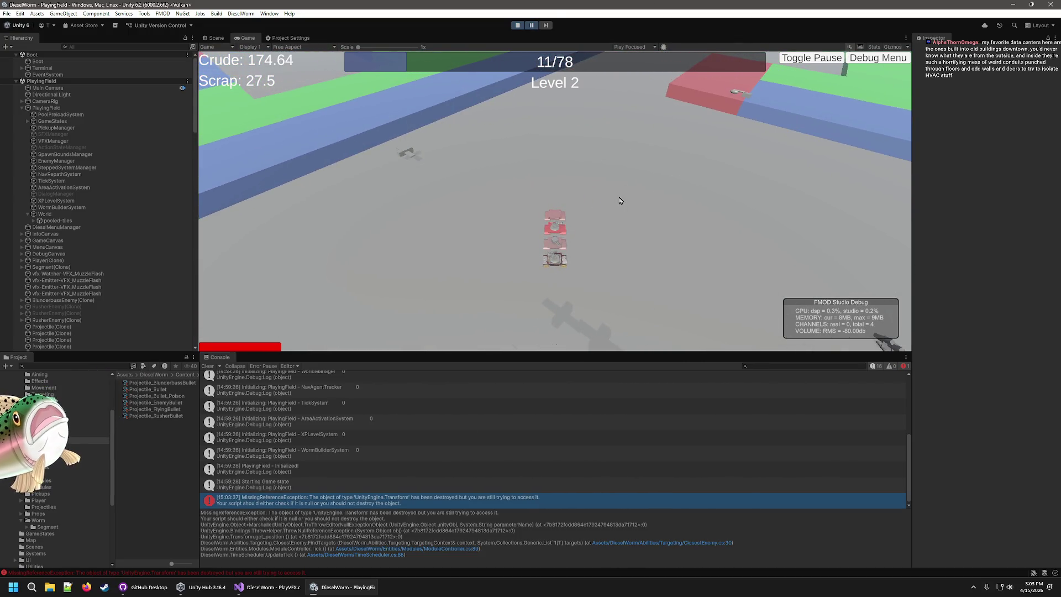
{"action": "left_click", "coordinate": [531, 25]}
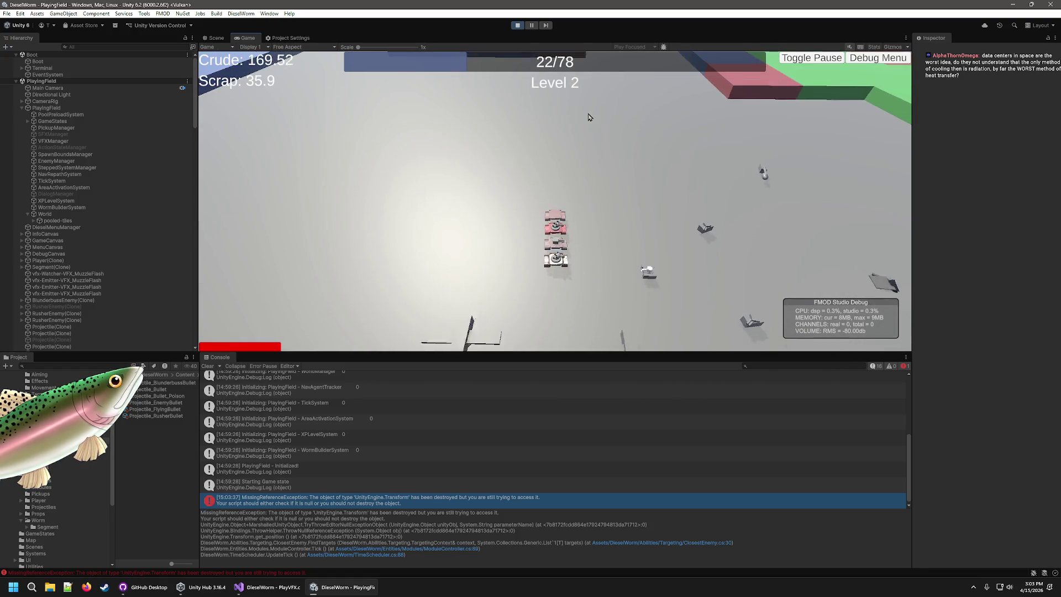
{"action": "key", "text": "ctrl+shift+p"}
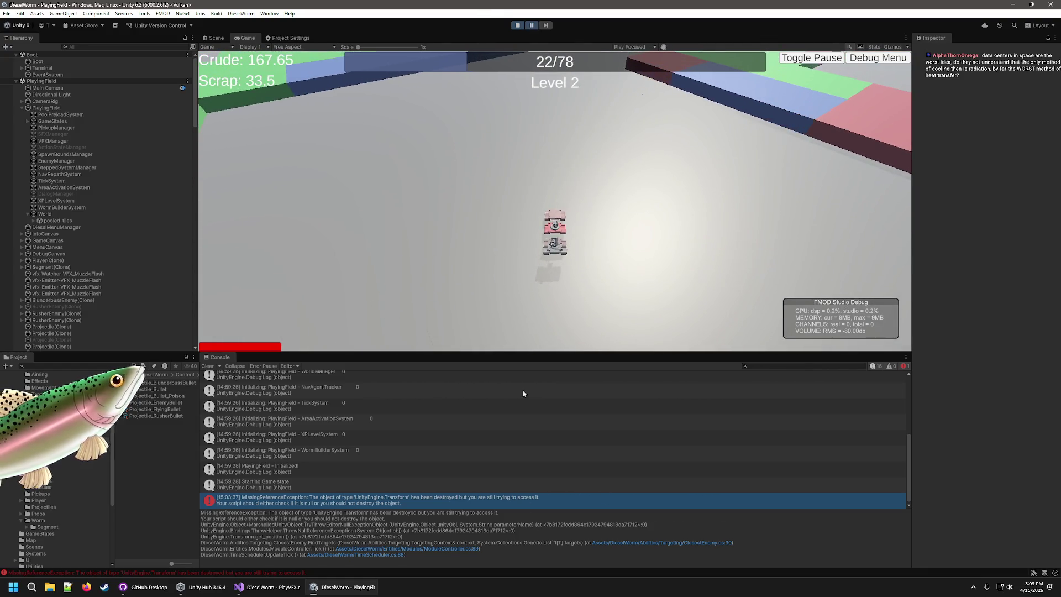
Step: Open the failing ClosestEnemy line and add a Debug.Log("closest enemy") call above it
{"action": "double_click", "coordinate": [456, 506]}
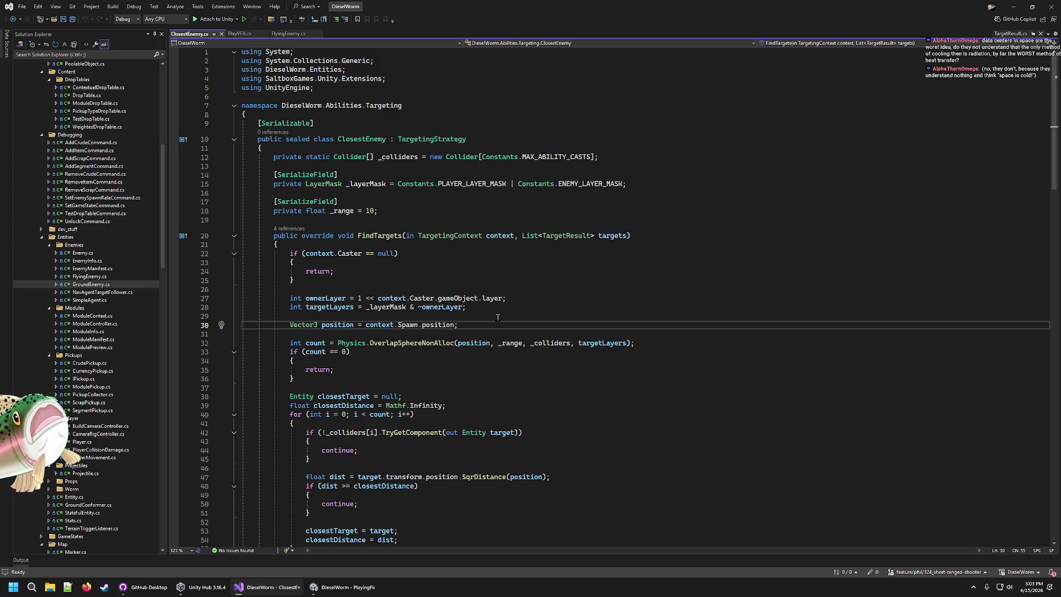
{"action": "key", "text": "Home"}
{"action": "key", "text": "Return"}
{"action": "key", "text": "Return"}
{"action": "key", "text": "Up"}
{"action": "key", "text": "Up"}
{"action": "type", "text": "Debu"}
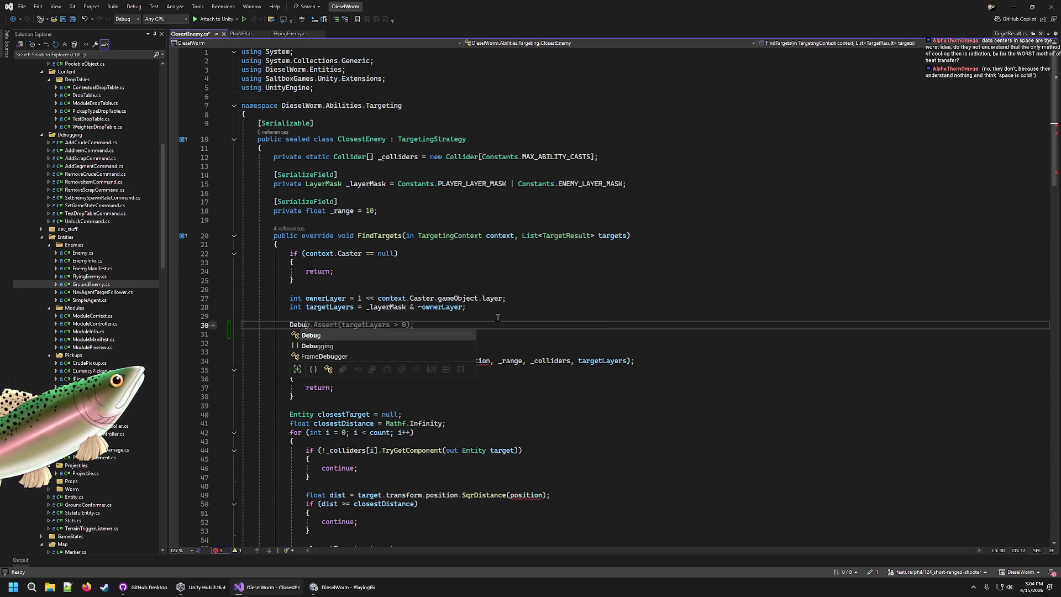
{"action": "type", "text": "g.Log(\""}
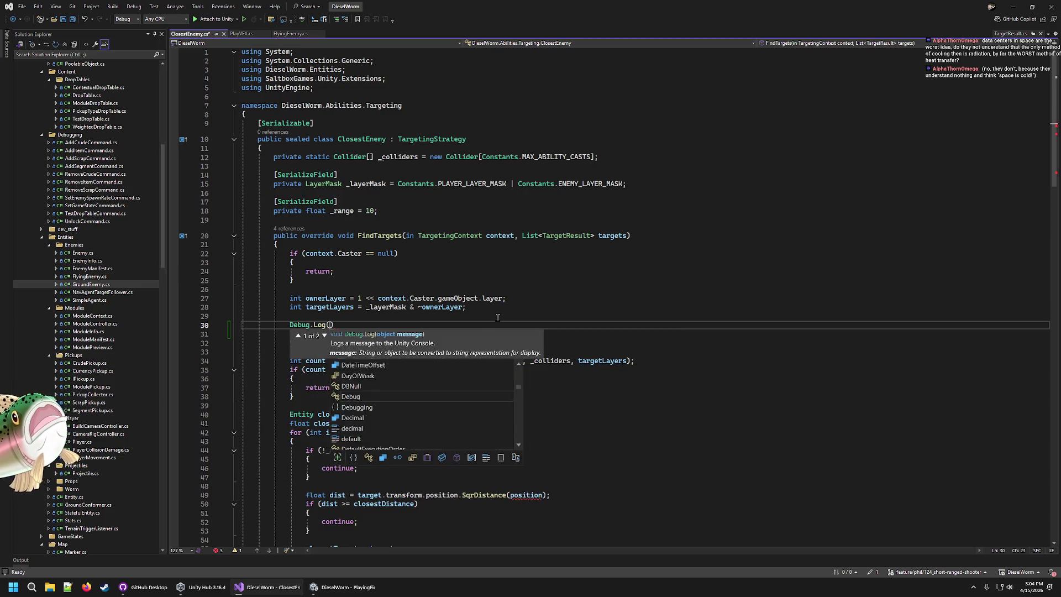
{"action": "type", "text": "closte"}
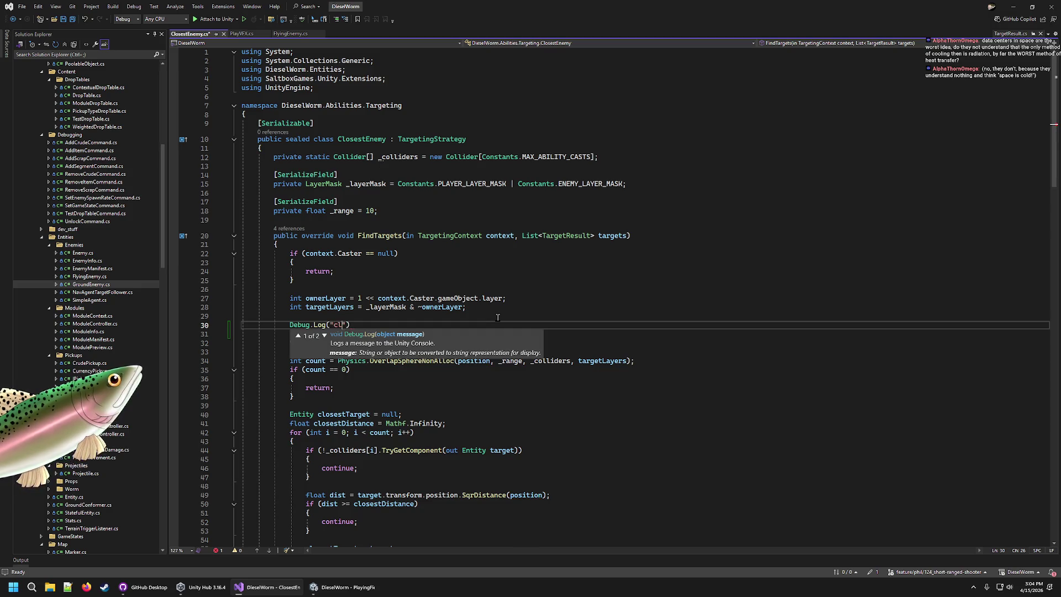
{"action": "key", "text": "BackSpace"}
{"action": "key", "text": "BackSpace"}
{"action": "type", "text": "est enemy"}
{"action": "key", "text": "Home"}
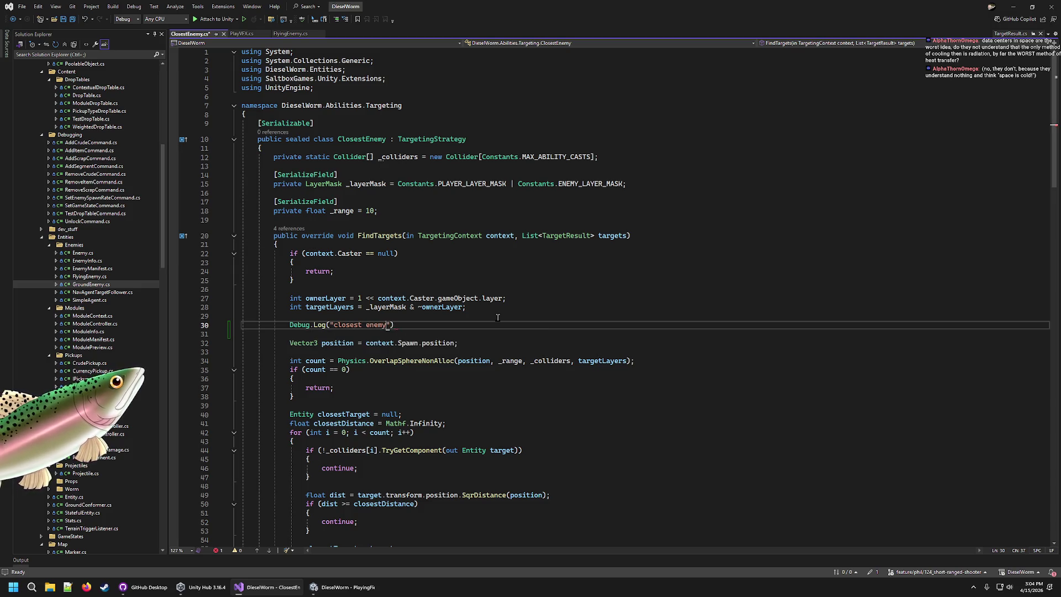
{"action": "key", "text": "Return"}
{"action": "key", "text": "Return"}
{"action": "key", "text": "Up"}
{"action": "key", "text": "Up"}
Step: Wrap the log call in an if (context.Spawn == null) { } block
{"action": "type", "text": "if ("}
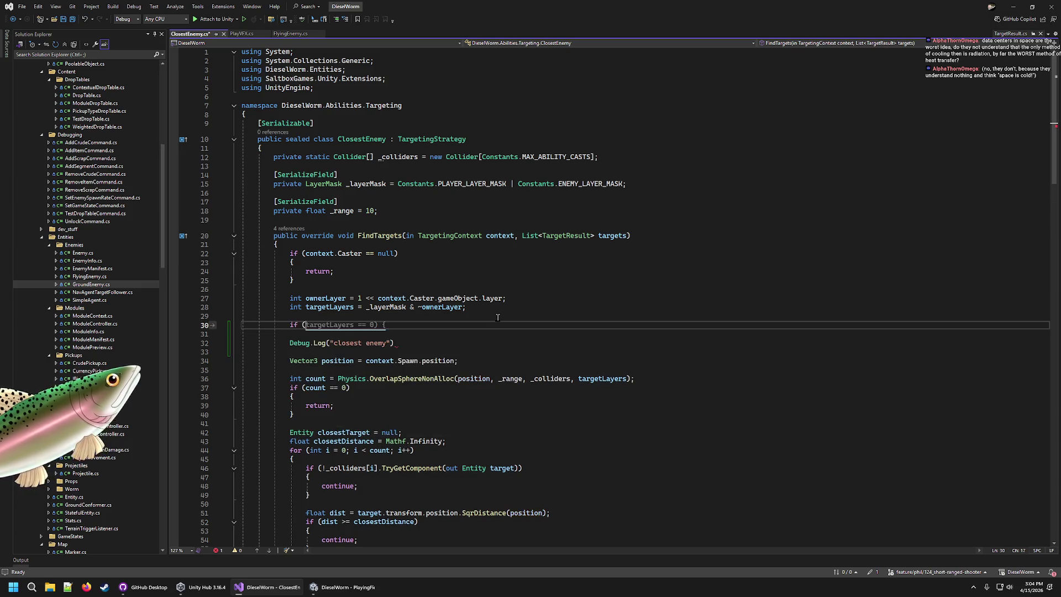
{"action": "type", "text": "context.sS"}
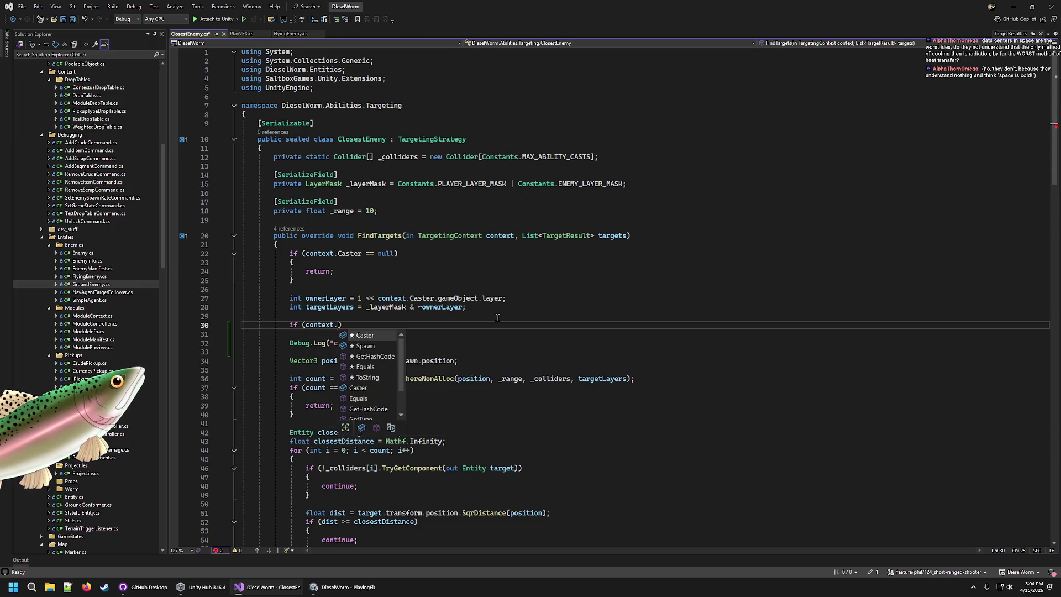
{"action": "key", "text": "BackSpace"}
{"action": "key", "text": "BackSpace"}
{"action": "type", "text": "Spawn == "}
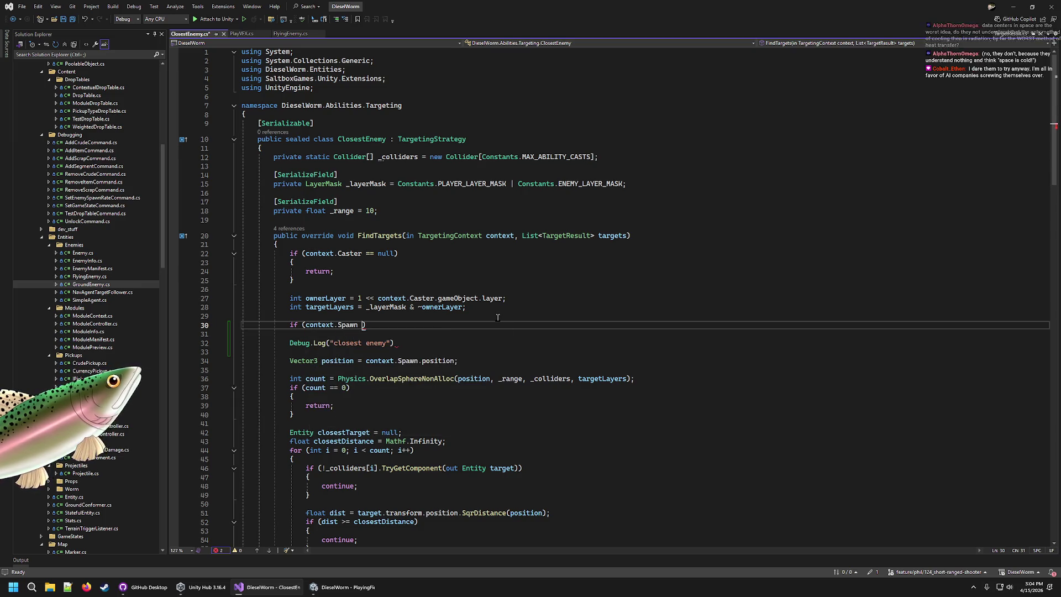
{"action": "type", "text": "null)"}
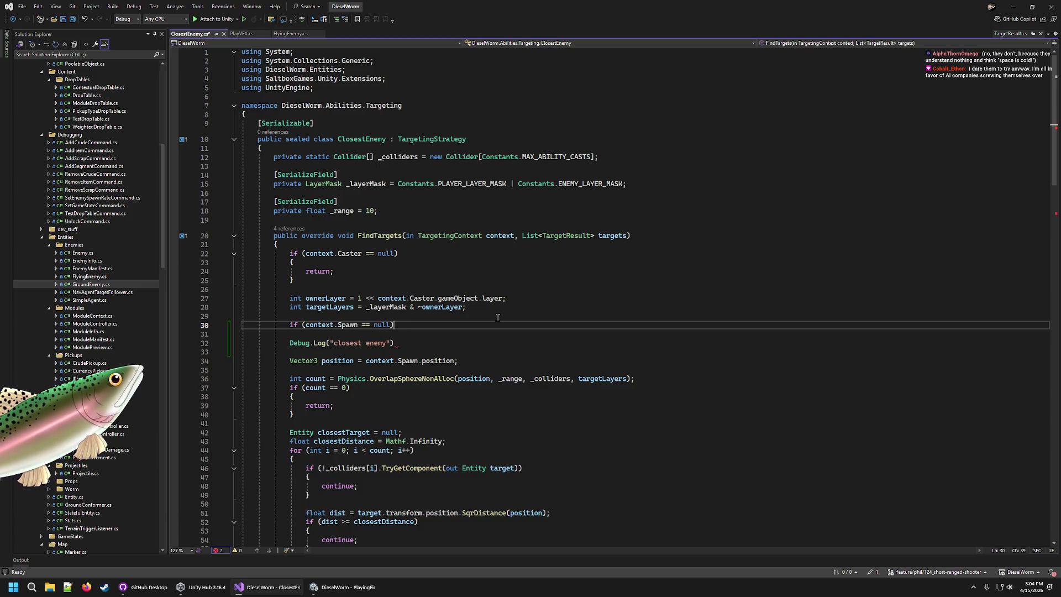
{"action": "key", "text": "Return"}
{"action": "type", "text": "{"}
{"action": "key", "text": "Delete"}
{"action": "key", "text": "Down"}
{"action": "key", "text": "Down"}
{"action": "key", "text": "End"}
{"action": "key", "text": "Return"}
{"action": "type", "text": "}"}
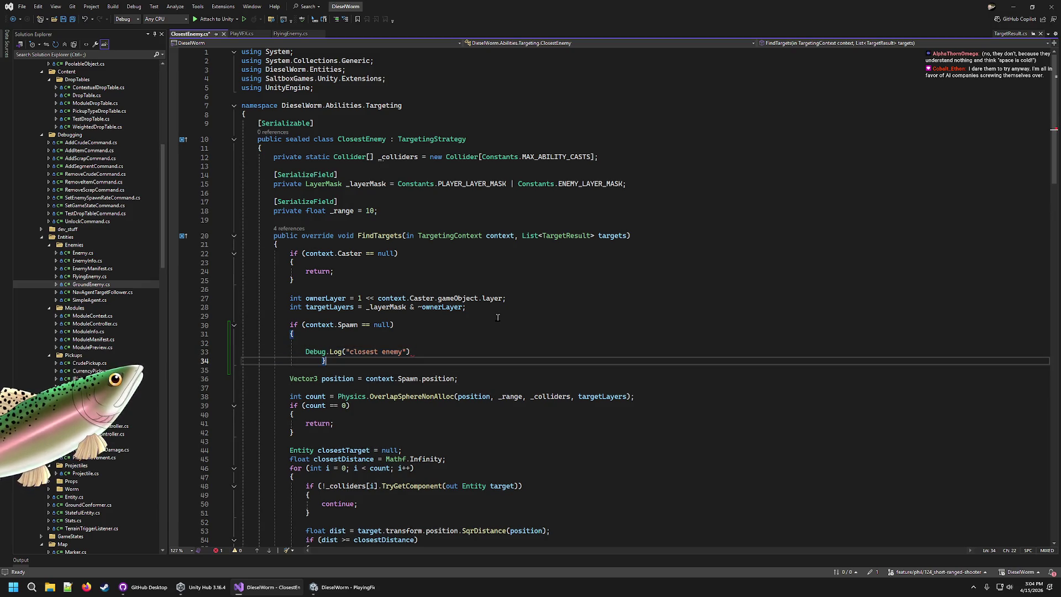
{"action": "key", "text": "Up"}
{"action": "key", "text": "End"}
{"action": "type", "text": ";"}
{"action": "key", "text": "Down"}
{"action": "key", "text": "shift+Tab"}
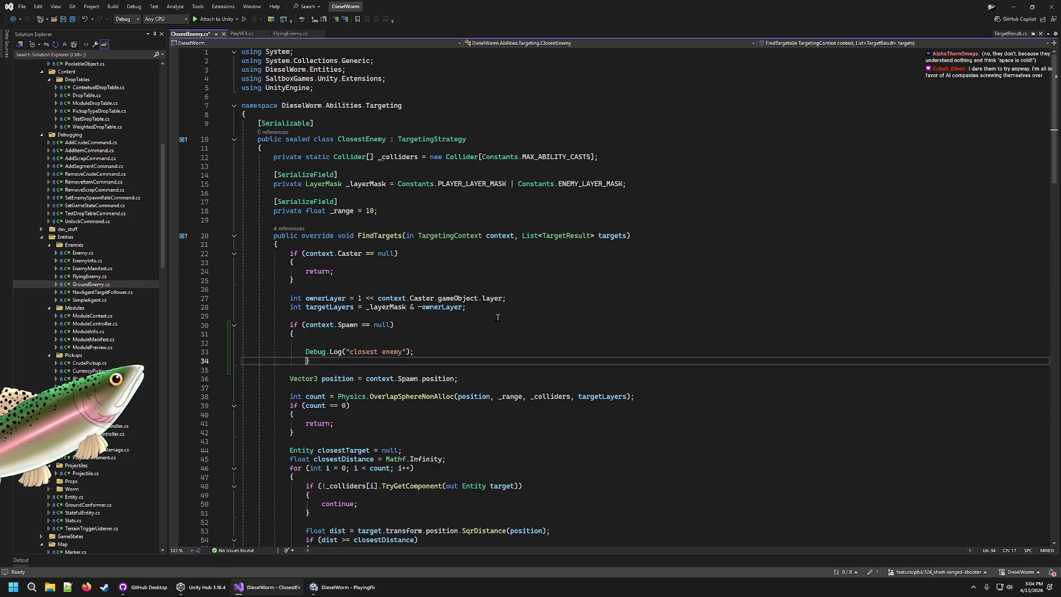
{"action": "key", "text": "shift+Tab"}
Step: Complete the message as "closest enemy spawn null" and save ClosestEnemy.cs
{"action": "key", "text": "Up"}
{"action": "key", "text": "End"}
{"action": "key", "text": "Up"}
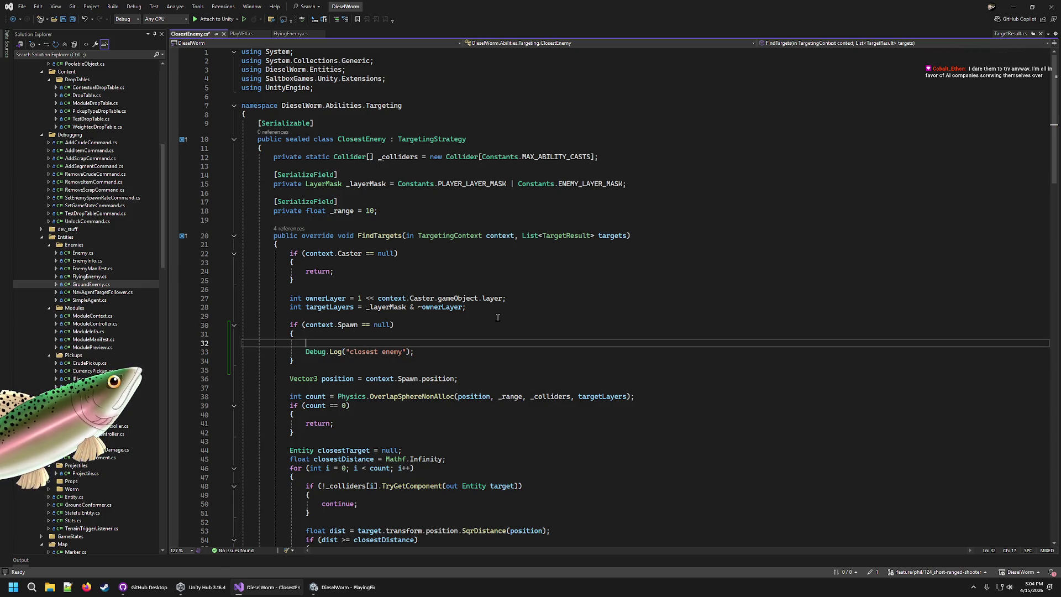
{"action": "key", "text": "Delete"}
{"action": "type", "text": "spawn null"}
{"action": "key", "text": "ctrl+s"}
{"action": "key", "text": "ctrl+Tab"}
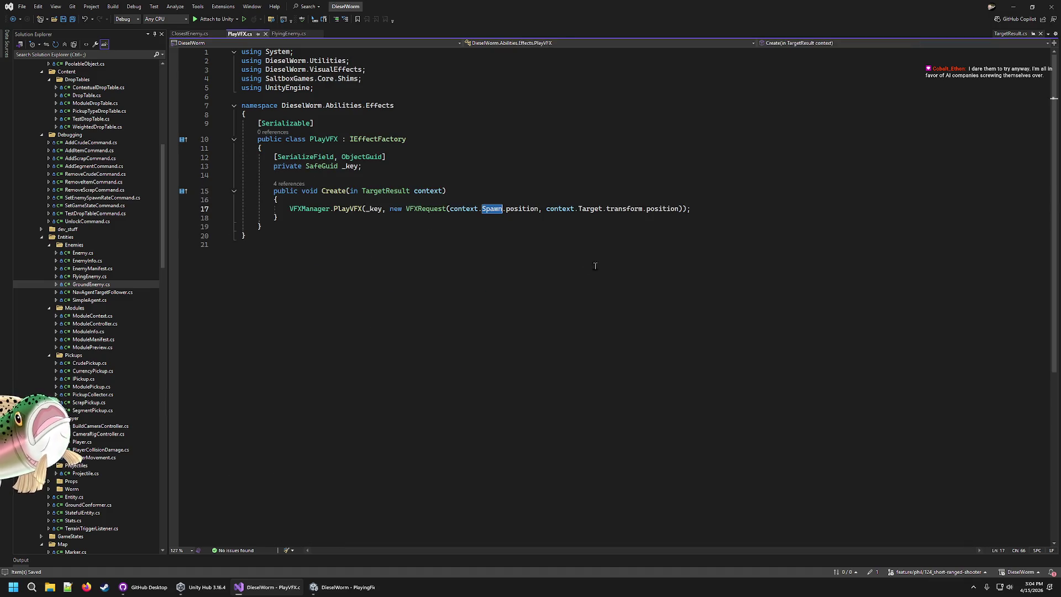
{"action": "left_click", "coordinate": [474, 197]}
Step: Undo stray blank lines, glance at the Unity Console, and return to PlayVFX.cs
{"action": "key", "text": "Return"}
{"action": "key", "text": "Return"}
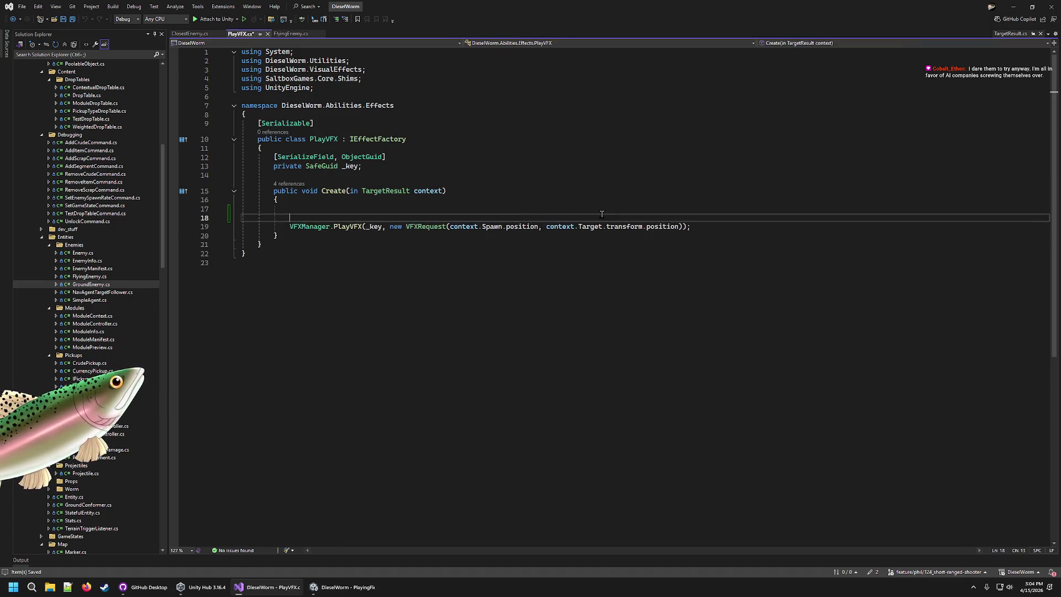
{"action": "key", "text": "ctrl+z"}
{"action": "key", "text": "ctrl+z"}
{"action": "left_click", "coordinate": [188, 33]}
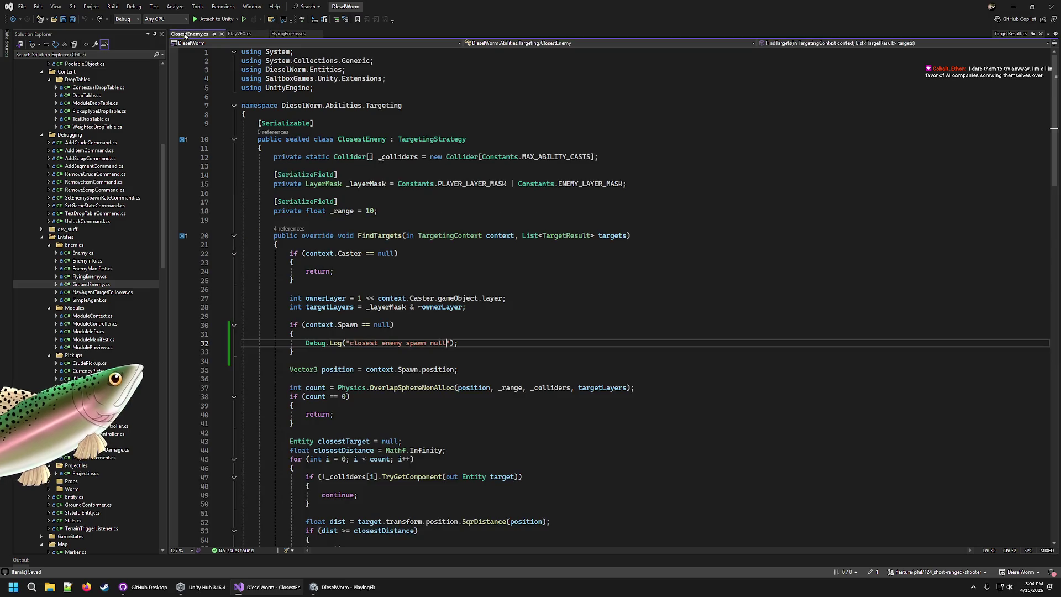
{"action": "left_click", "coordinate": [343, 587]}
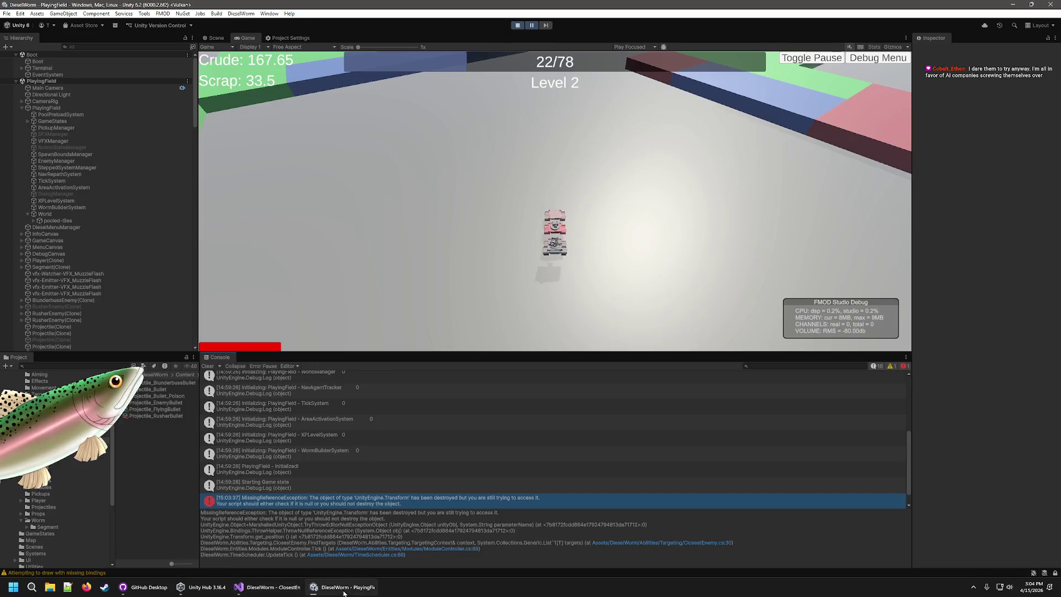
{"action": "left_click", "coordinate": [284, 591]}
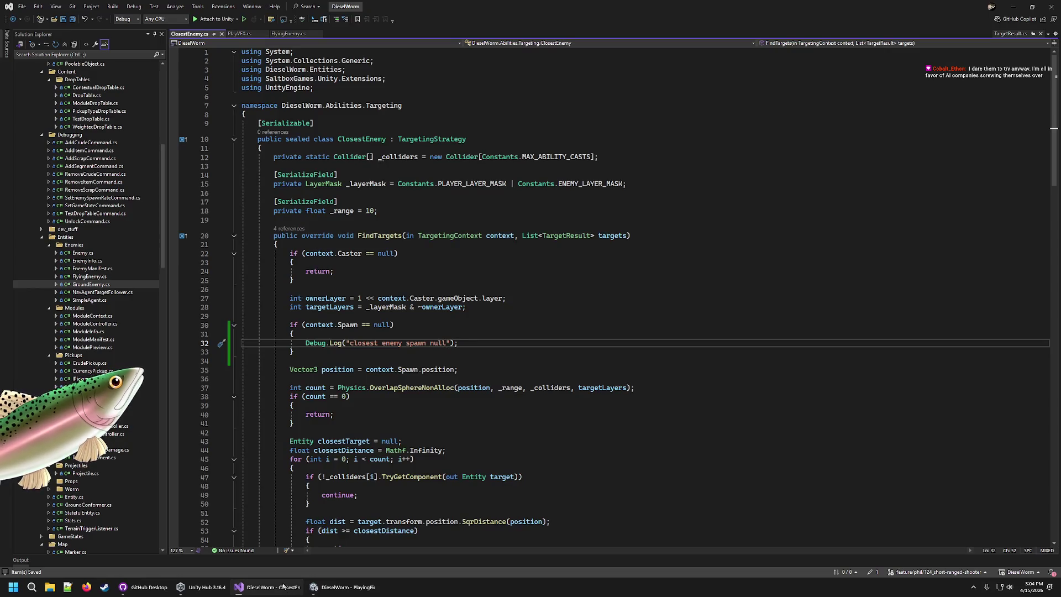
{"action": "left_click", "coordinate": [343, 588]}
{"action": "left_click", "coordinate": [285, 588]}
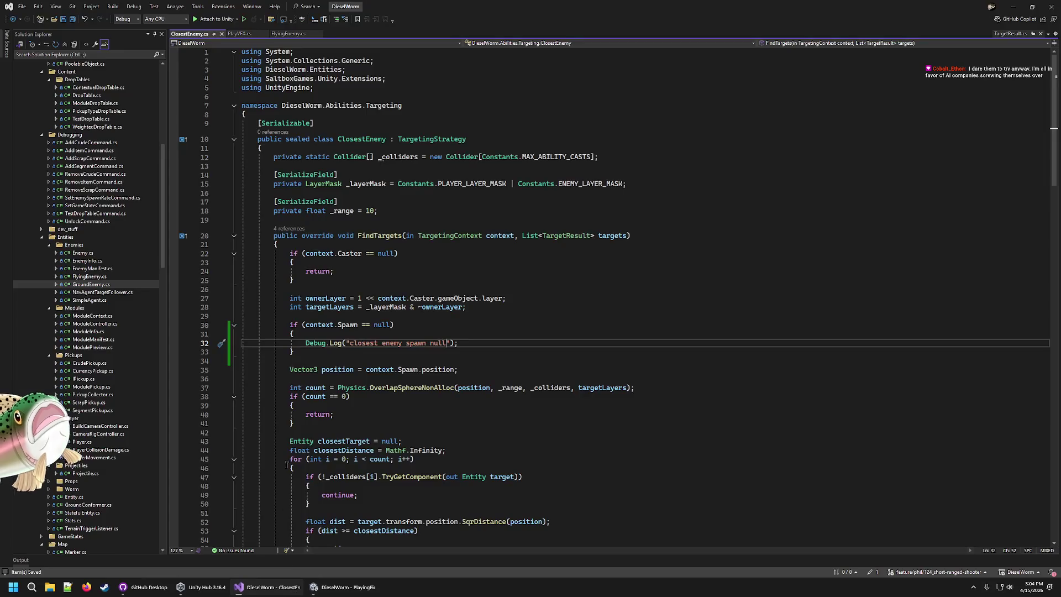
{"action": "left_click", "coordinate": [240, 34]}
Step: In PlayVFX.Create, add if (context.Spawn == null) logging "playVFX spawn null"
{"action": "key", "text": "Return"}
{"action": "key", "text": "Return"}
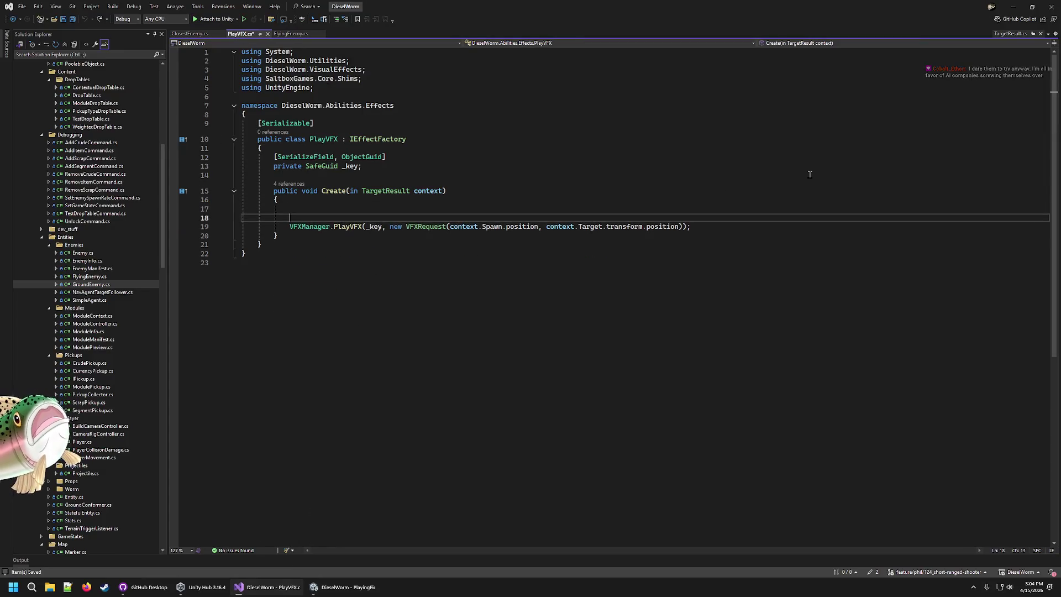
{"action": "key", "text": "Up"}
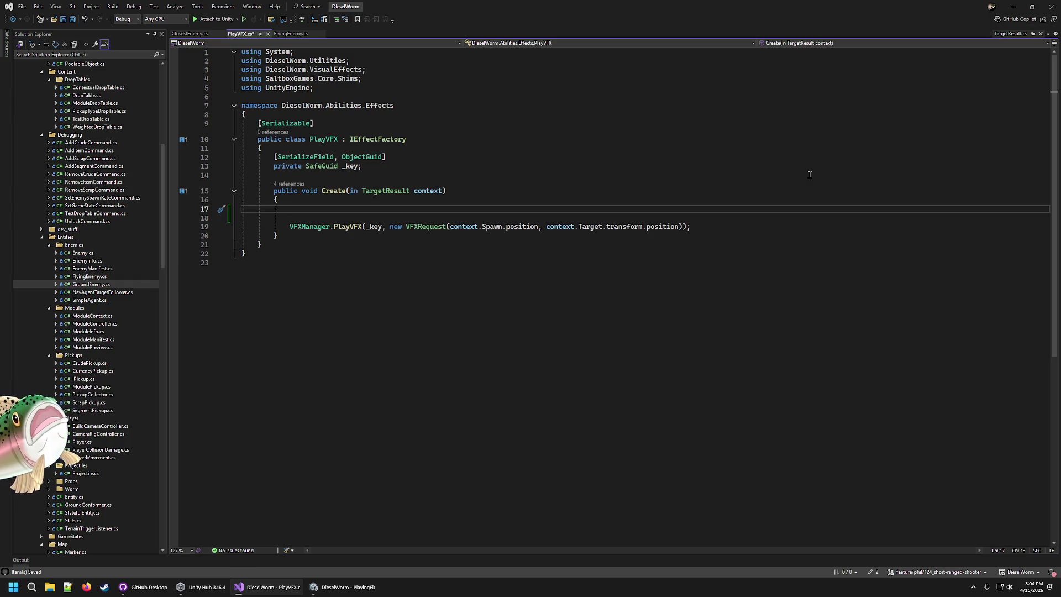
{"action": "type", "text": "if (con"}
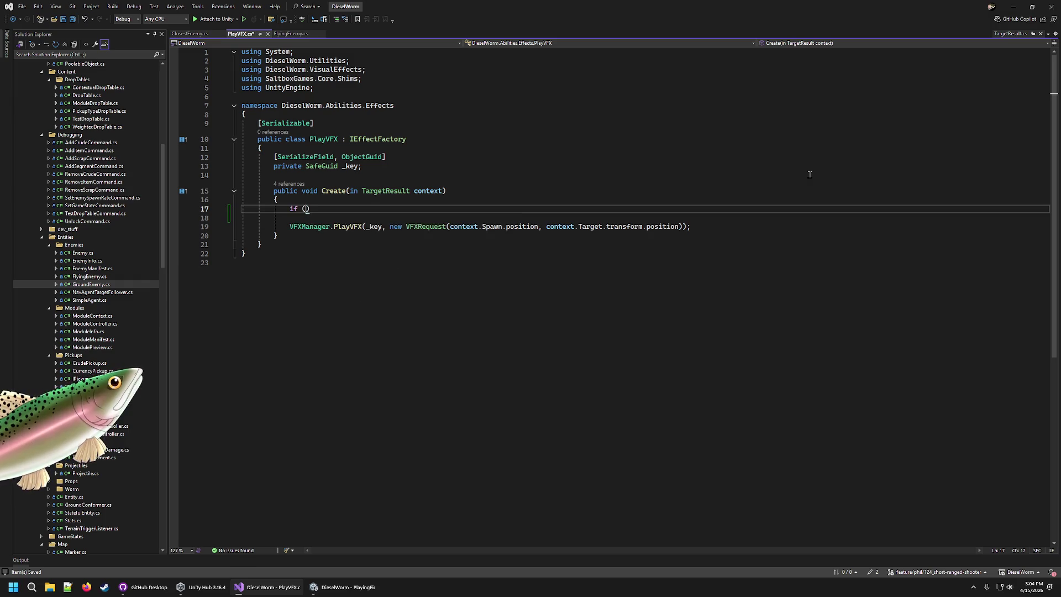
{"action": "key", "text": "Tab"}
{"action": "type", "text": ".Sp"}
{"action": "key", "text": "Tab"}
{"action": "type", "text": "== null)"}
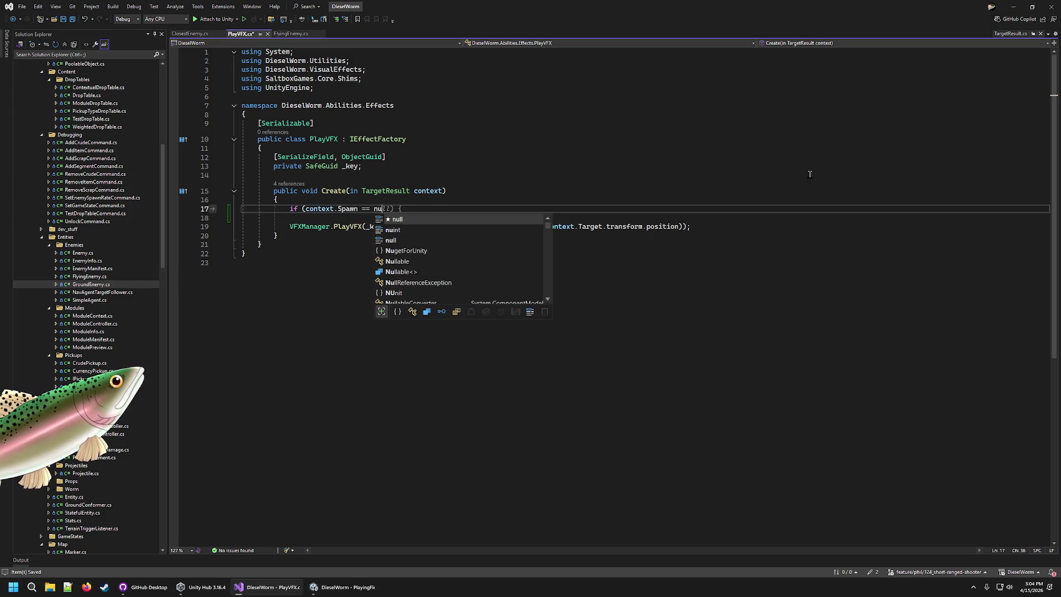
{"action": "key", "text": "Return"}
{"action": "type", "text": "{"}
{"action": "key", "text": "Return"}
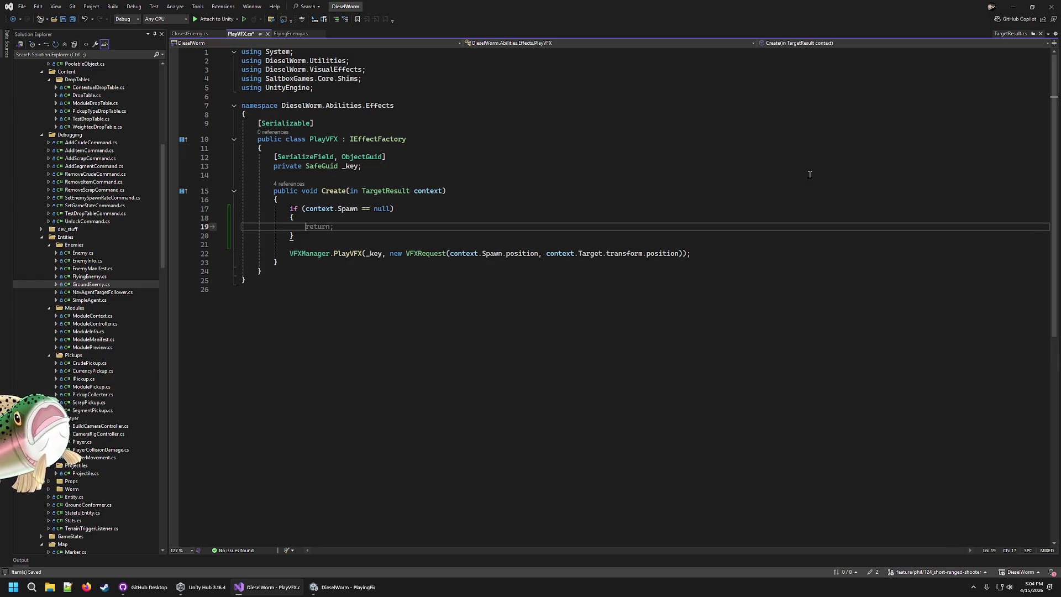
{"action": "type", "text": "Debug.Log"}
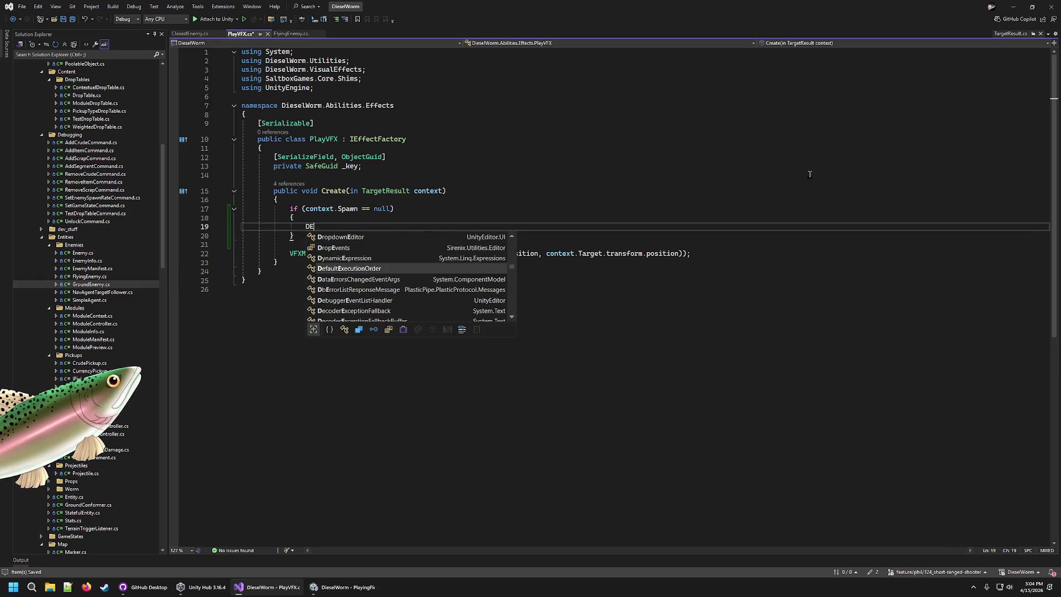
{"action": "type", "text": "(\""}
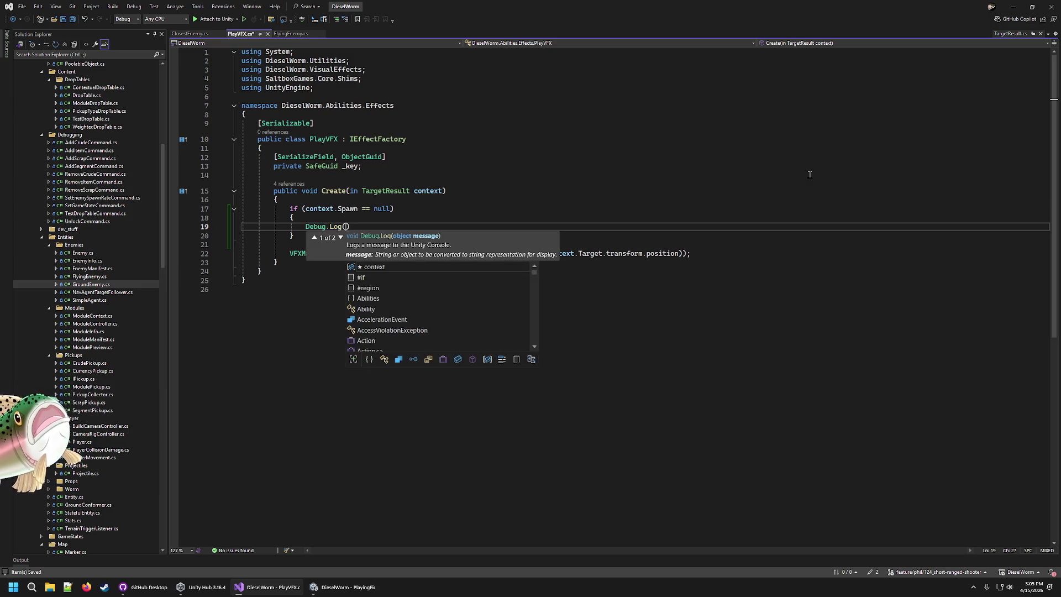
{"action": "type", "text": "playVFX "}
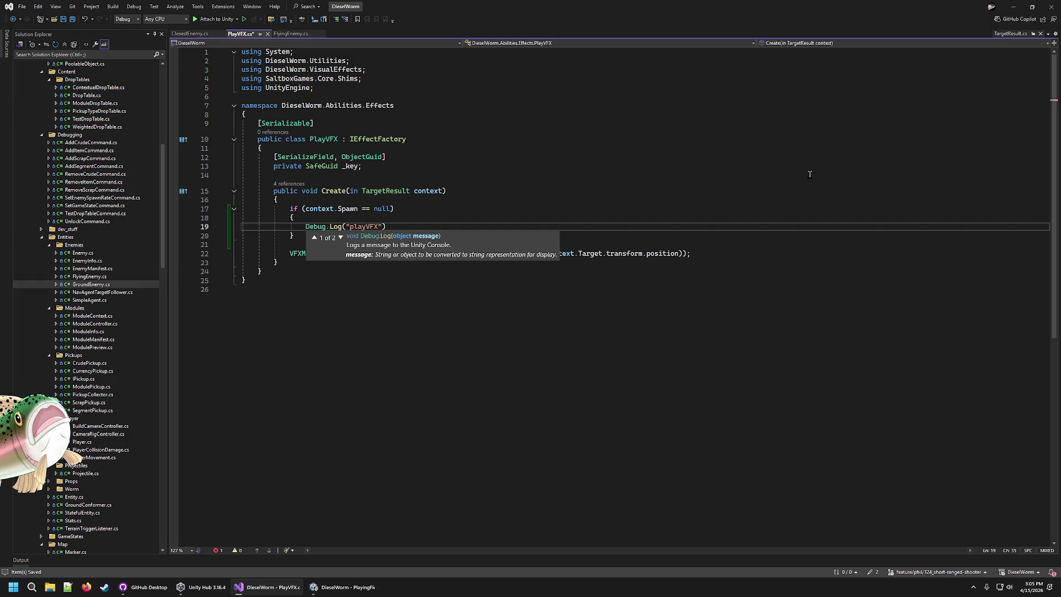
{"action": "type", "text": "spawn null\")"}
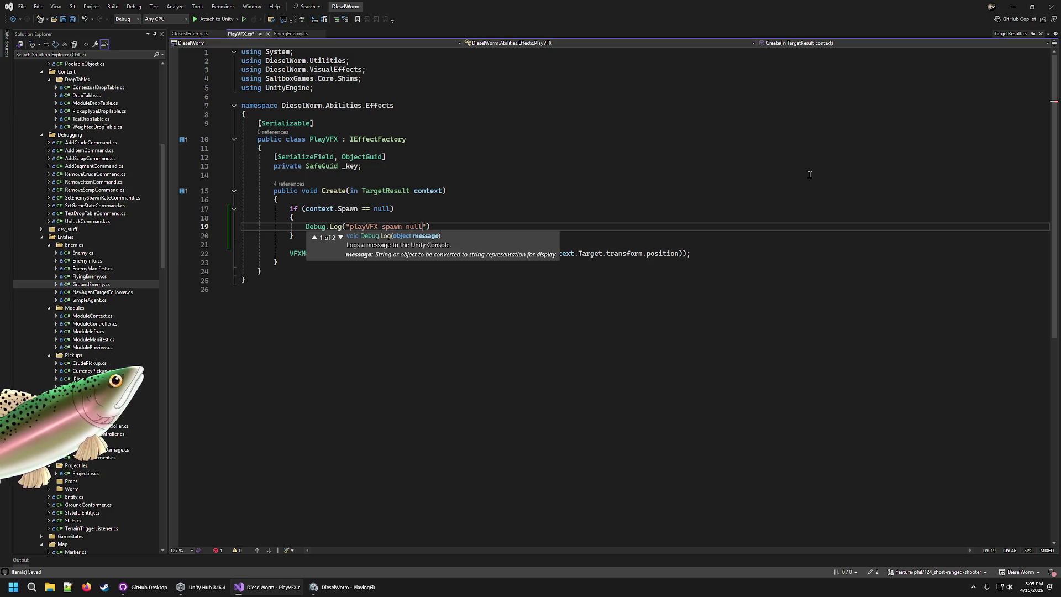
{"action": "type", "text": ";"}
{"action": "key", "text": "Down"}
{"action": "key", "text": "Return"}
{"action": "key", "text": "Return"}
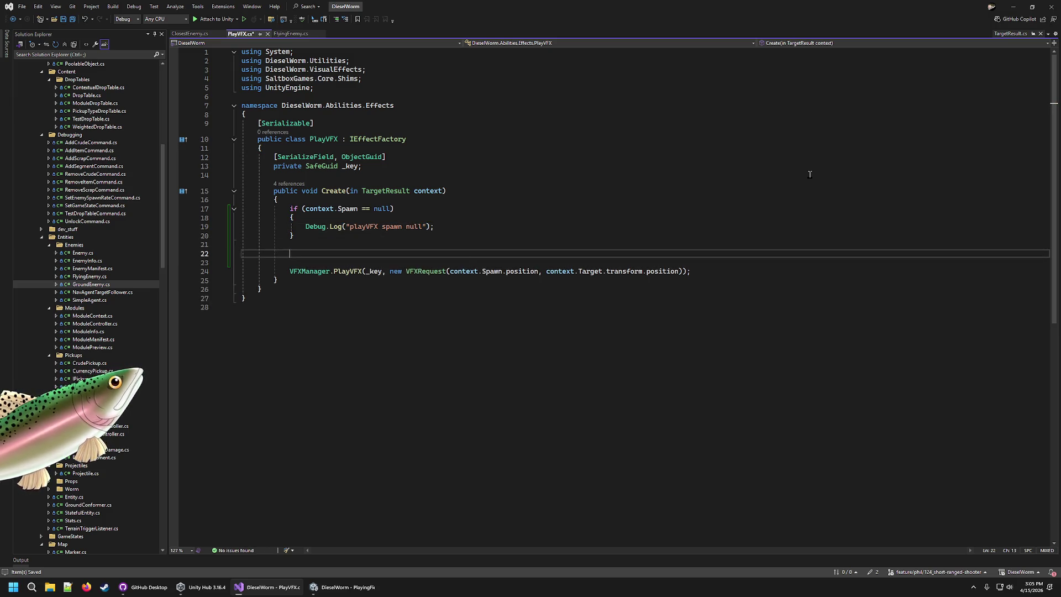
Step: Add an if (context.Target == null) check logging "playVFX target null" and save PlayVFX.cs
{"action": "type", "text": "if (context.sta"}
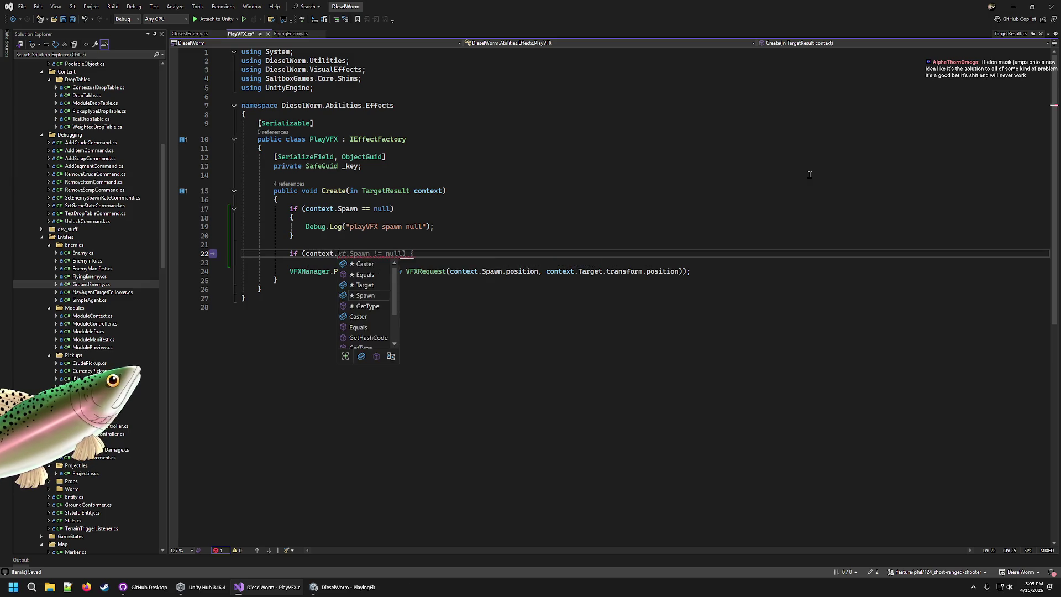
{"action": "key", "text": "BackSpace"}
{"action": "key", "text": "BackSpace"}
{"action": "key", "text": "BackSpace"}
{"action": "type", "text": "Ta"}
{"action": "key", "text": "Tab"}
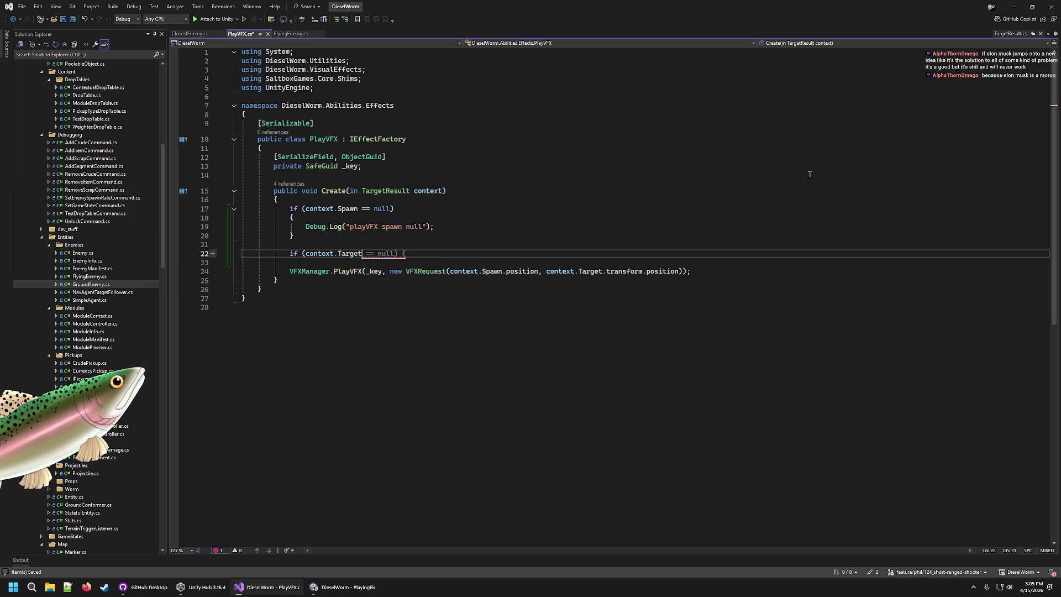
{"action": "key", "text": "Tab"}
{"action": "key", "text": "Return"}
{"action": "type", "text": "{"}
{"action": "key", "text": "Return"}
{"action": "type", "text": "Debug"}
{"action": "key", "text": "Tab"}
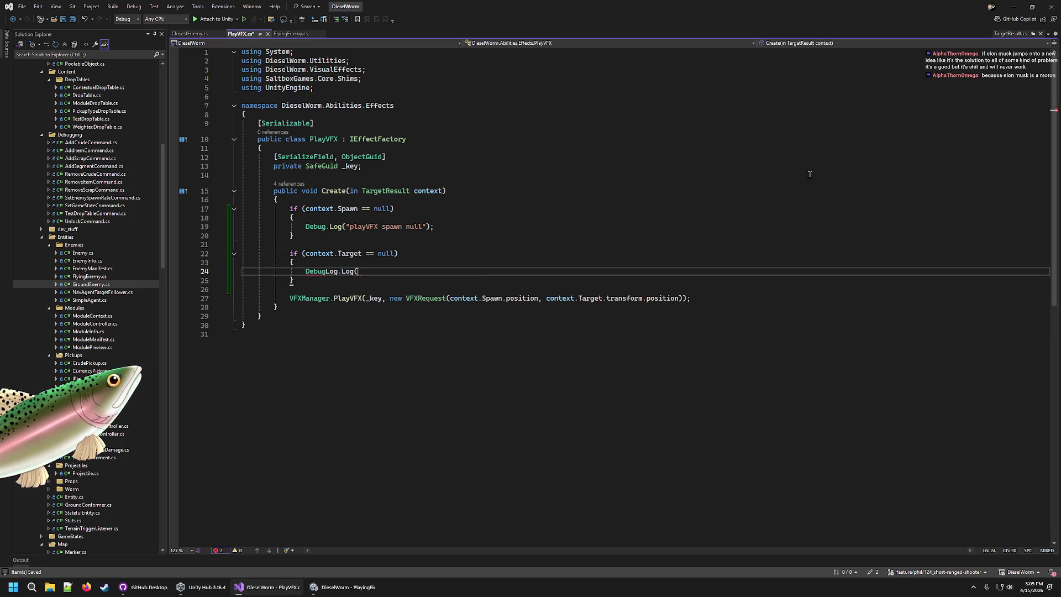
{"action": "key", "text": "BackSpace"}
{"action": "key", "text": "BackSpace"}
{"action": "key", "text": "BackSpace"}
{"action": "type", "text": ".Log(\"playVFX"}
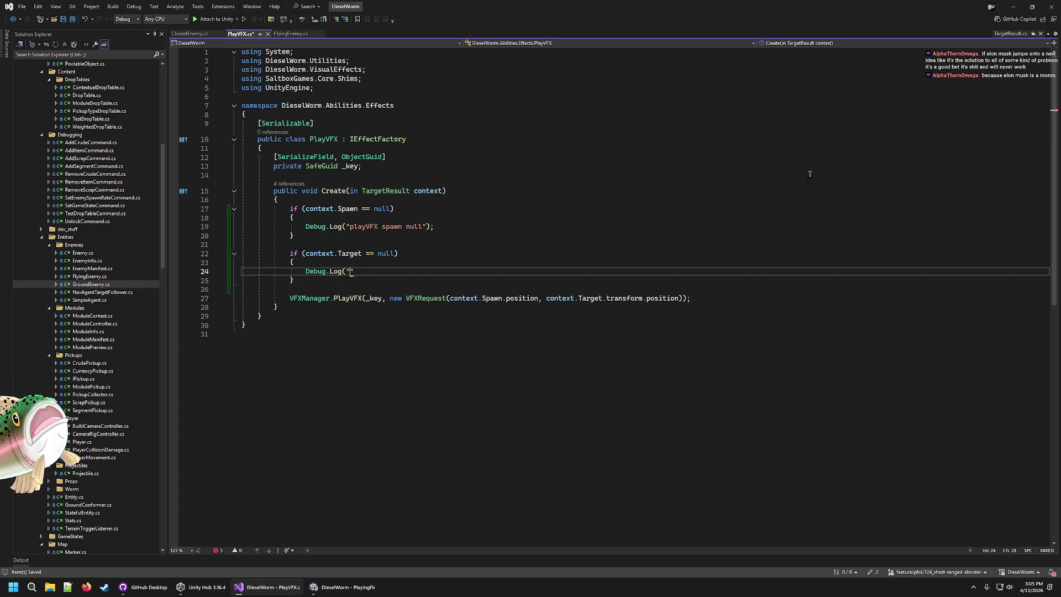
{"action": "type", "text": " s"}
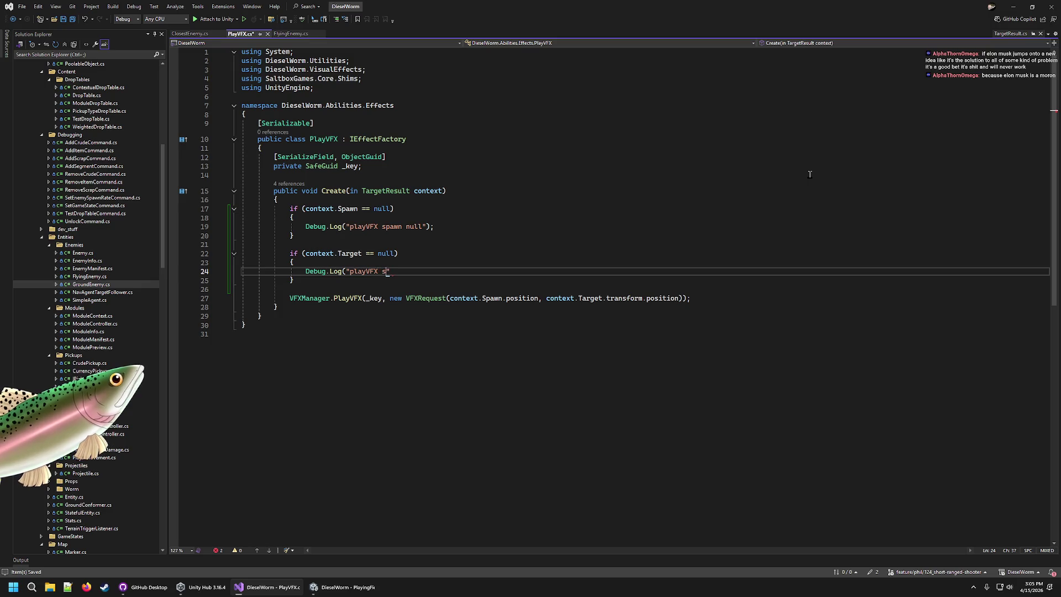
{"action": "type", "text": "arget nu"}
{"action": "type", "text": "\""}
{"action": "key", "text": "ctrl+s"}
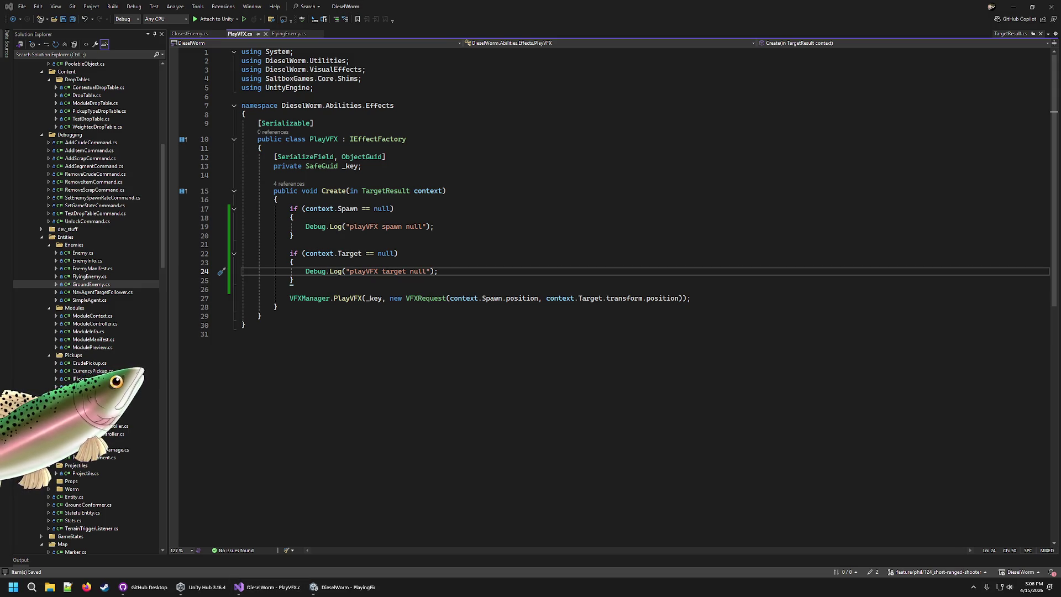
{"action": "left_click", "coordinate": [470, 298]}
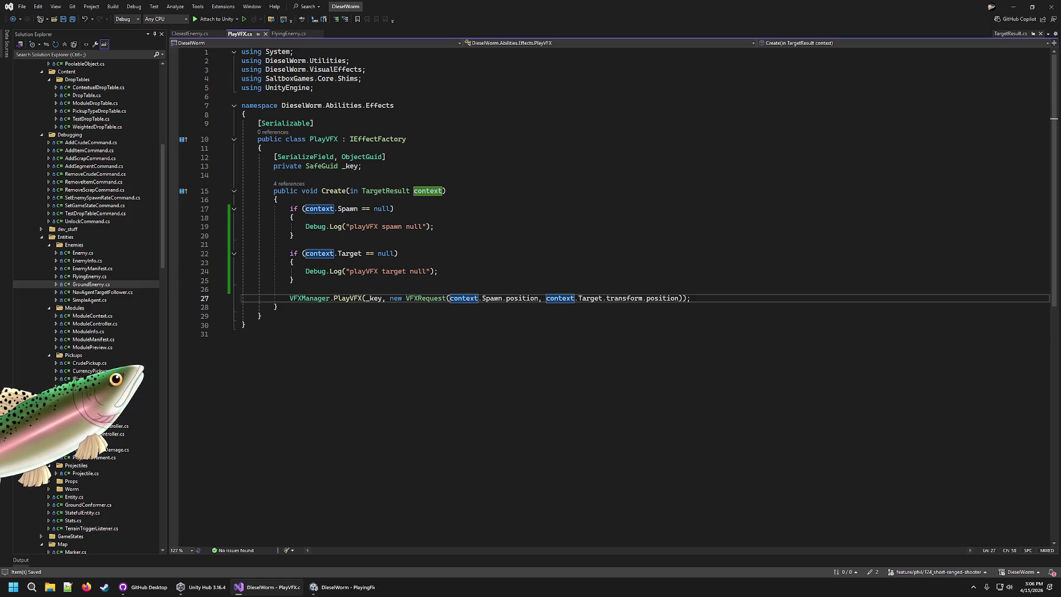
{"action": "left_click", "coordinate": [539, 280]}
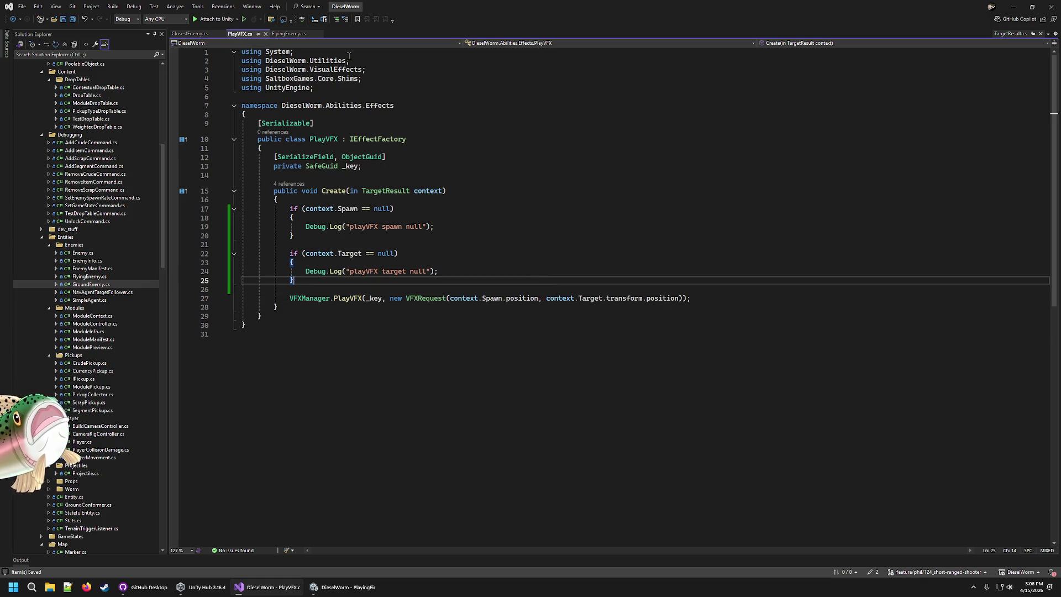
{"action": "left_click", "coordinate": [287, 35]}
Step: Insert an if (Target == null) check below base.Tick() in FlyingEnemy.Tick
{"action": "key", "text": "Home"}
{"action": "key", "text": "ctrl+Return"}
{"action": "key", "text": "Up"}
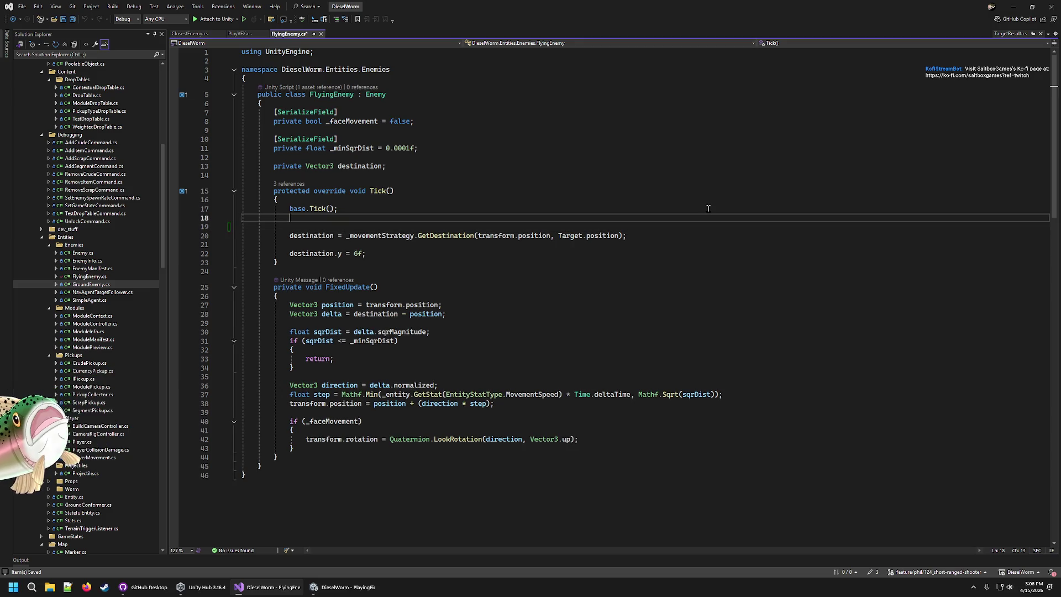
{"action": "key", "text": "Return"}
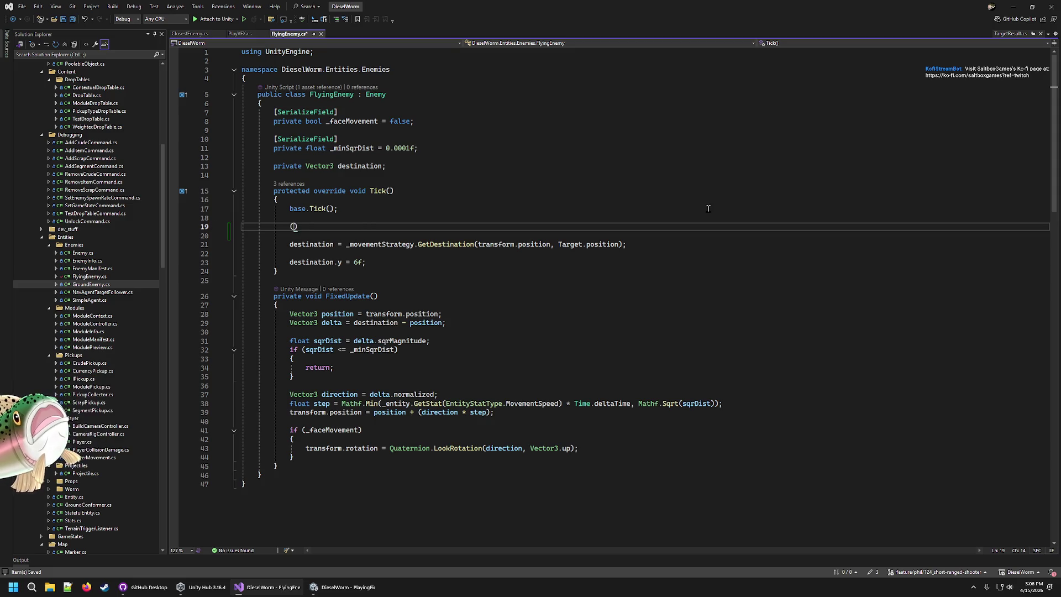
{"action": "type", "text": "if("}
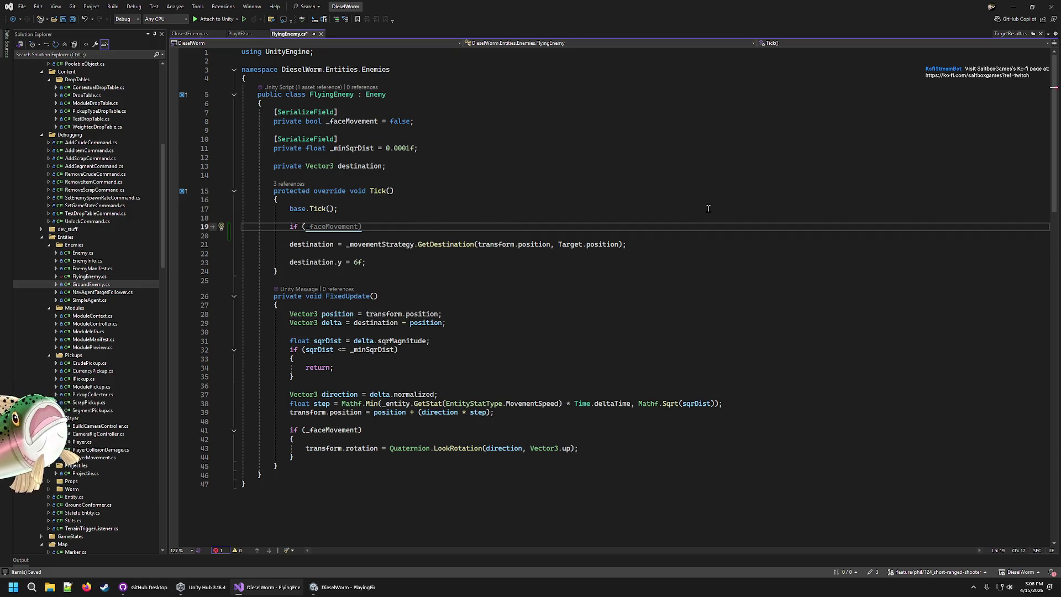
{"action": "type", "text": "Target != null) {"}
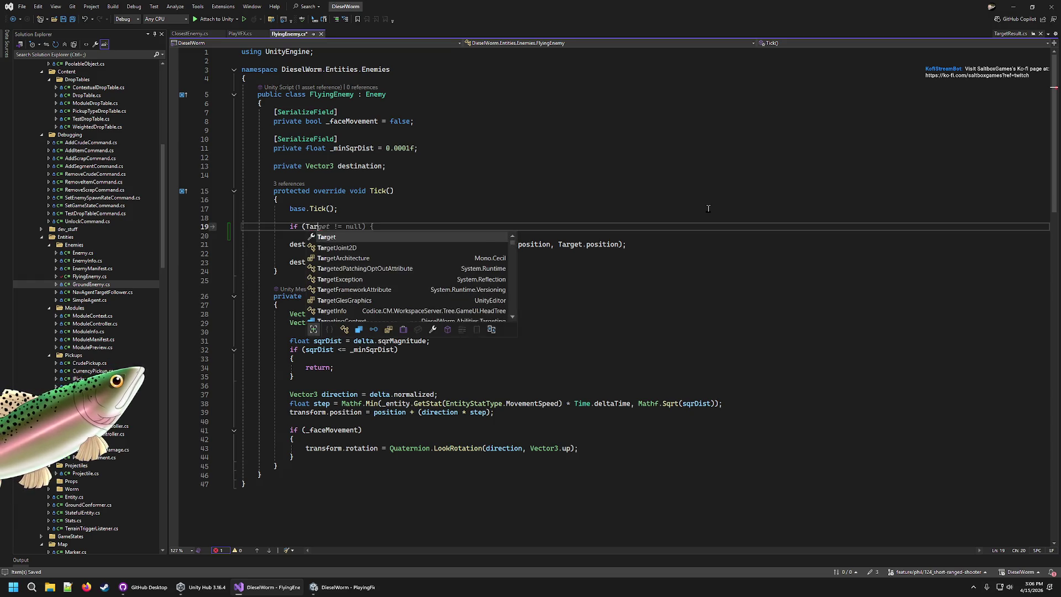
{"action": "key", "text": "Left"}
{"action": "key", "text": "Left"}
{"action": "key", "text": "Left"}
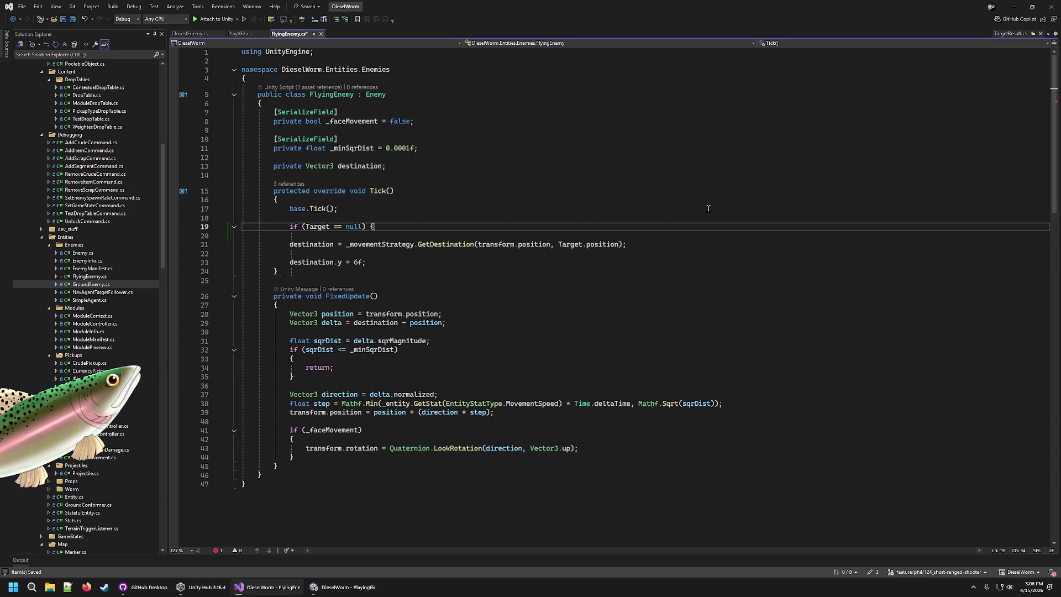
{"action": "key", "text": "BackSpace"}
{"action": "type", "text": "="}
{"action": "key", "text": "End"}
Step: Fill the check's block with Debug.Log("FlyingEnemy target null")
{"action": "key", "text": "Return"}
{"action": "type", "text": "}"}
{"action": "key", "text": "Return"}
{"action": "type", "text": "dec"}
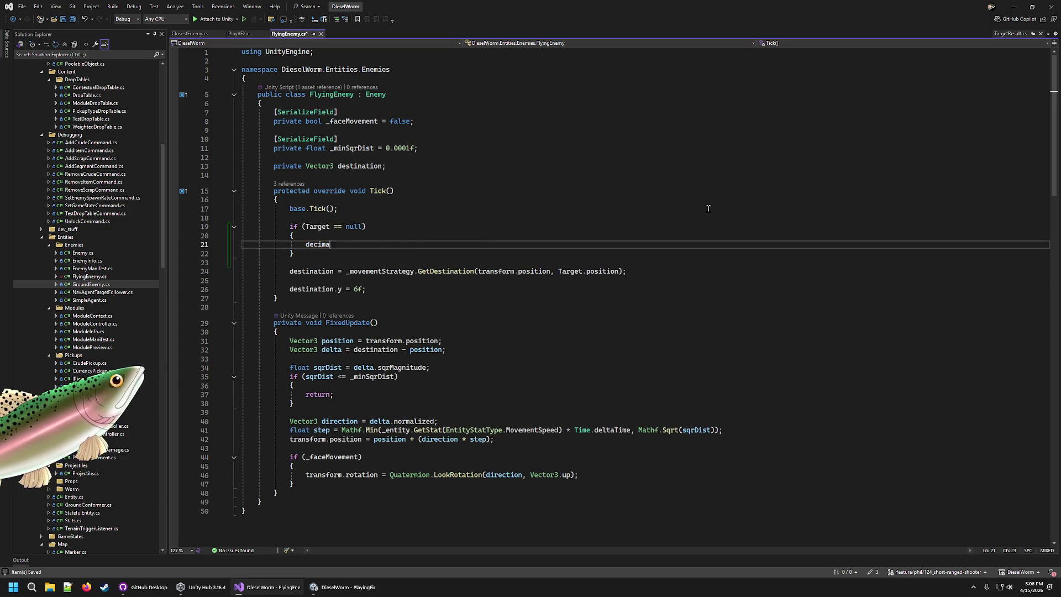
{"action": "type", "text": "ebug"}
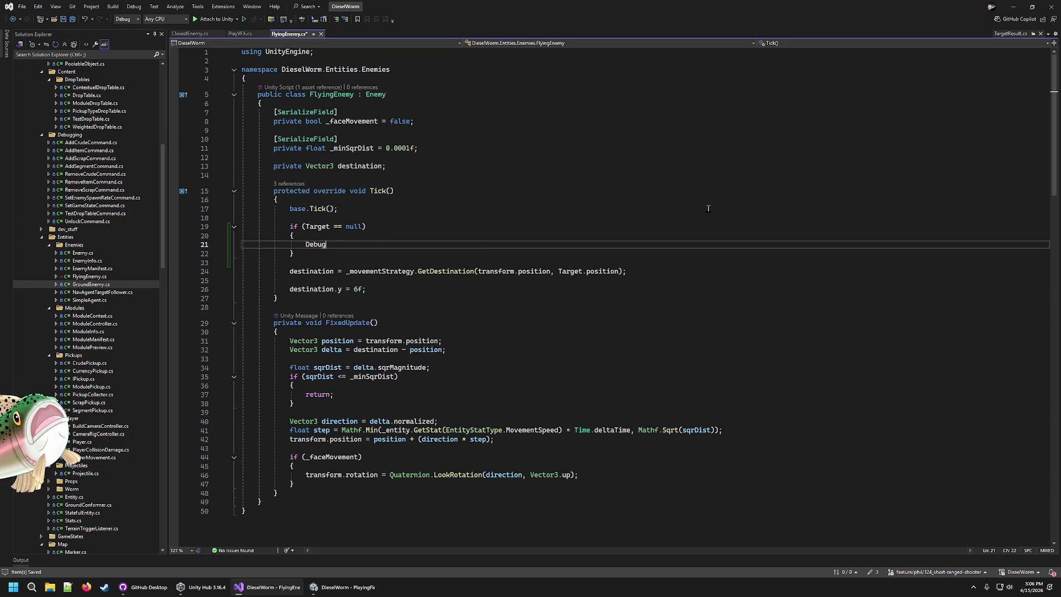
{"action": "type", "text": ".Log(\""}
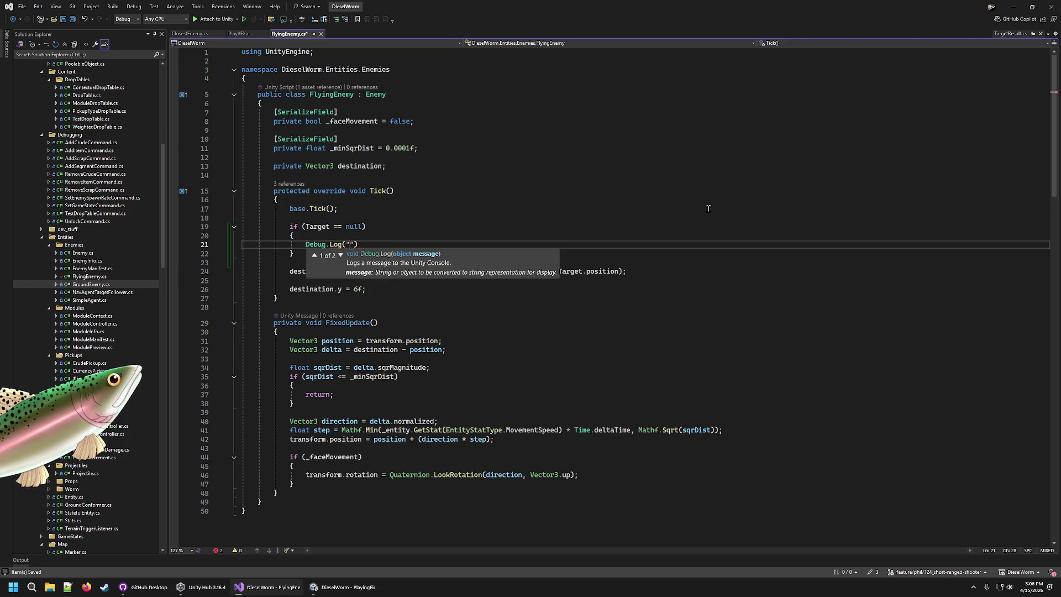
{"action": "type", "text": "FlyingEnemy ta"}
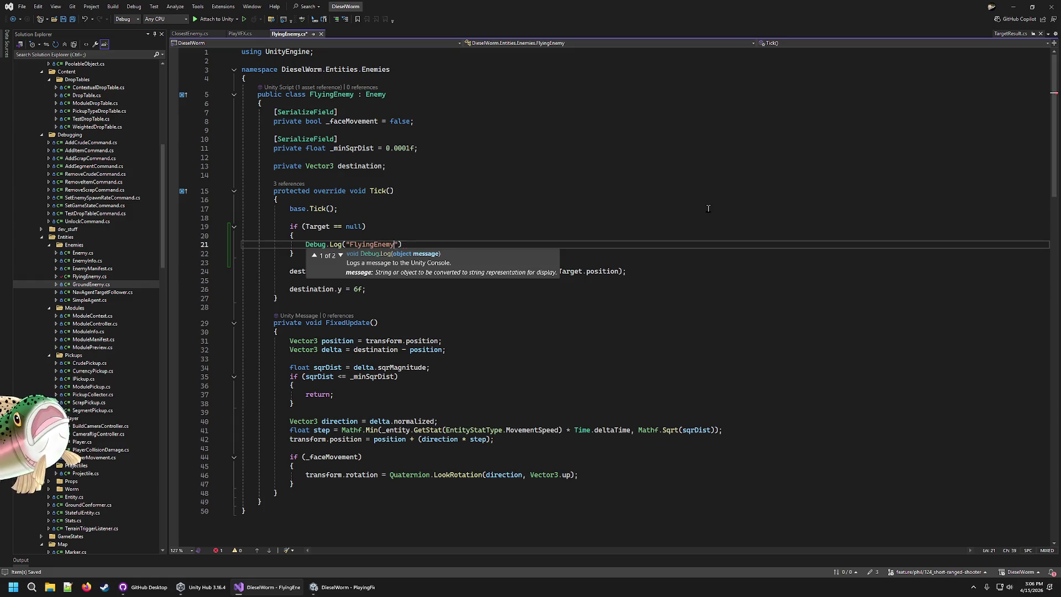
{"action": "type", "text": "rget null\");"}
{"action": "key", "text": "ctrl+a"}
Step: Switch to Unity and stop play mode so the edited scripts recompile
{"action": "left_click", "coordinate": [667, 219]}
{"action": "left_click", "coordinate": [343, 587]}
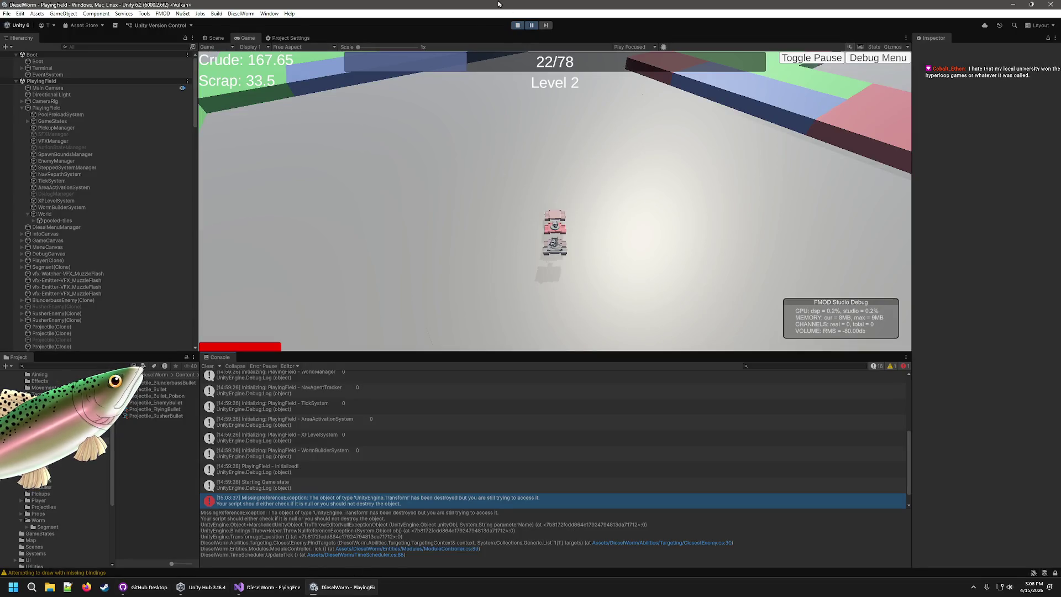
{"action": "left_click", "coordinate": [517, 26]}
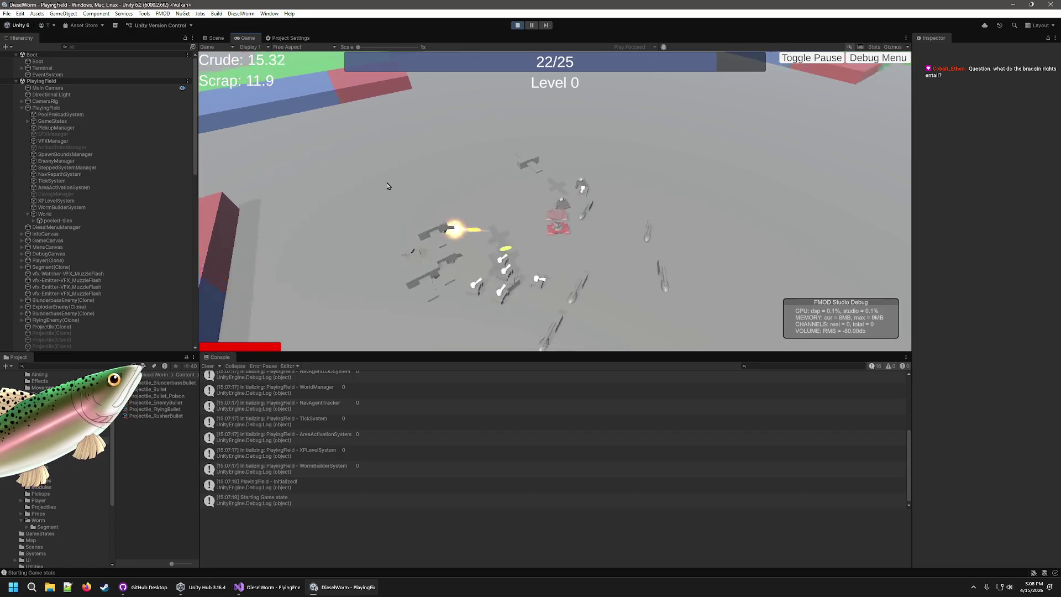
Step: Pick three level-up upgrades, then view stack traces of the 'closest enemy spawn null' logs
{"action": "left_click", "coordinate": [585, 282]}
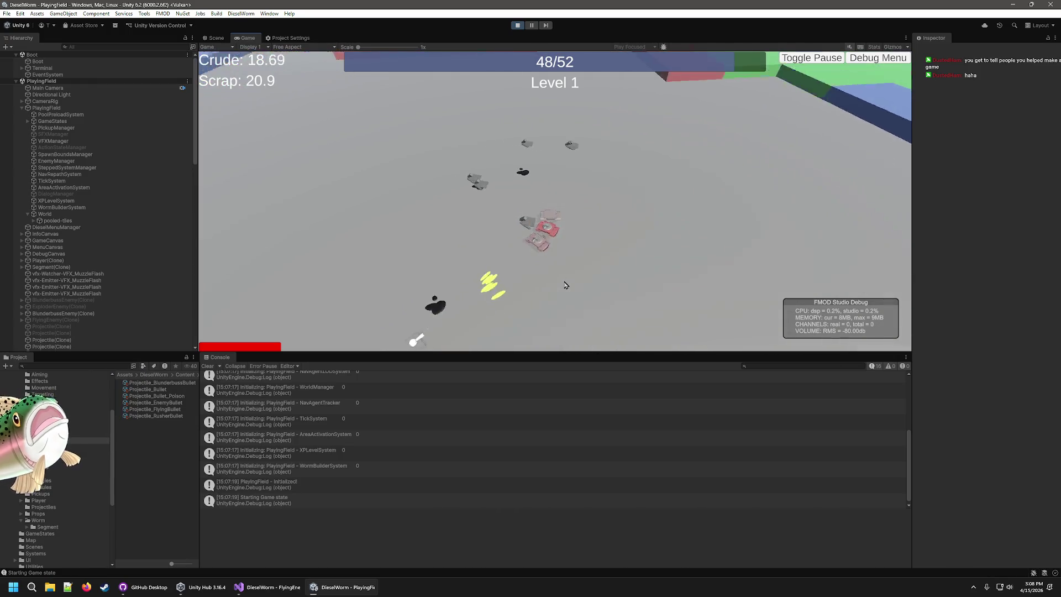
{"action": "left_click", "coordinate": [567, 255]}
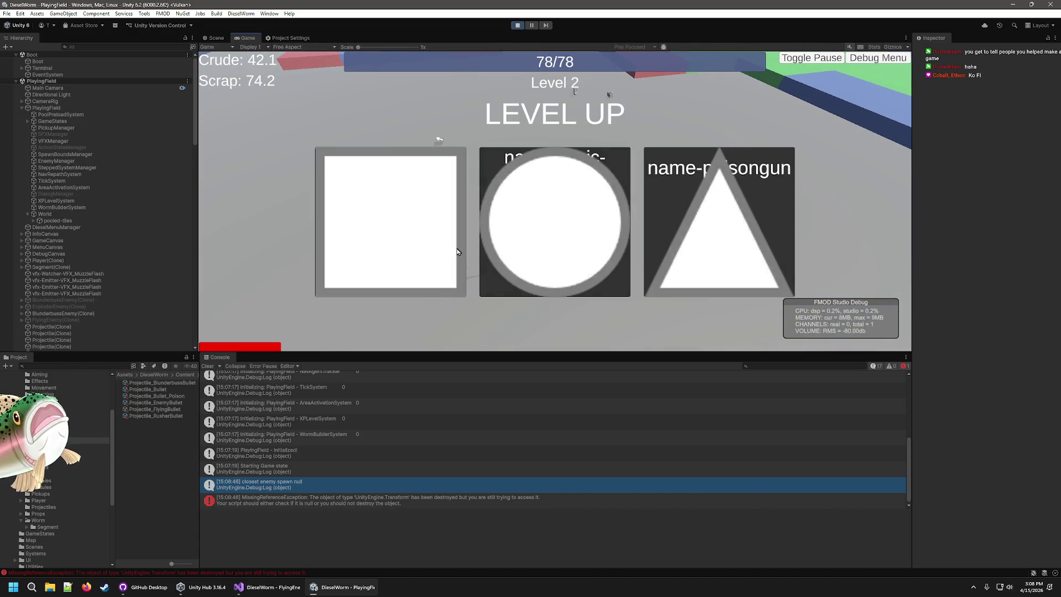
{"action": "left_click", "coordinate": [687, 244]}
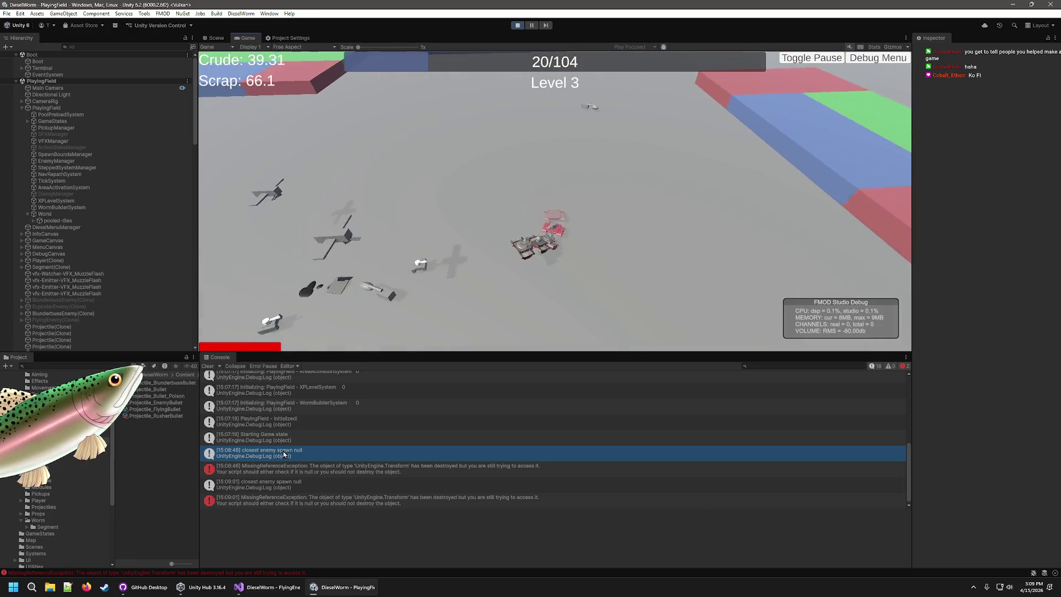
{"action": "left_click", "coordinate": [267, 459]}
{"action": "left_click", "coordinate": [308, 484]}
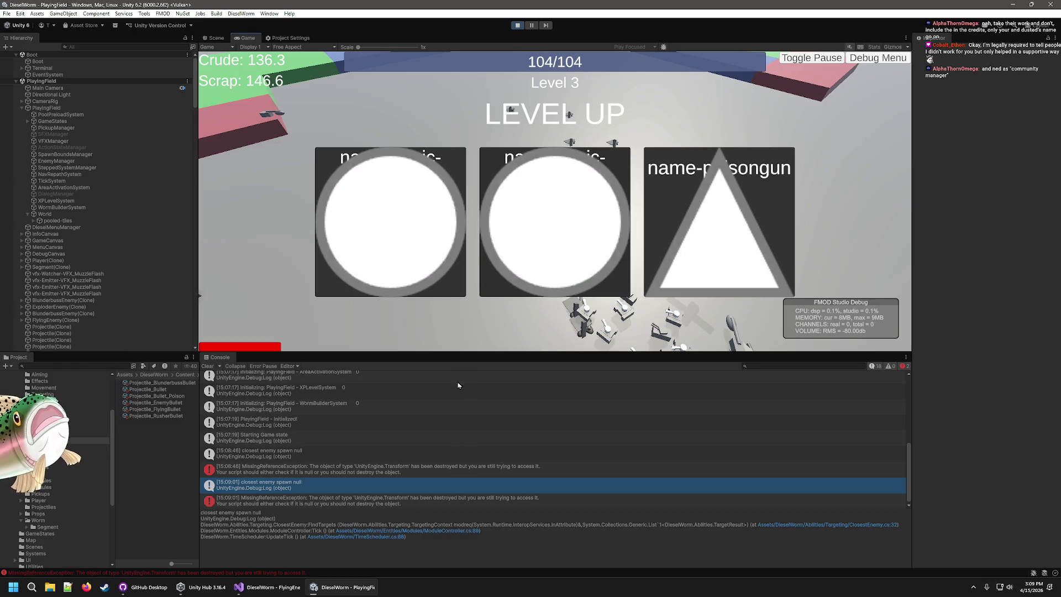
Step: Pick four more level-up upgrades to reach Level 7, then pause the game with Escape
{"action": "left_click", "coordinate": [571, 254]}
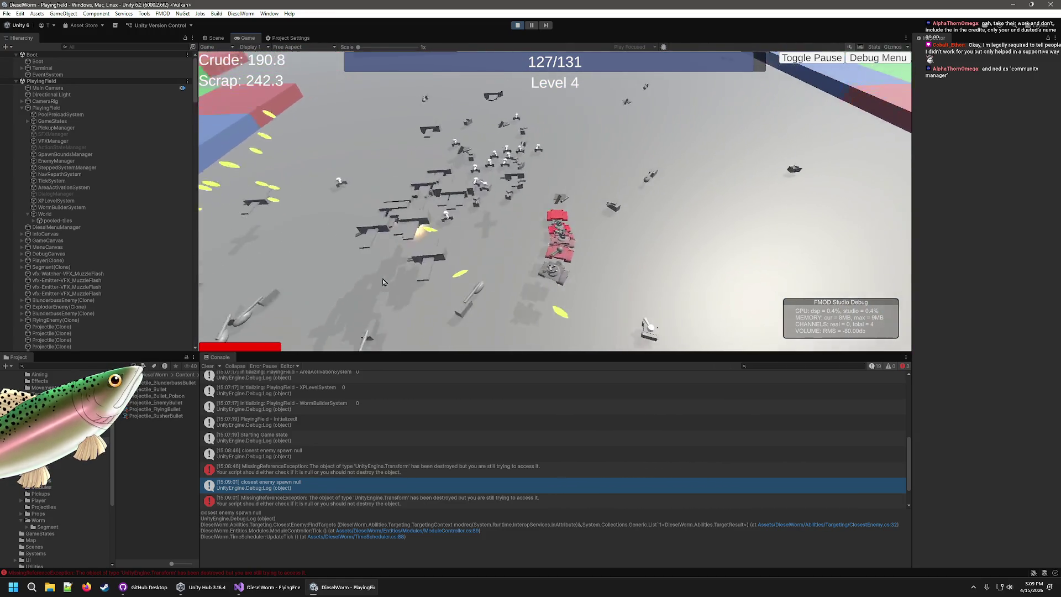
{"action": "left_click", "coordinate": [581, 241]}
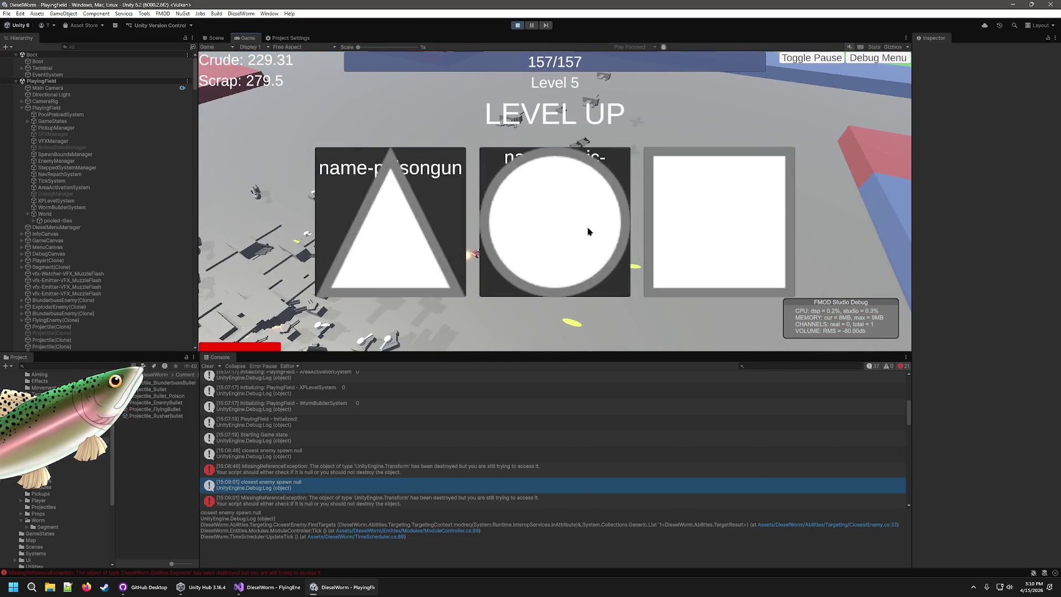
{"action": "left_click", "coordinate": [588, 231]}
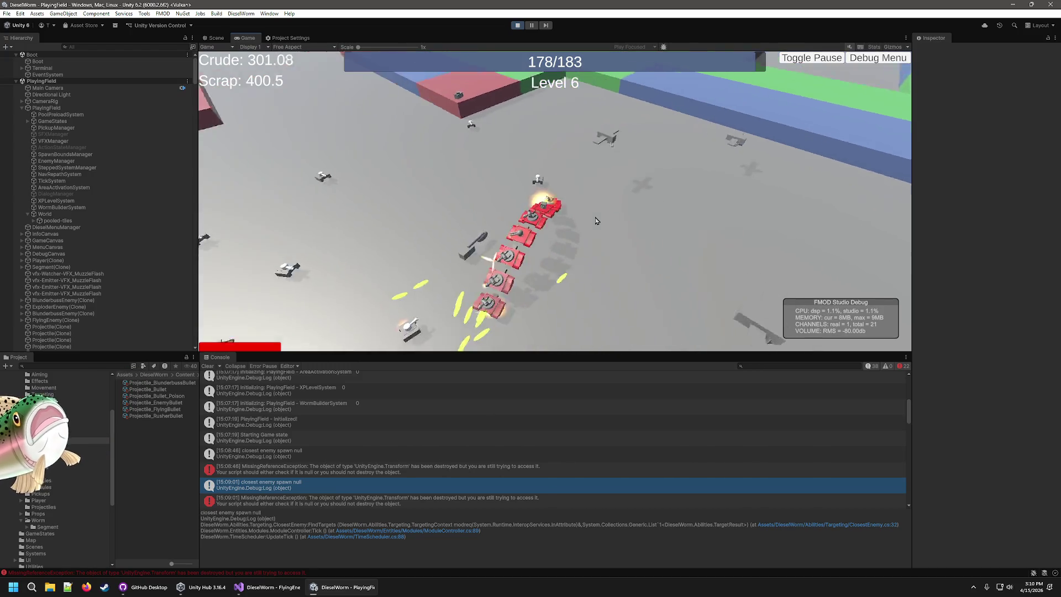
{"action": "left_click", "coordinate": [514, 245]}
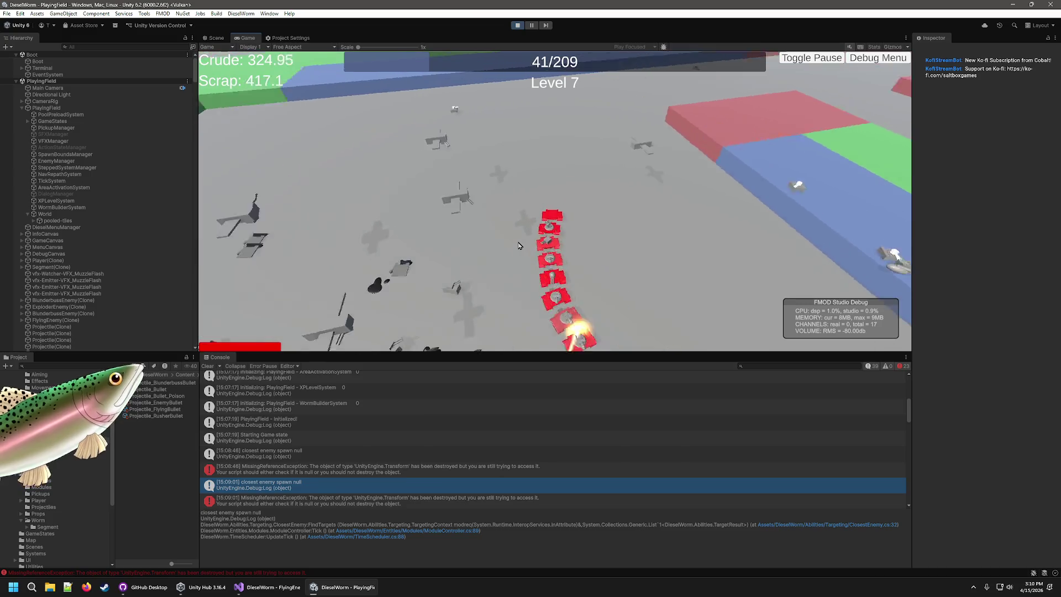
{"action": "key", "text": "Escape"}
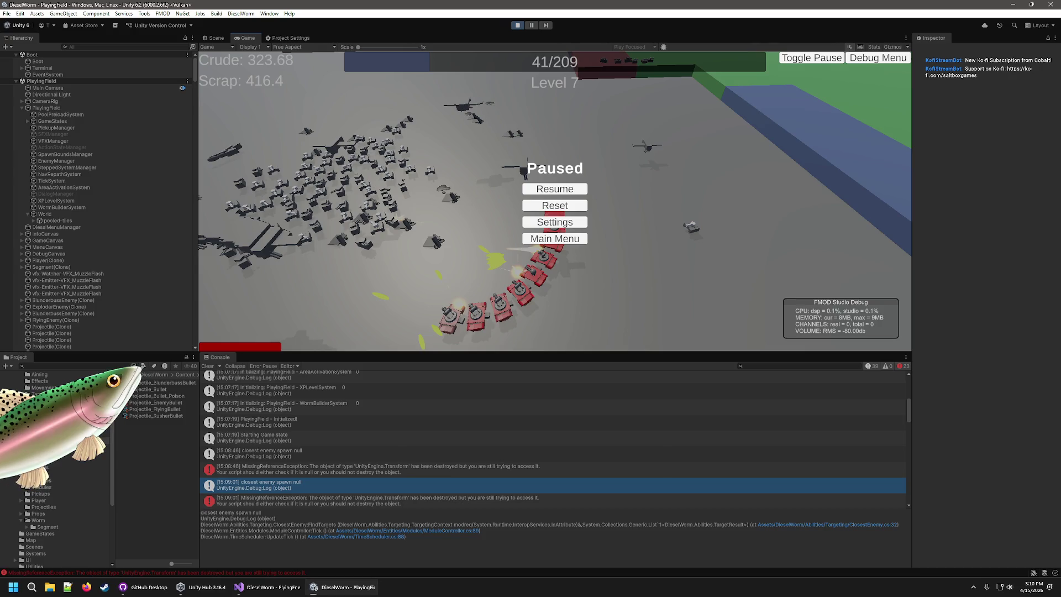
{"action": "key", "text": "alt+Tab"}
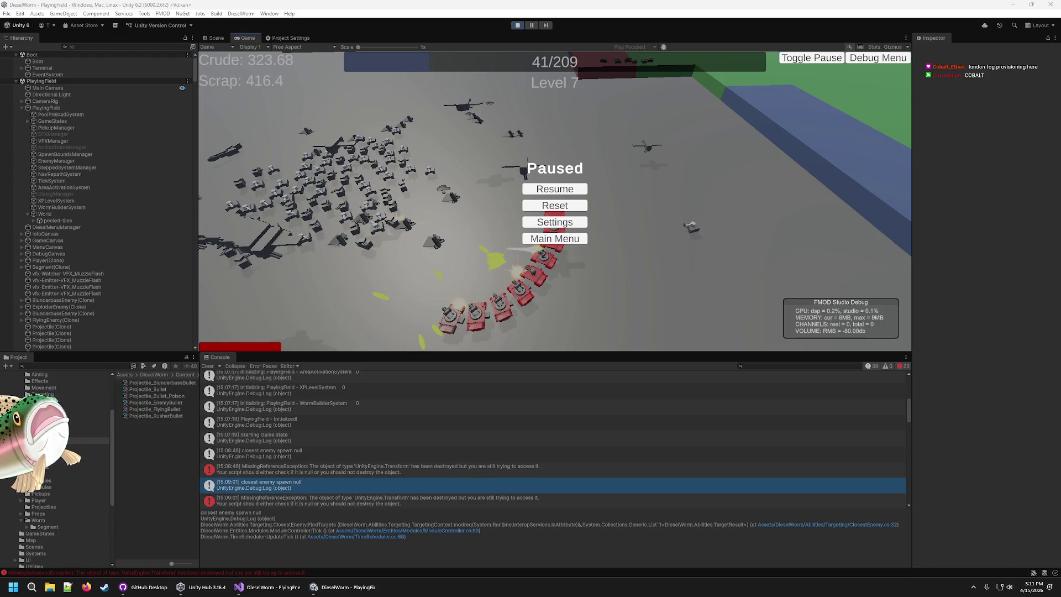
{"action": "left_click", "coordinate": [577, 188]}
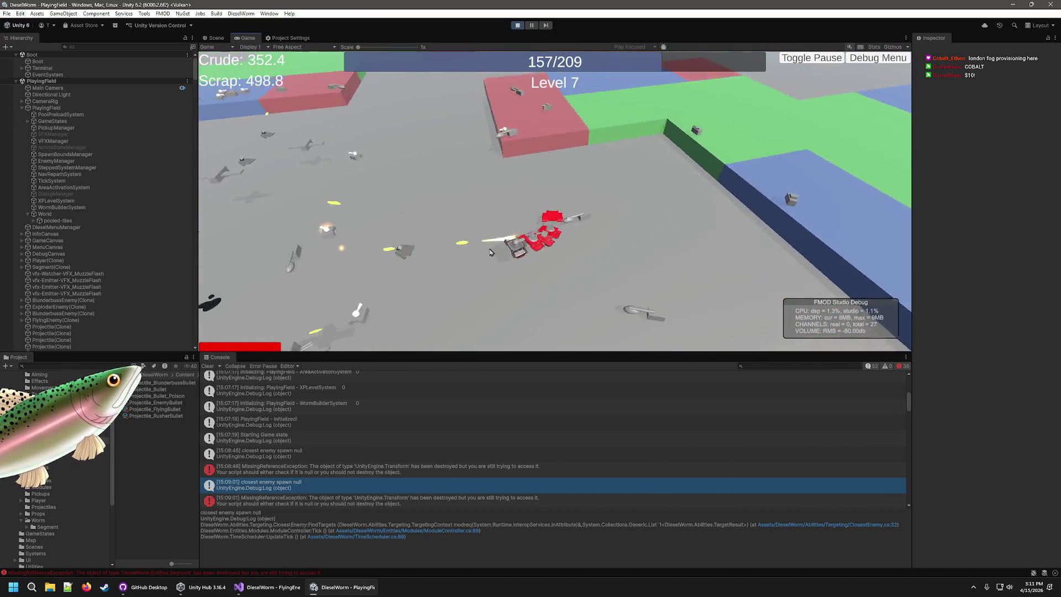
Step: Leave game over for a new game, pause the editor with Ctrl+Shift+P, and orbit the arena's Scene view
{"action": "key", "text": "Return"}
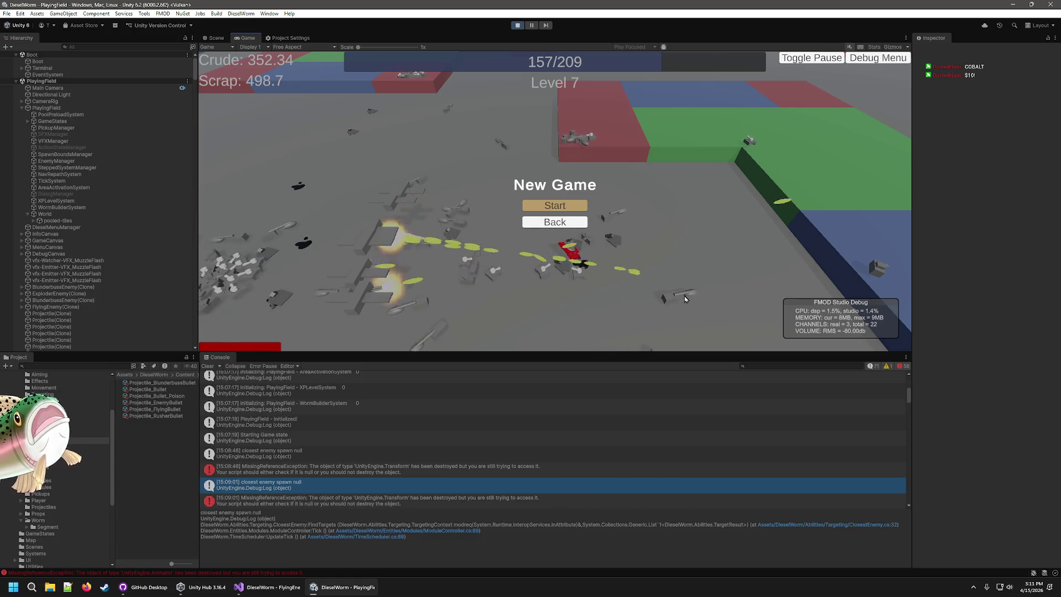
{"action": "key", "text": "ctrl+shift+p"}
{"action": "left_click", "coordinate": [215, 38]}
{"action": "mouse_move", "coordinate": [722, 204]}
{"action": "left_mouse_down"}
{"action": "mouse_move", "coordinate": [566, 183]}
{"action": "mouse_move", "coordinate": [670, 248]}
{"action": "mouse_move", "coordinate": [464, 389]}
{"action": "mouse_move", "coordinate": [391, 325]}
{"action": "mouse_move", "coordinate": [393, 310]}
{"action": "mouse_move", "coordinate": [442, 343]}
{"action": "left_mouse_up"}
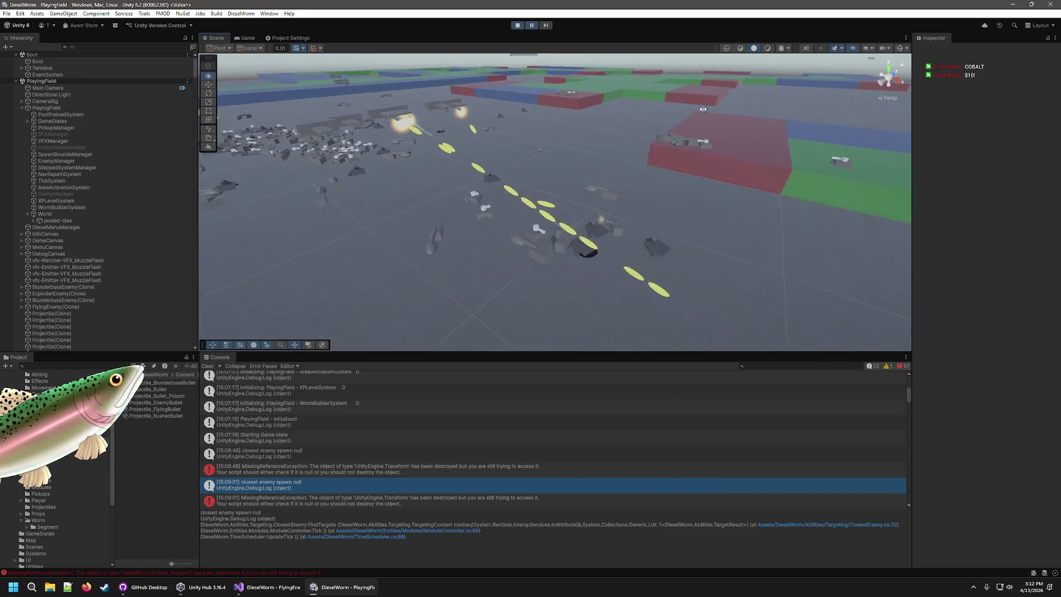
Step: Resize the Hierarchy, Project and Console panels and scroll through the console logs
{"action": "mouse_move", "coordinate": [199, 321]}
{"action": "left_mouse_down"}
{"action": "mouse_move", "coordinate": [393, 307]}
{"action": "mouse_move", "coordinate": [360, 300]}
{"action": "left_mouse_up"}
{"action": "left_click_drag", "start_coordinate": [200, 433], "coordinate": [362, 422]}
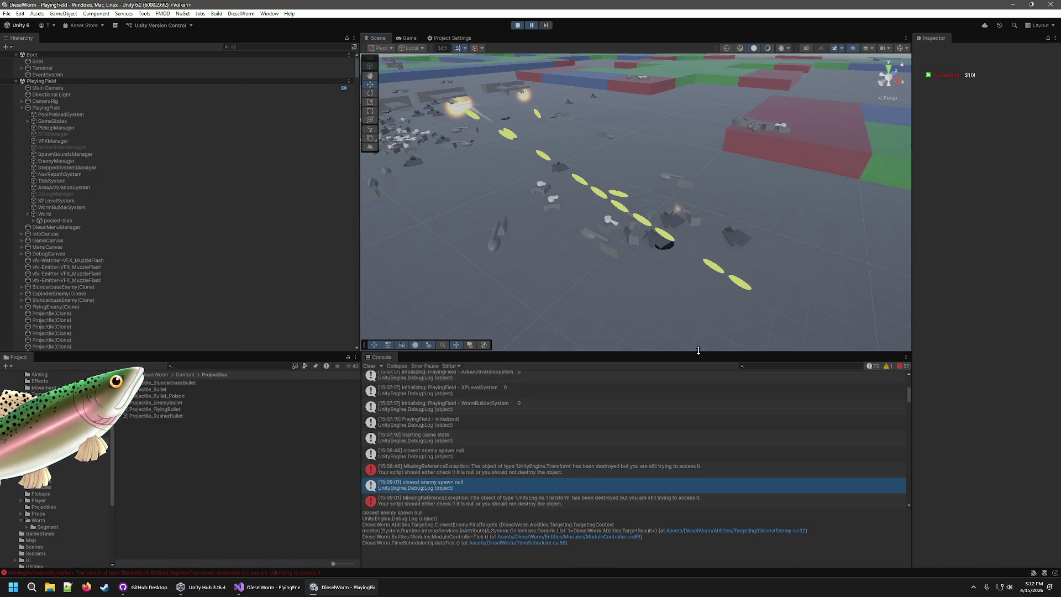
{"action": "left_click_drag", "start_coordinate": [697, 352], "coordinate": [701, 314]}
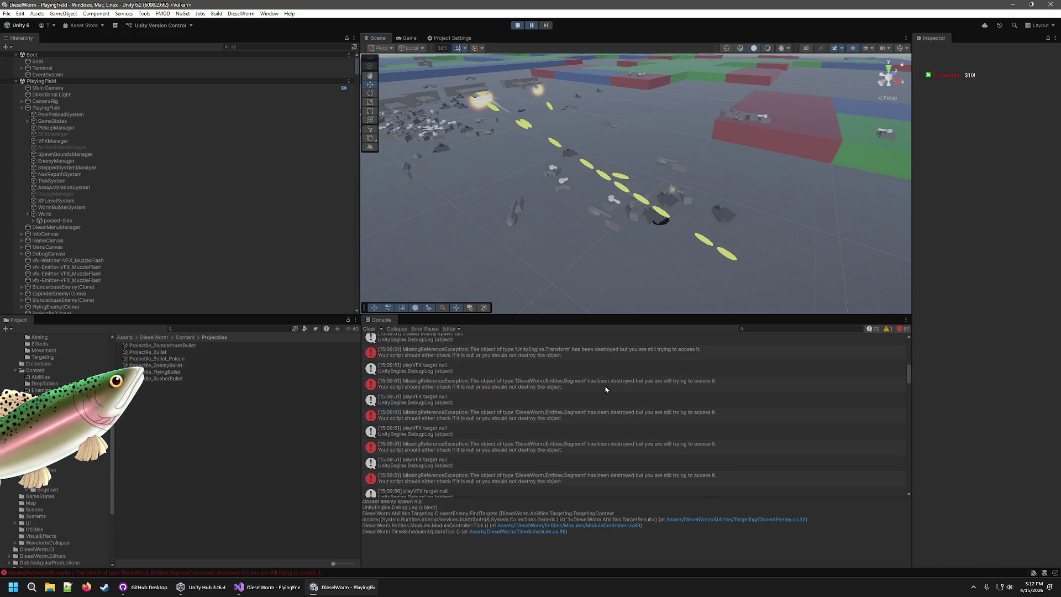
{"action": "scroll", "coordinate": [608, 387], "scroll_direction": "down", "scroll_amount": 1}
{"action": "scroll", "coordinate": [611, 386], "scroll_direction": "up", "scroll_amount": 10}
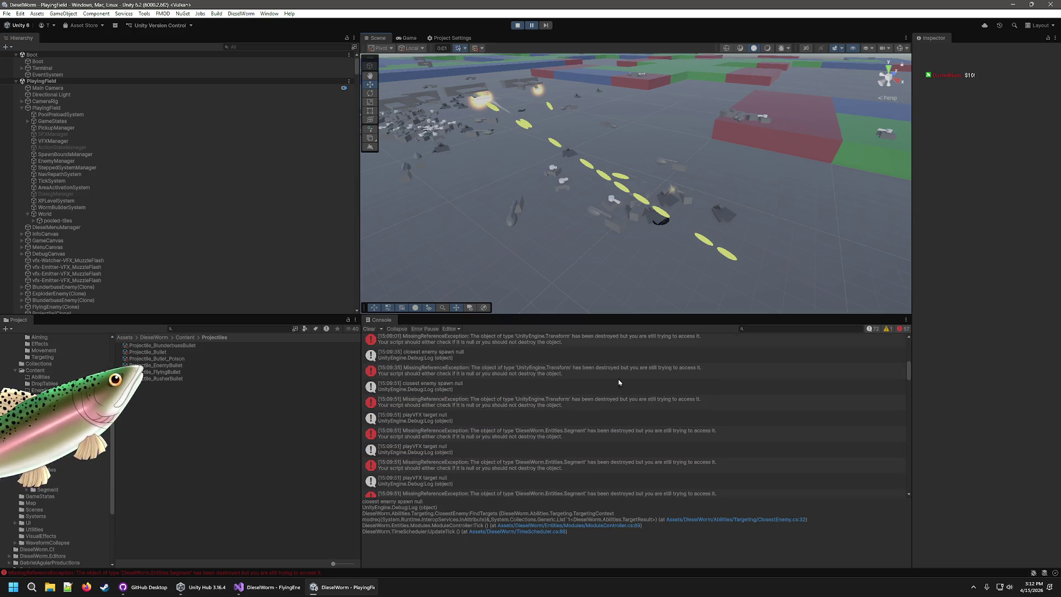
{"action": "scroll", "coordinate": [561, 386], "scroll_direction": "down", "scroll_amount": 5}
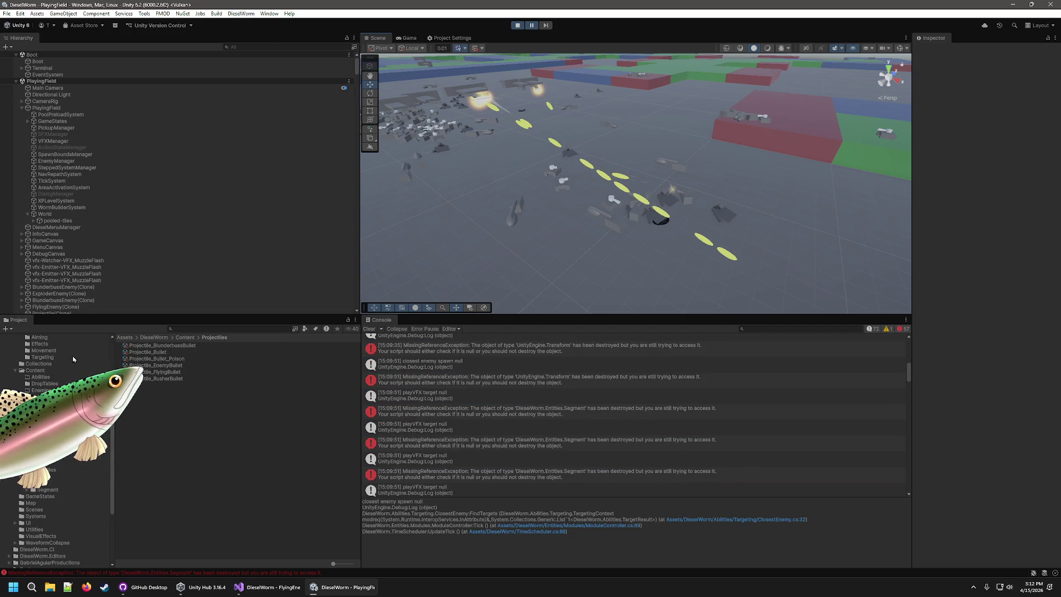
Step: Let the paused game run a moment, refreeze it, and search Windows for 'snipping Tool'
{"action": "left_click", "coordinate": [533, 25]}
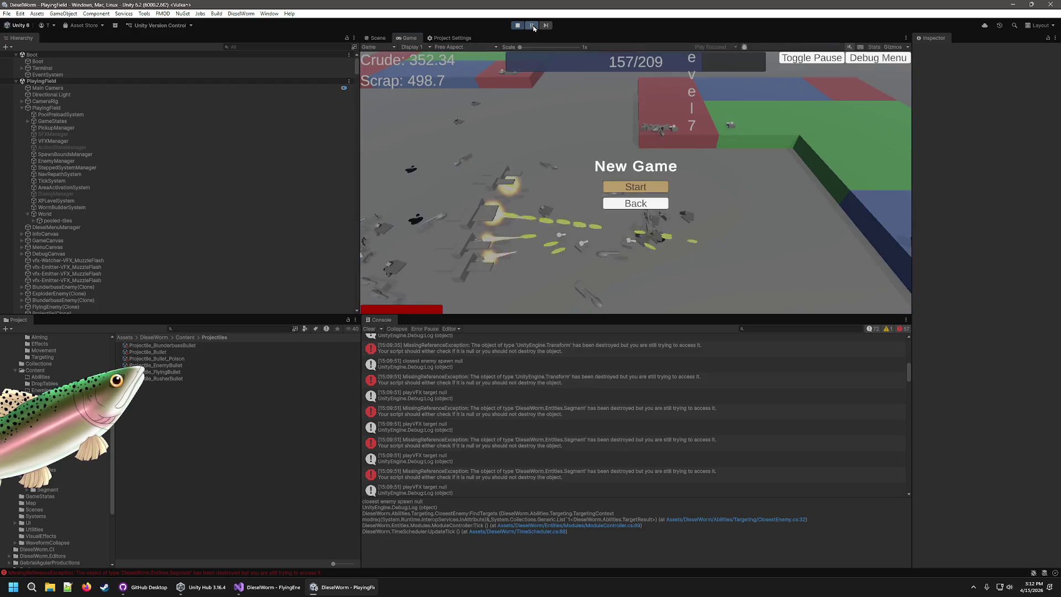
{"action": "left_click", "coordinate": [532, 25]}
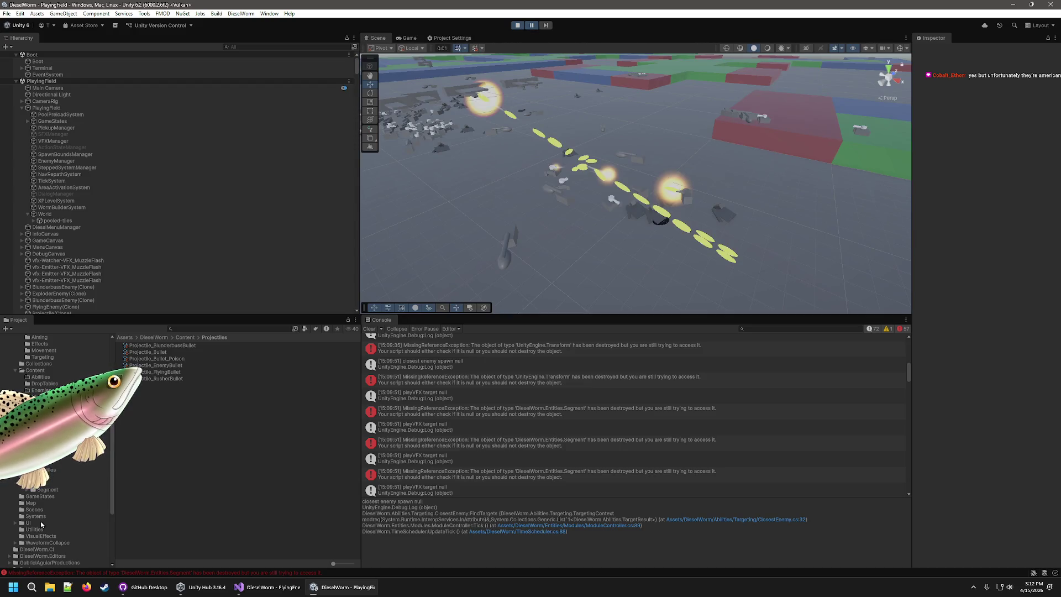
{"action": "left_click", "coordinate": [13, 587]}
{"action": "type", "text": "snipping Tool"}
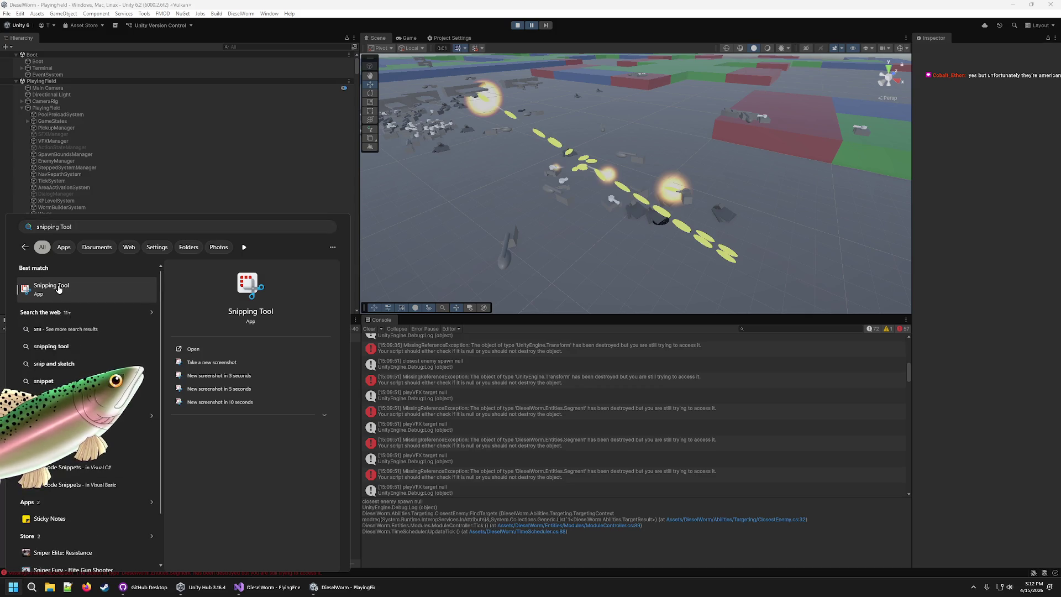
Step: Snip the Scene view and top of the Console and save it to Captures
{"action": "key", "text": "Return"}
{"action": "left_click_drag", "start_coordinate": [481, 105], "coordinate": [171, 108]}
{"action": "left_click", "coordinate": [95, 122]}
{"action": "mouse_move", "coordinate": [362, 29]}
{"action": "left_mouse_down"}
{"action": "mouse_move", "coordinate": [365, 55]}
{"action": "mouse_move", "coordinate": [829, 391]}
{"action": "mouse_move", "coordinate": [914, 386]}
{"action": "left_mouse_up"}
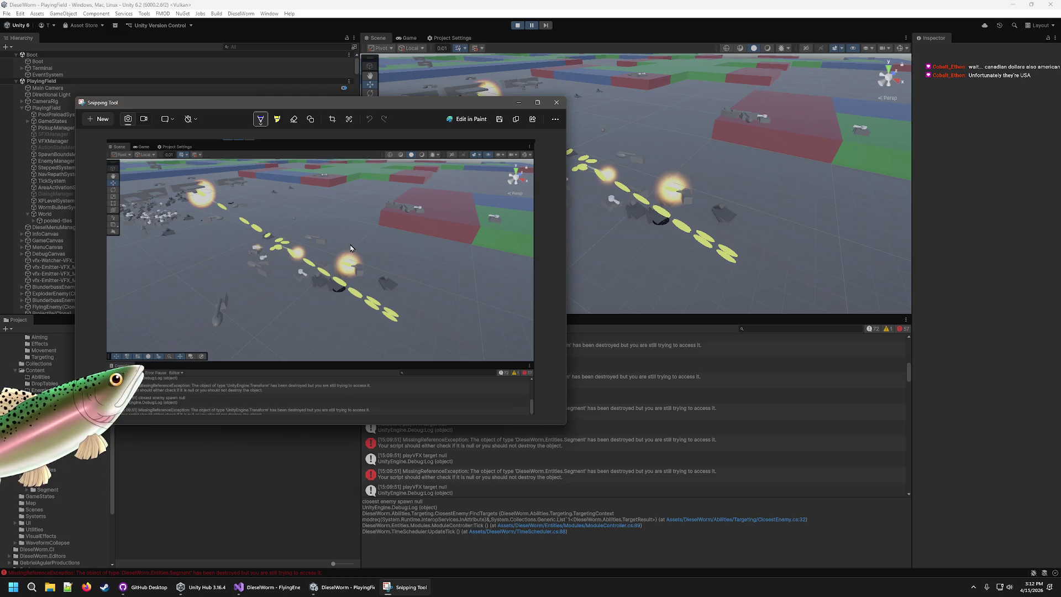
{"action": "left_click", "coordinate": [499, 119]}
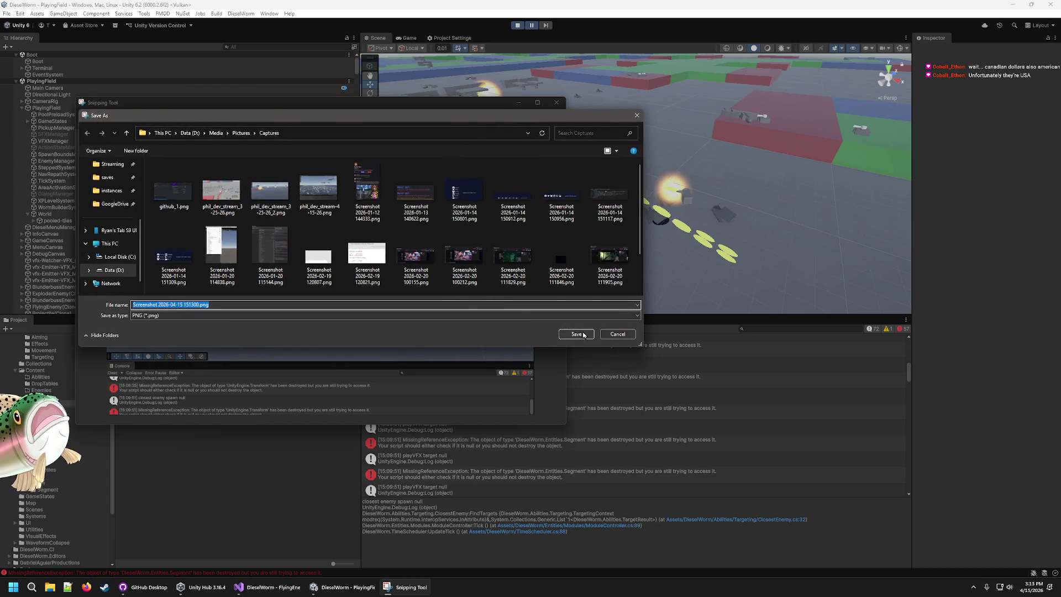
{"action": "left_click", "coordinate": [584, 335]}
{"action": "left_click", "coordinate": [556, 103]}
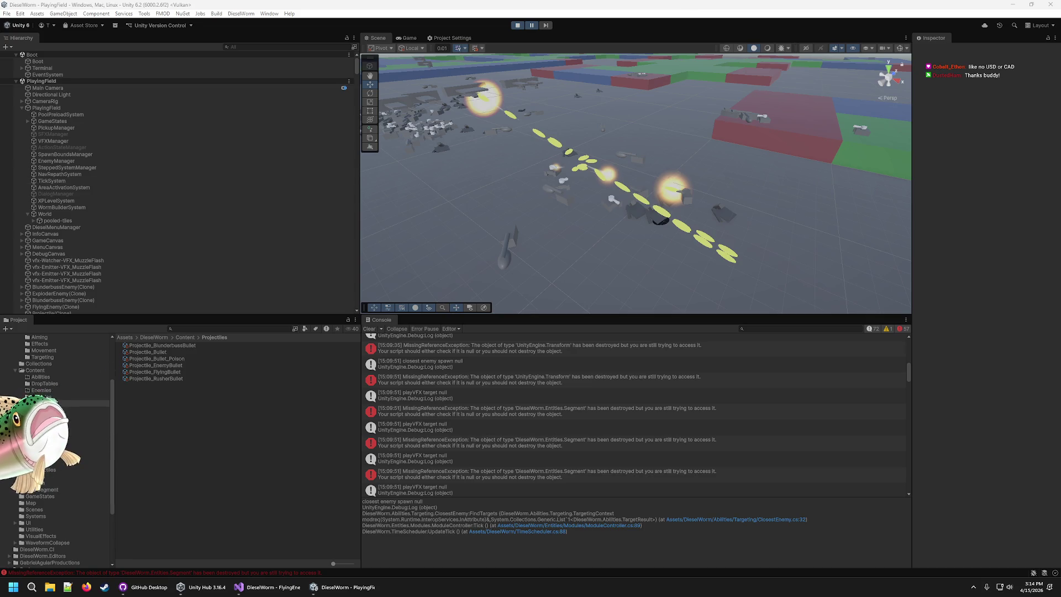
Step: Widen the Scene view and Console by narrowing Hierarchy and Project, then resume the game
{"action": "left_click", "coordinate": [628, 4]}
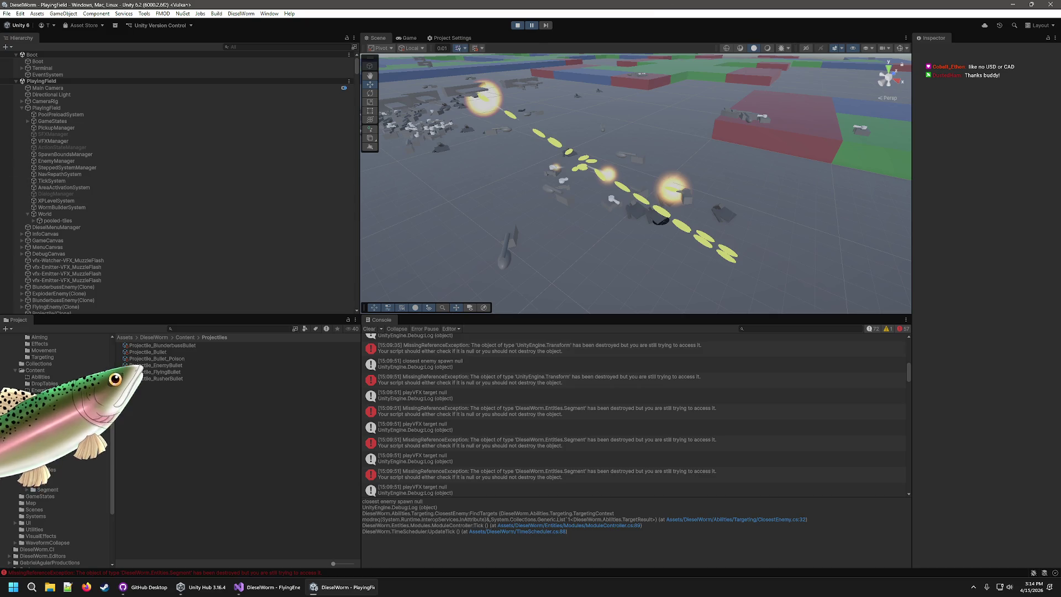
{"action": "mouse_move", "coordinate": [359, 218]}
{"action": "left_mouse_down"}
{"action": "mouse_move", "coordinate": [225, 230]}
{"action": "mouse_move", "coordinate": [253, 230]}
{"action": "mouse_move", "coordinate": [238, 230]}
{"action": "left_mouse_up"}
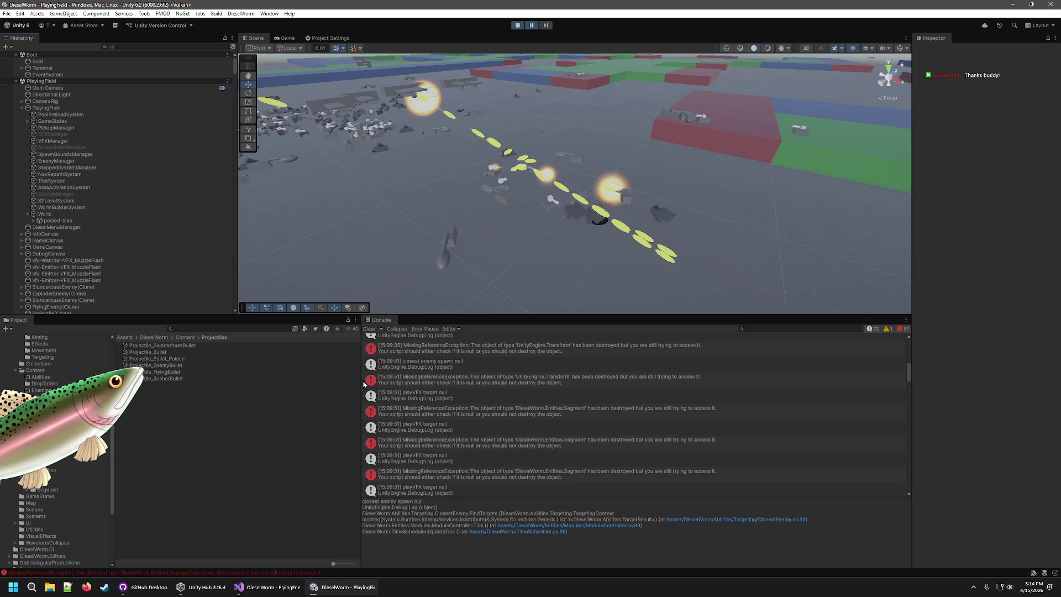
{"action": "mouse_move", "coordinate": [362, 380]}
{"action": "left_mouse_down"}
{"action": "mouse_move", "coordinate": [241, 392]}
{"action": "mouse_move", "coordinate": [239, 403]}
{"action": "left_mouse_up"}
{"action": "left_click", "coordinate": [532, 25]}
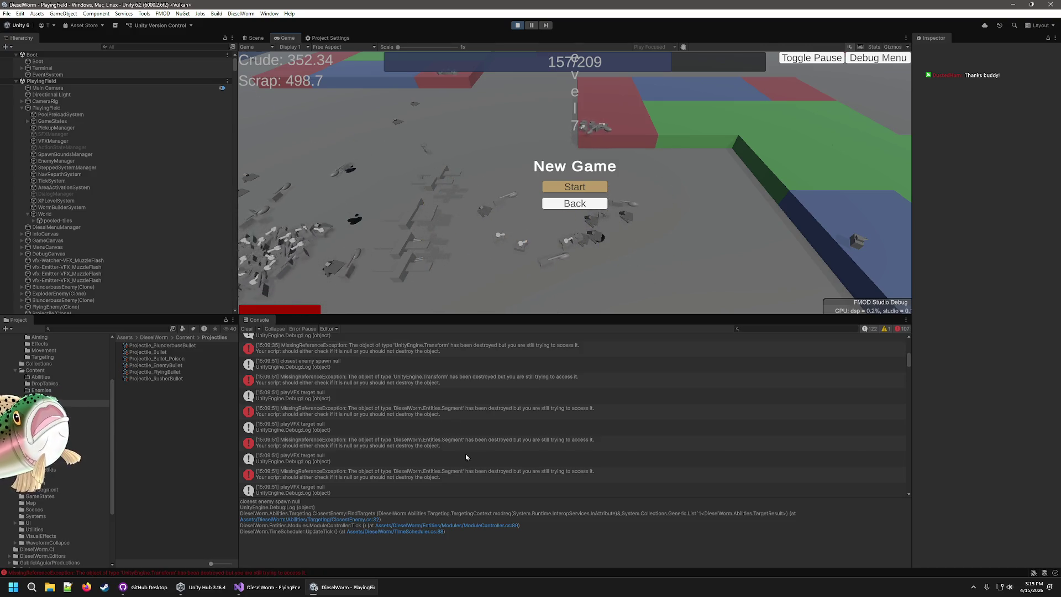
Step: Open FlyingEnemy.cs at the failing line from the MissingReferenceException stack trace
{"action": "scroll", "coordinate": [443, 397], "scroll_direction": "down", "scroll_amount": 5}
{"action": "scroll", "coordinate": [462, 432], "scroll_direction": "down", "scroll_amount": 10}
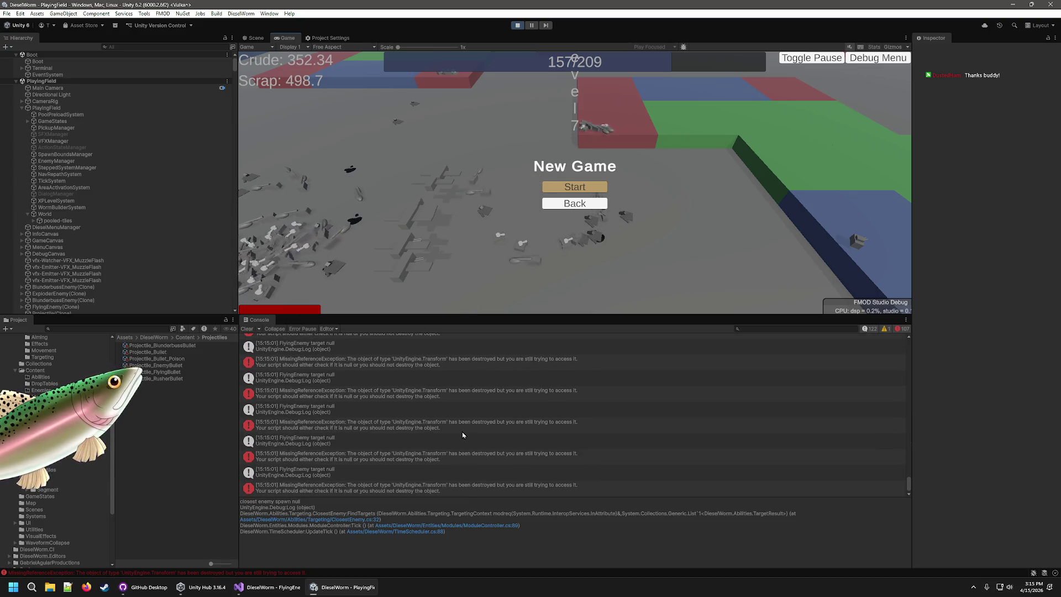
{"action": "left_click", "coordinate": [462, 433]}
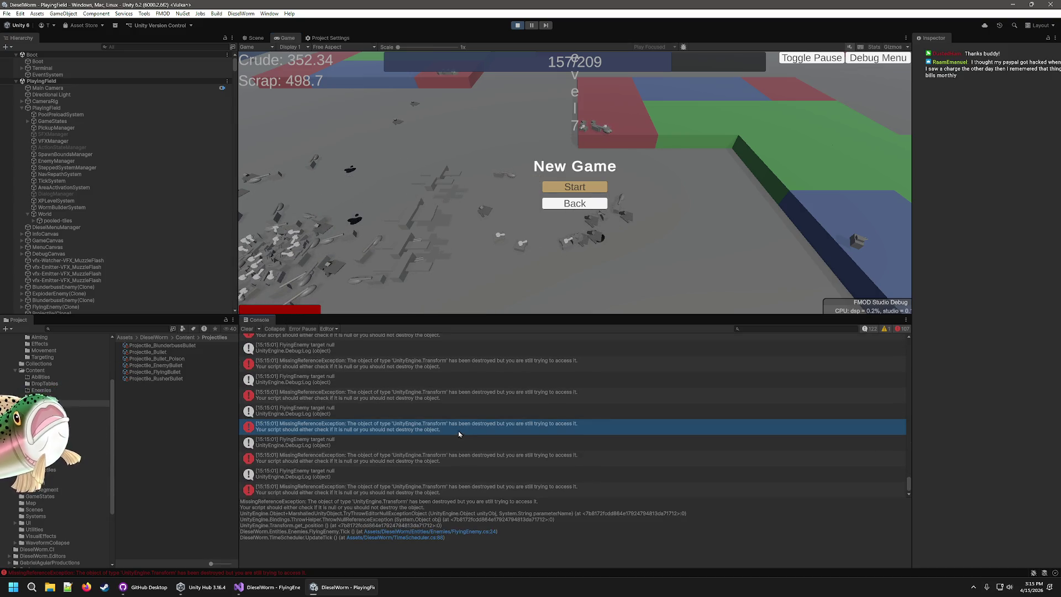
{"action": "double_click", "coordinate": [453, 432]}
{"action": "left_click", "coordinate": [481, 244]}
{"action": "left_click", "coordinate": [482, 255]}
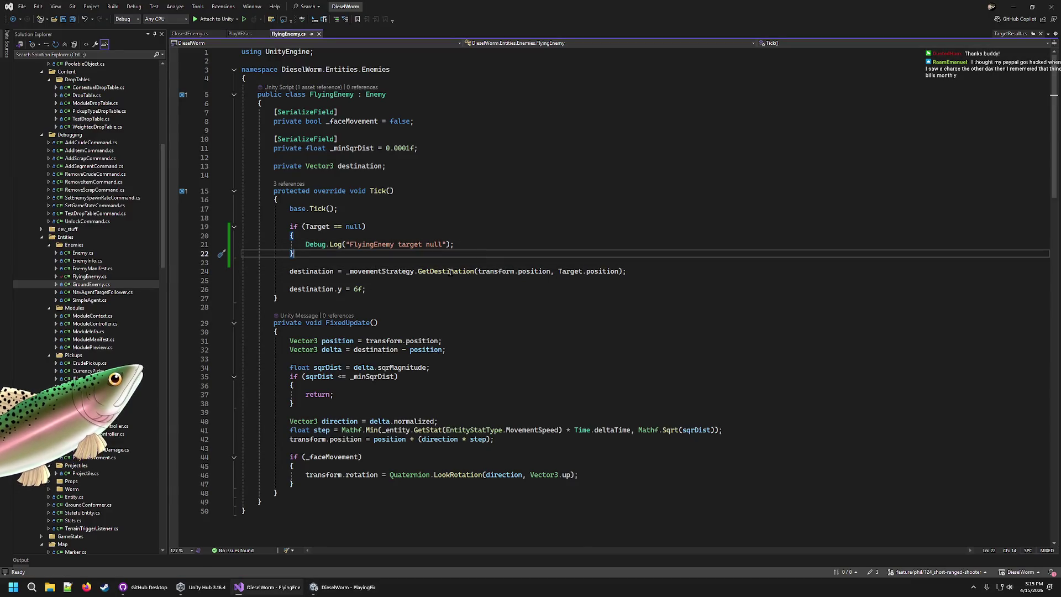
Step: Review the base Enemy.cs script's Target property, then return to FlyingEnemy.cs's debug log line
{"action": "mouse_move", "coordinate": [447, 270]}
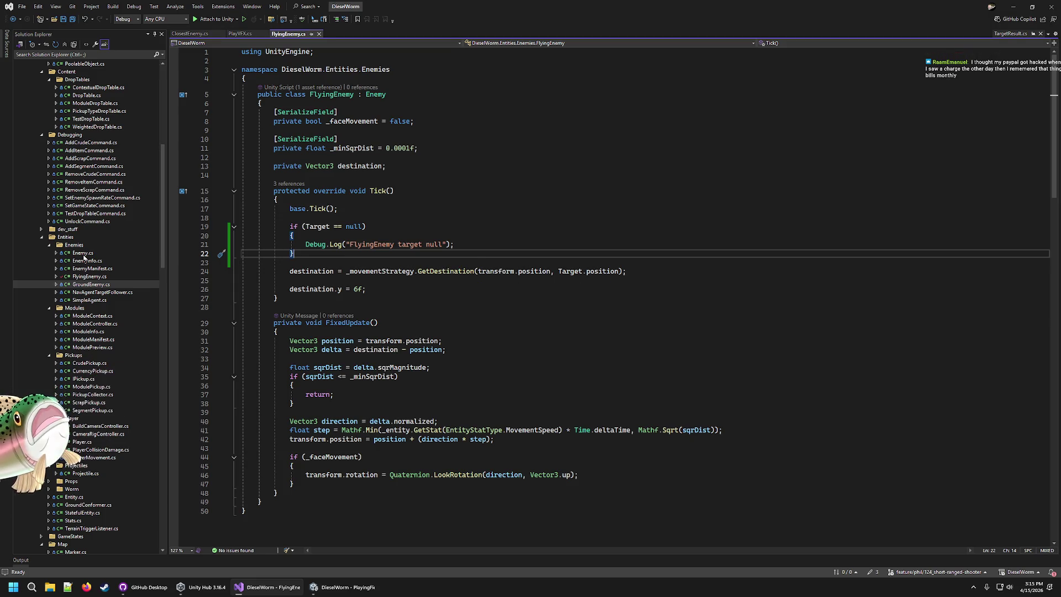
{"action": "double_click", "coordinate": [83, 253]}
{"action": "scroll", "coordinate": [348, 313], "scroll_direction": "down", "scroll_amount": 15}
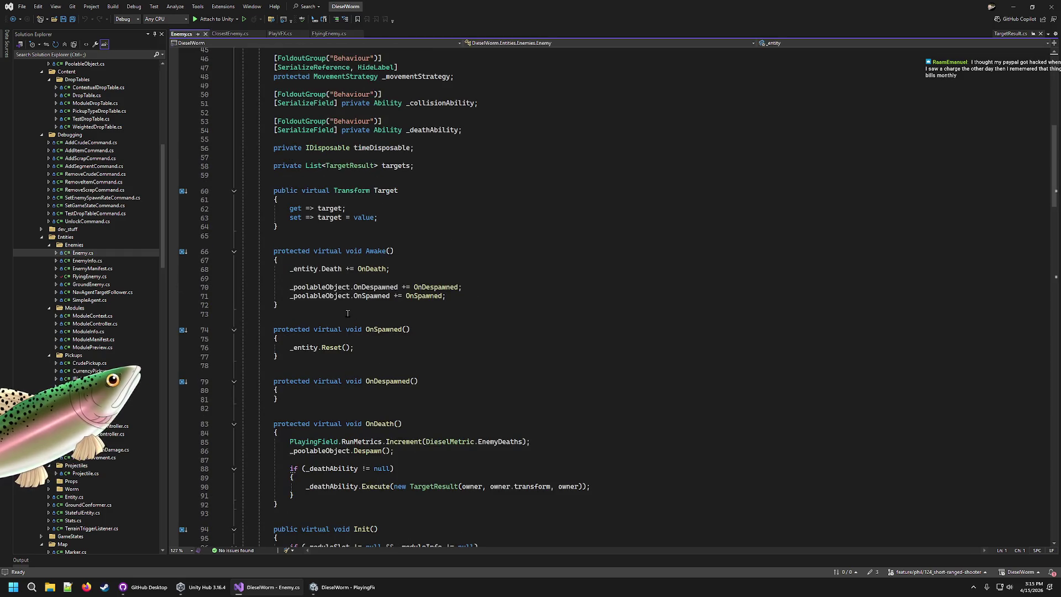
{"action": "scroll", "coordinate": [331, 307], "scroll_direction": "down", "scroll_amount": 7}
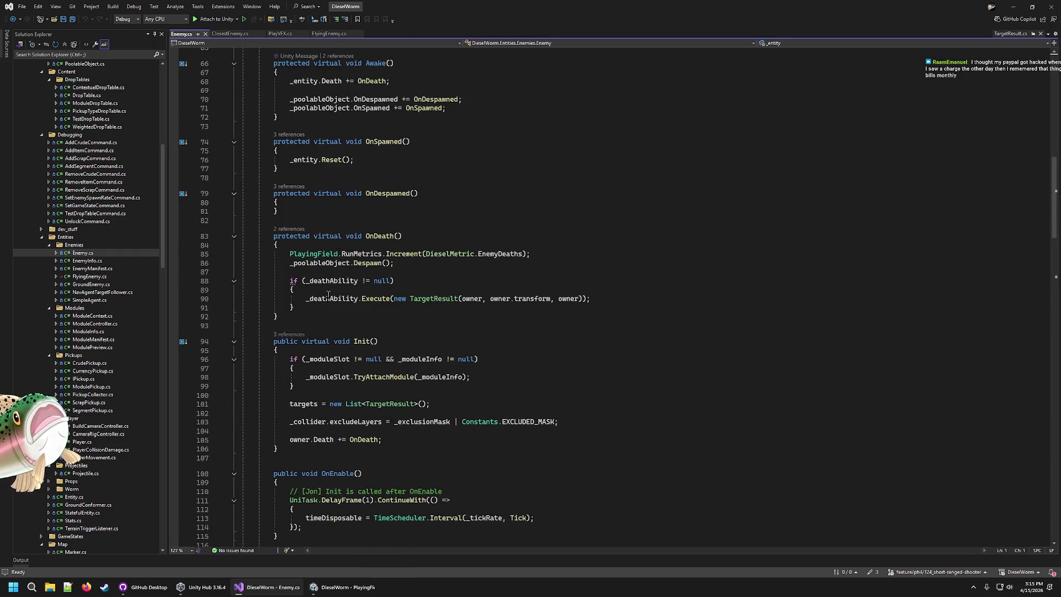
{"action": "left_click", "coordinate": [328, 34]}
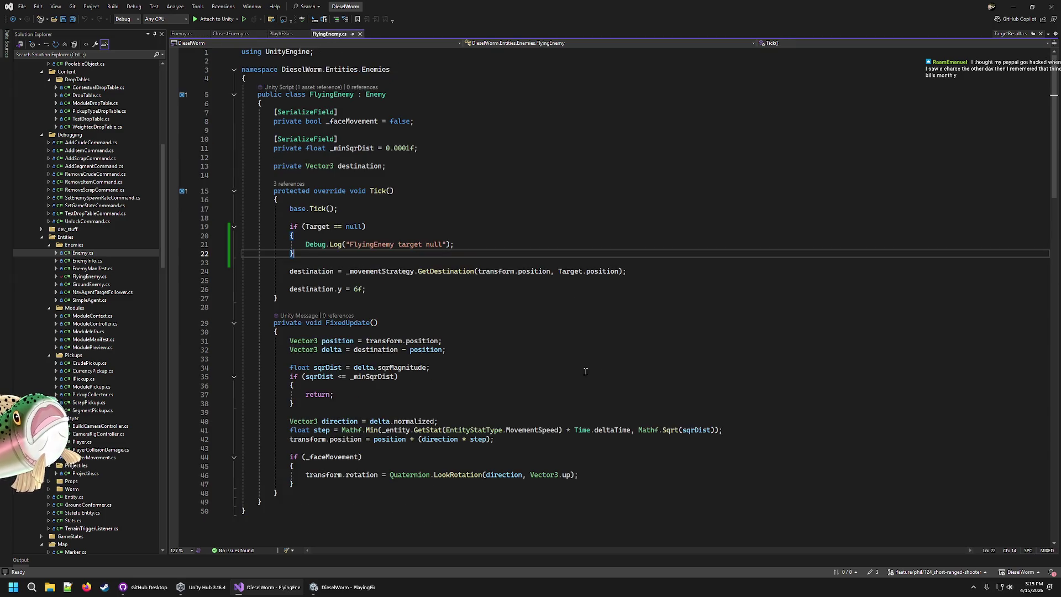
{"action": "left_click", "coordinate": [463, 242]}
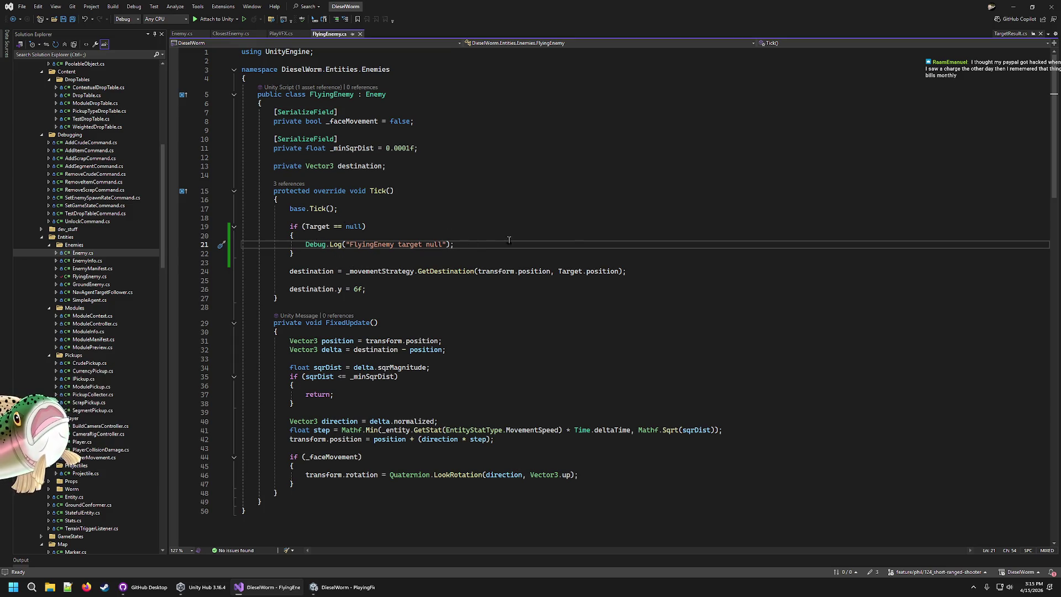
Step: Replace the 'FlyingEnemy target null' log with return; and check line 24's position references
{"action": "key", "text": "BackSpace"}
{"action": "key", "text": "BackSpace"}
{"action": "key", "text": "BackSpace"}
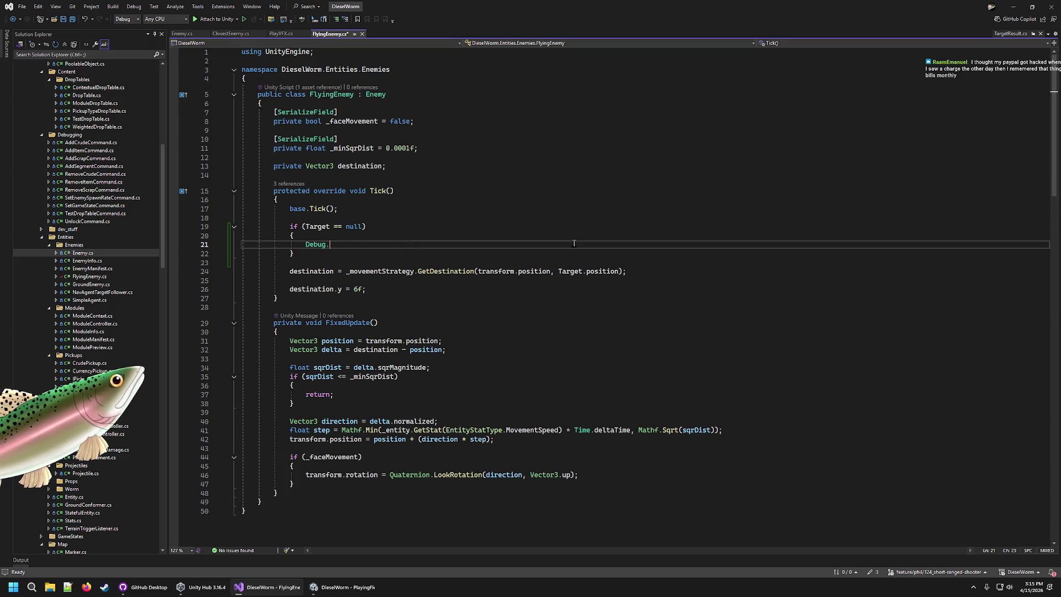
{"action": "type", "text": "return;"}
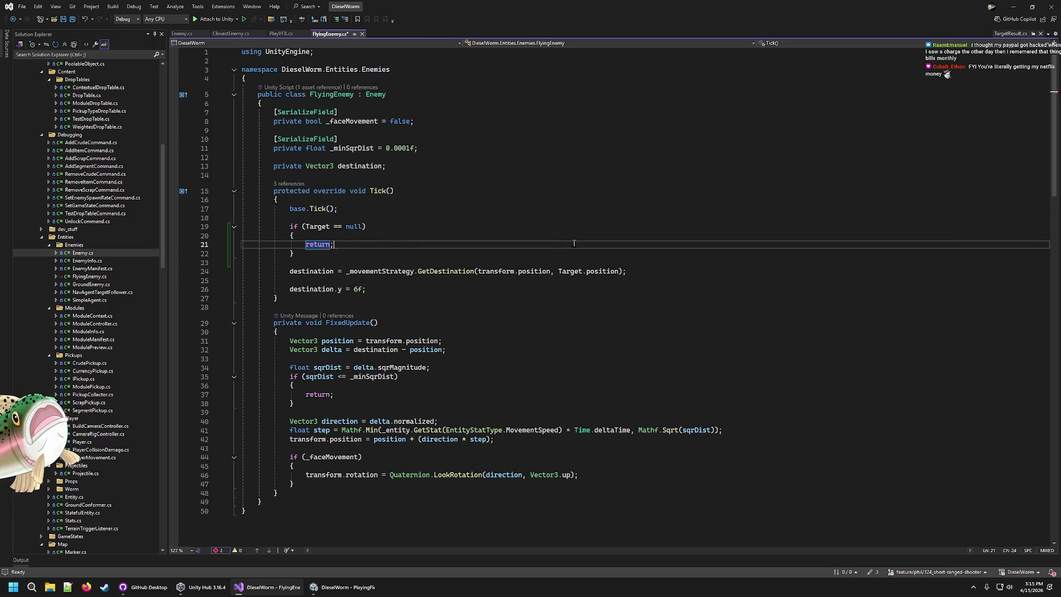
{"action": "left_click", "coordinate": [538, 200]}
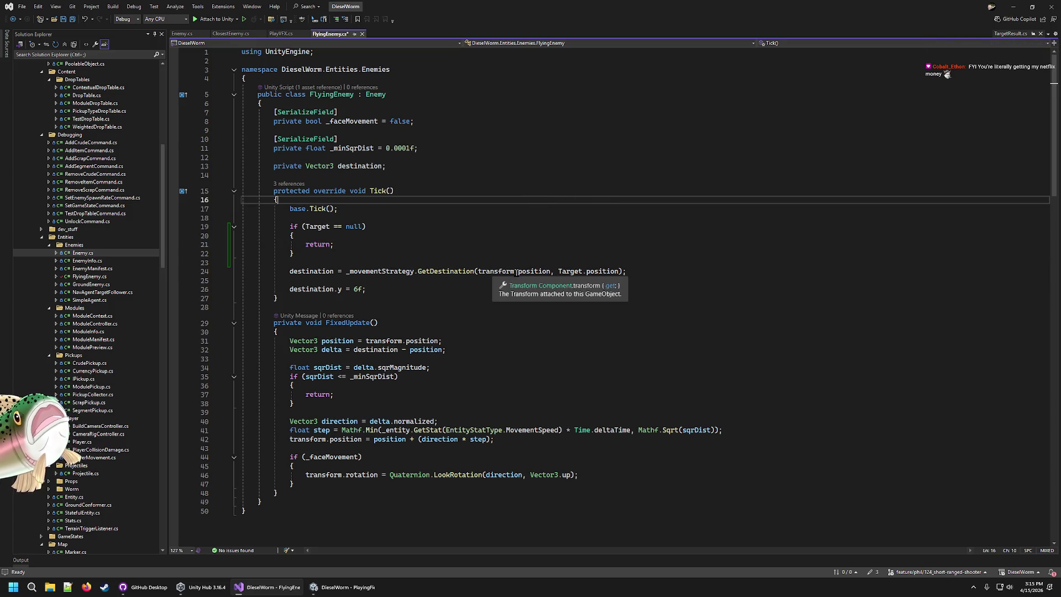
{"action": "left_click", "coordinate": [412, 271]}
{"action": "left_click", "coordinate": [594, 271]}
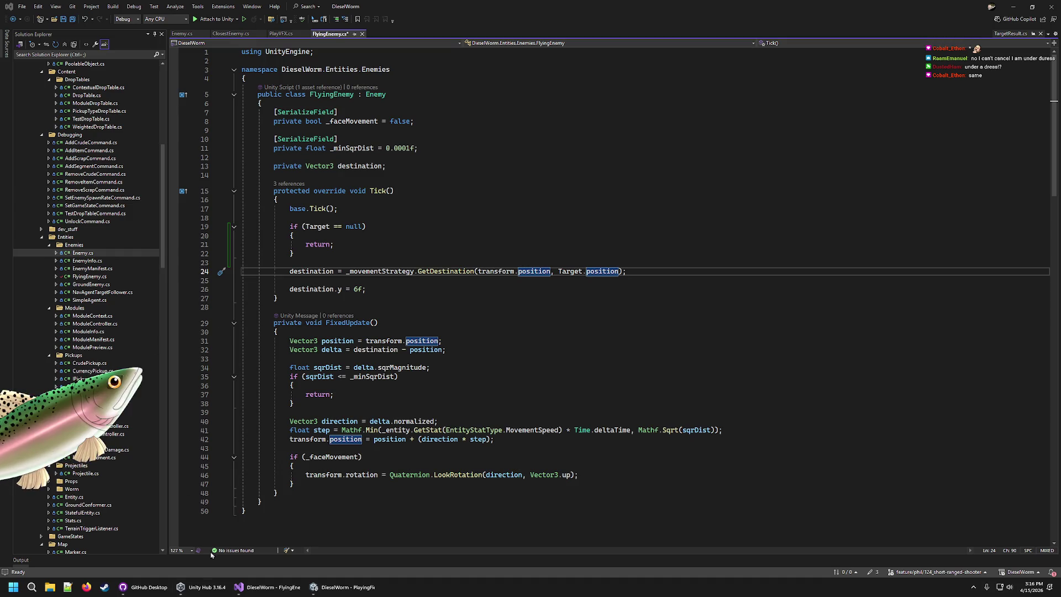
{"action": "left_click", "coordinate": [342, 587]}
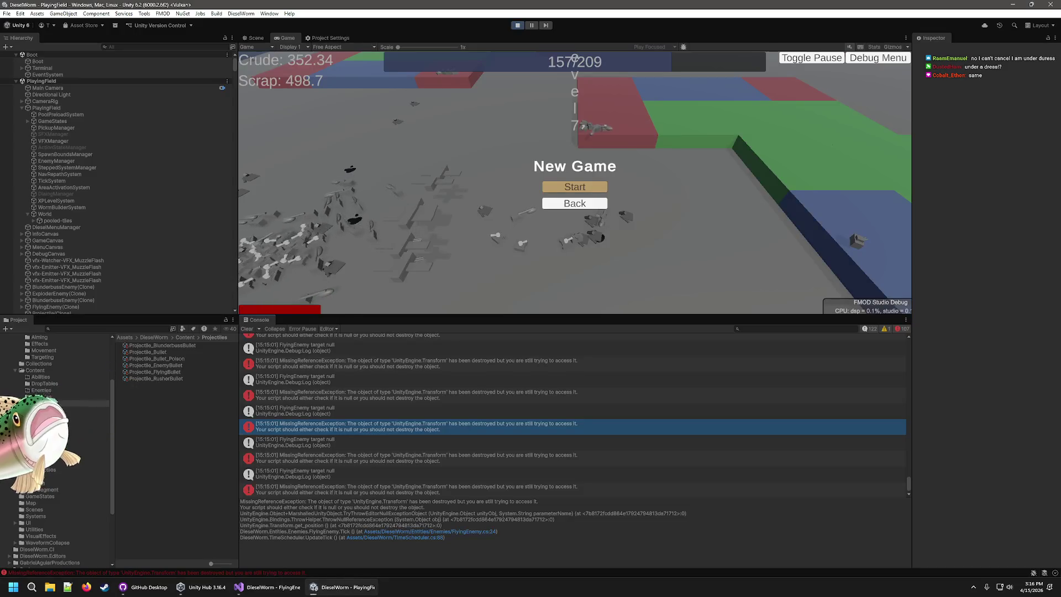
Step: Stop play mode, then review PlayVFX.cs's spawn and target null-check logs in Visual Studio
{"action": "left_click", "coordinate": [518, 26]}
{"action": "left_click", "coordinate": [270, 589]}
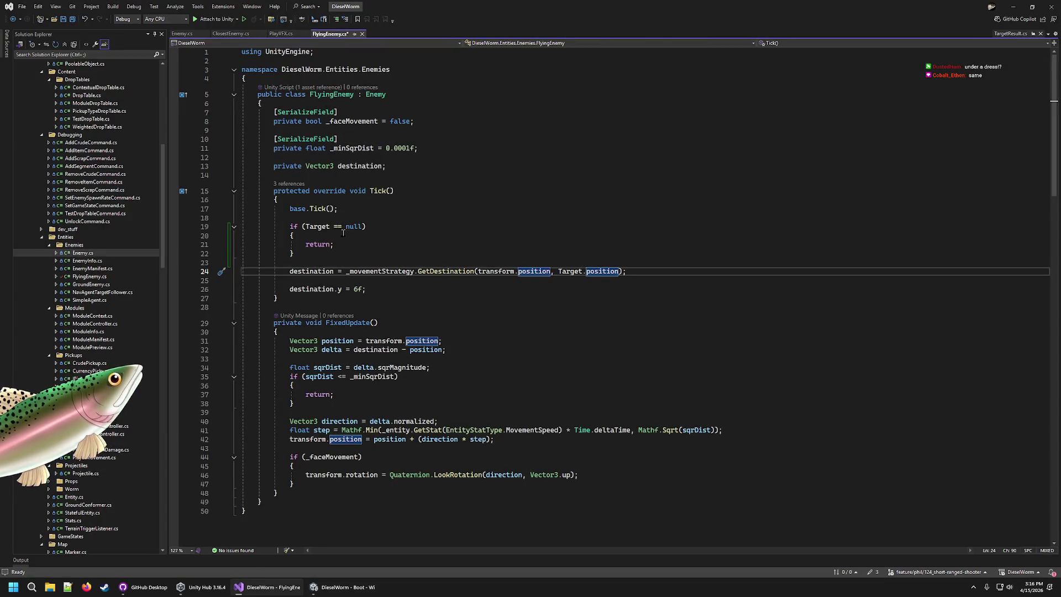
{"action": "left_click", "coordinate": [344, 243]}
{"action": "left_click", "coordinate": [283, 35]}
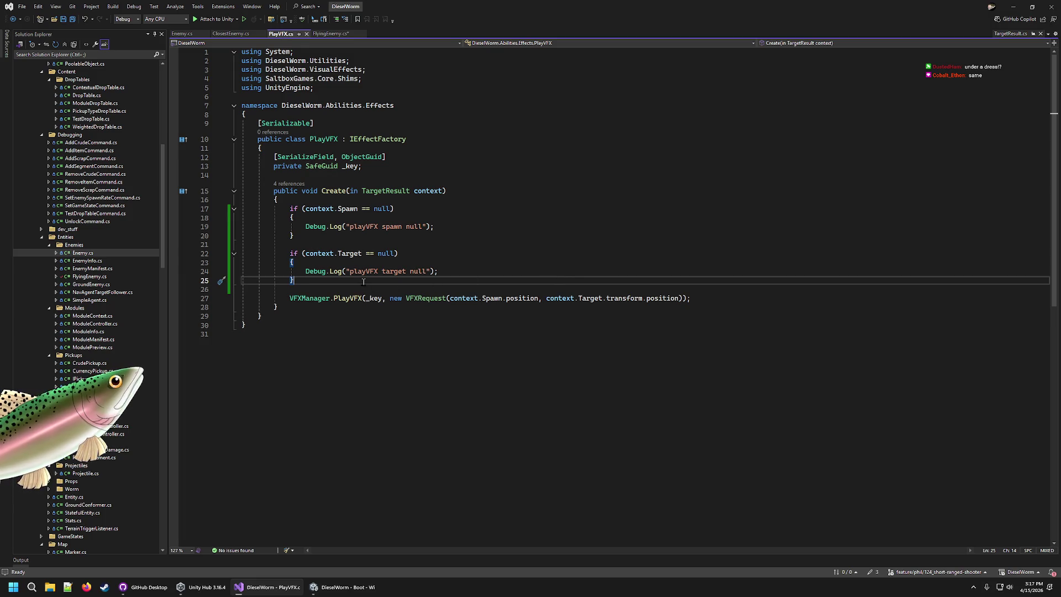
{"action": "left_click", "coordinate": [343, 587]}
Step: Enter play mode to test the FlyingEnemy null-Target fix and PlayVFX logs
{"action": "scroll", "coordinate": [442, 442], "scroll_direction": "up", "scroll_amount": 5}
{"action": "scroll", "coordinate": [486, 465], "scroll_direction": "up", "scroll_amount": 10}
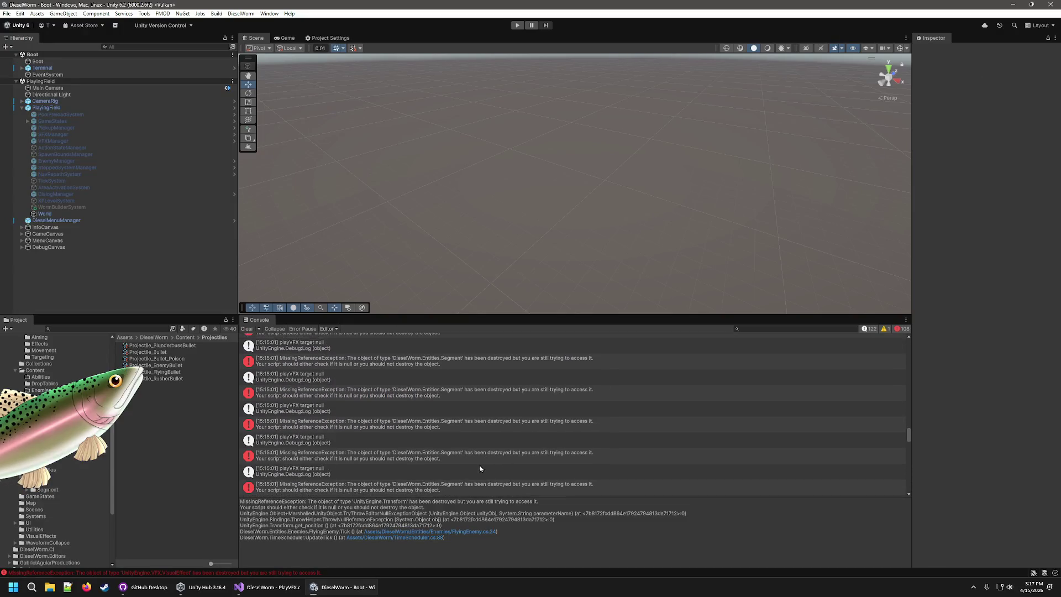
{"action": "scroll", "coordinate": [469, 469], "scroll_direction": "down", "scroll_amount": 2}
{"action": "left_click", "coordinate": [517, 25]}
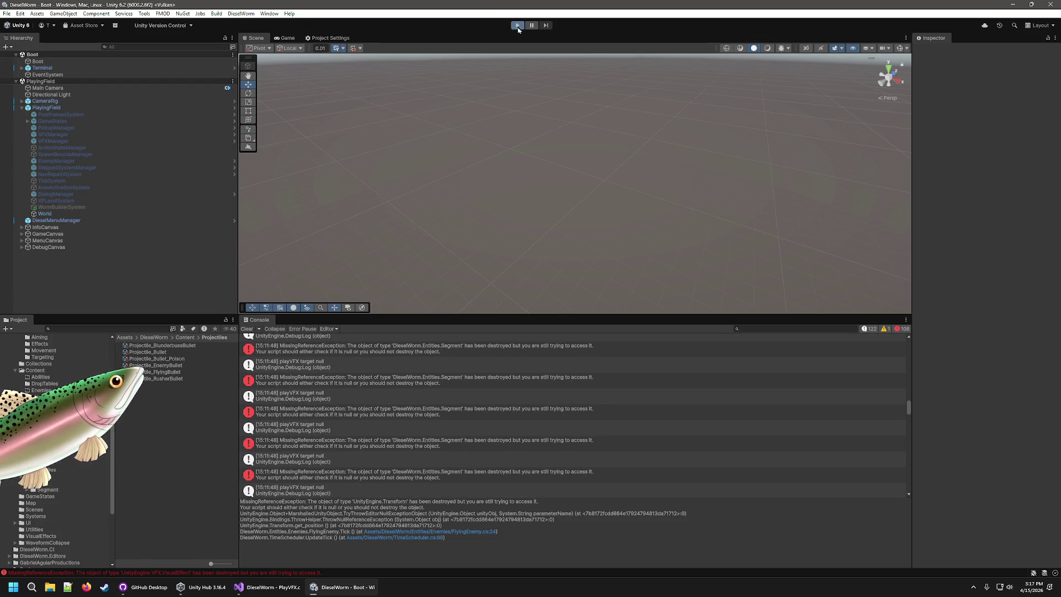
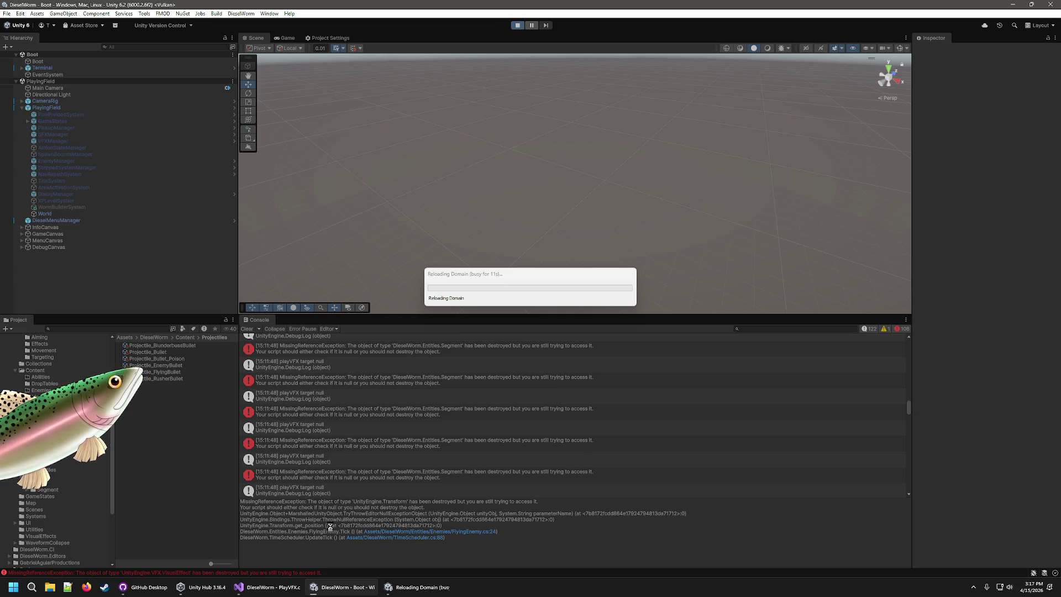
Step: Check Unity's domain reload progress, then return to PlayVFX.cs in Visual Studio
{"action": "left_click", "coordinate": [405, 589]}
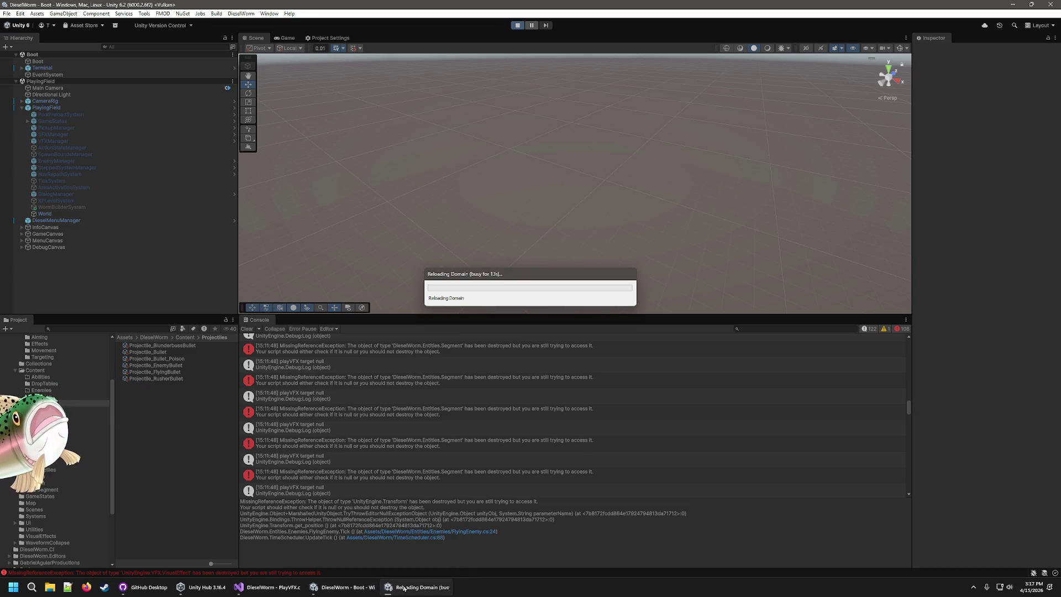
{"action": "left_click", "coordinate": [287, 591]}
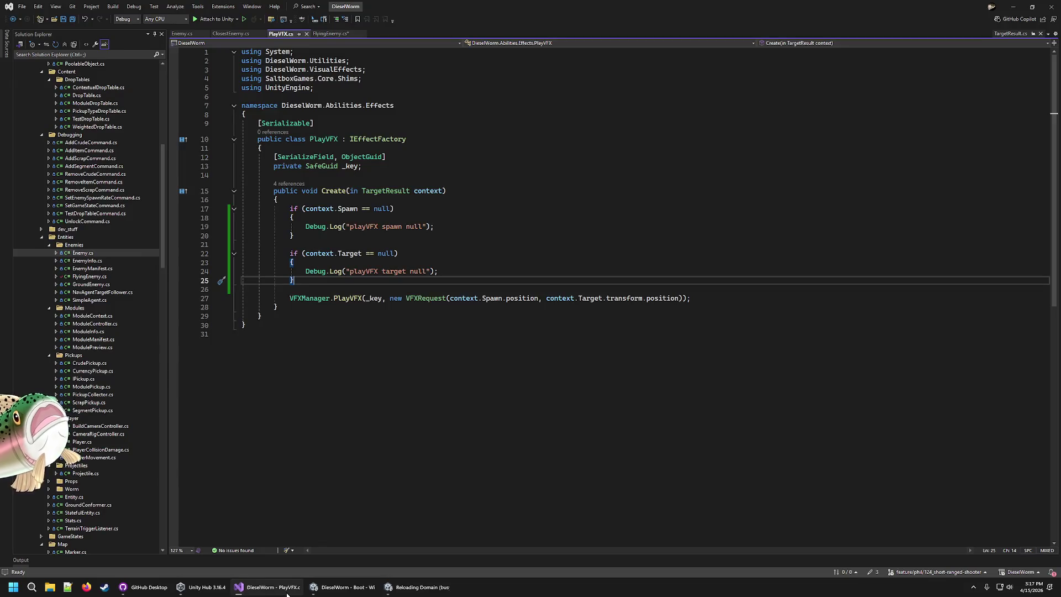
Step: Review the Spawn references and null-check blocks in FlyingEnemy.cs and ClosestEnemy.cs
{"action": "left_click", "coordinate": [395, 590]}
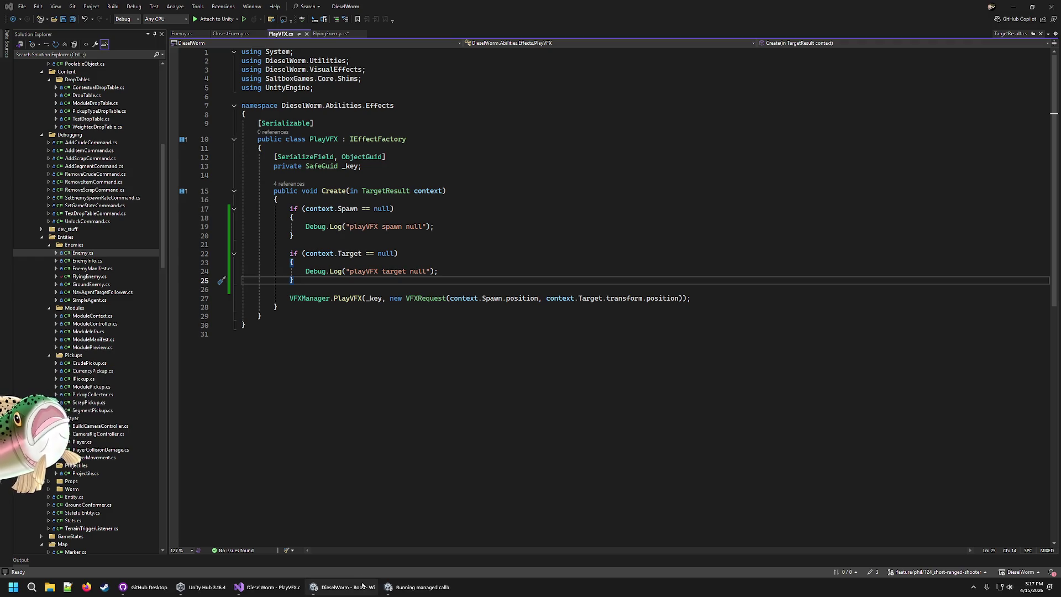
{"action": "left_click", "coordinate": [486, 298]}
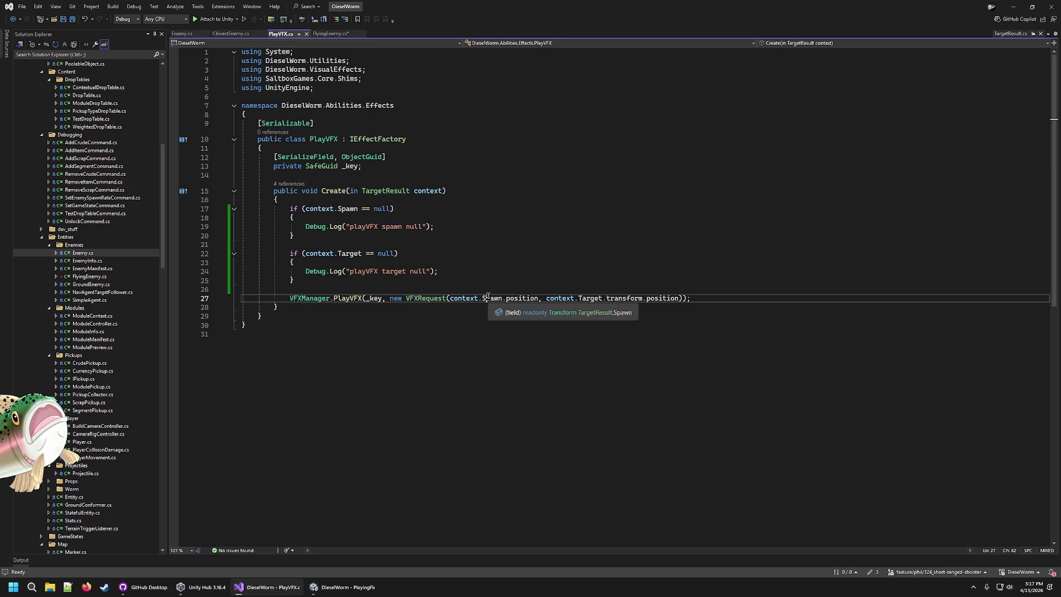
{"action": "left_click", "coordinate": [337, 34]}
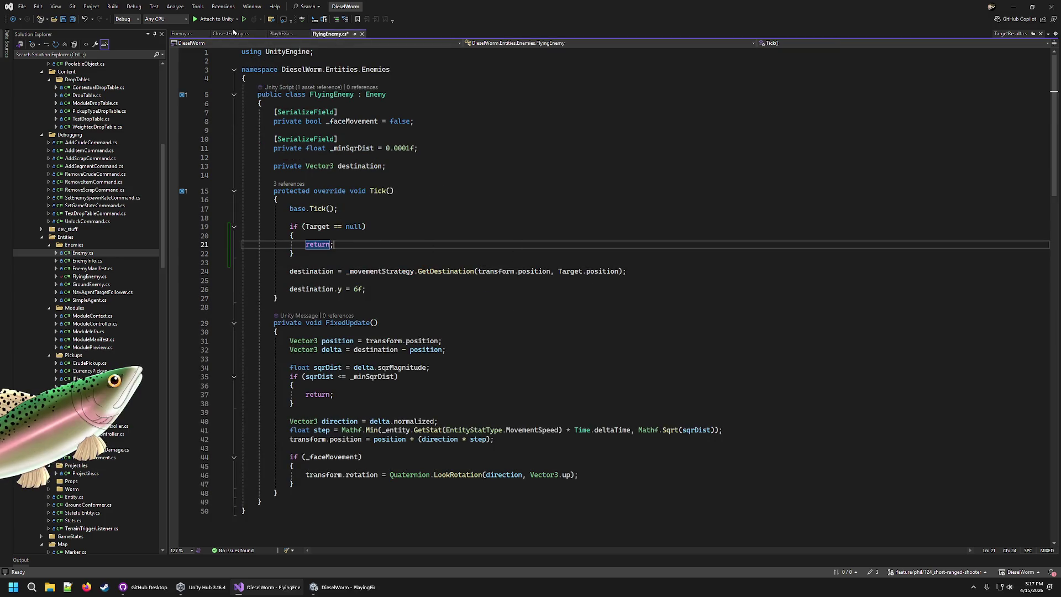
{"action": "left_click", "coordinate": [232, 34]}
{"action": "left_click", "coordinate": [348, 326]}
{"action": "mouse_move", "coordinate": [296, 352]}
{"action": "left_mouse_down"}
{"action": "mouse_move", "coordinate": [277, 340]}
{"action": "mouse_move", "coordinate": [287, 321]}
{"action": "left_mouse_up"}
{"action": "mouse_move", "coordinate": [635, 387]}
{"action": "left_mouse_down"}
{"action": "mouse_move", "coordinate": [309, 387]}
{"action": "mouse_move", "coordinate": [290, 306]}
{"action": "left_mouse_up"}
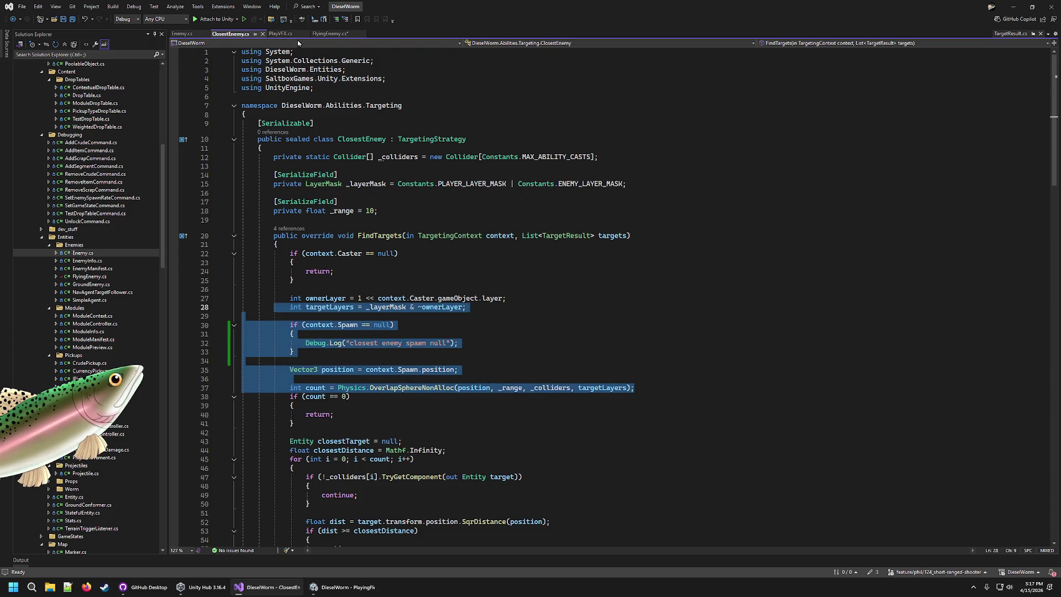
Step: Look over PlayVFX's Target null check, stop the Unity play test, and return to Visual Studio
{"action": "left_click", "coordinate": [280, 34]}
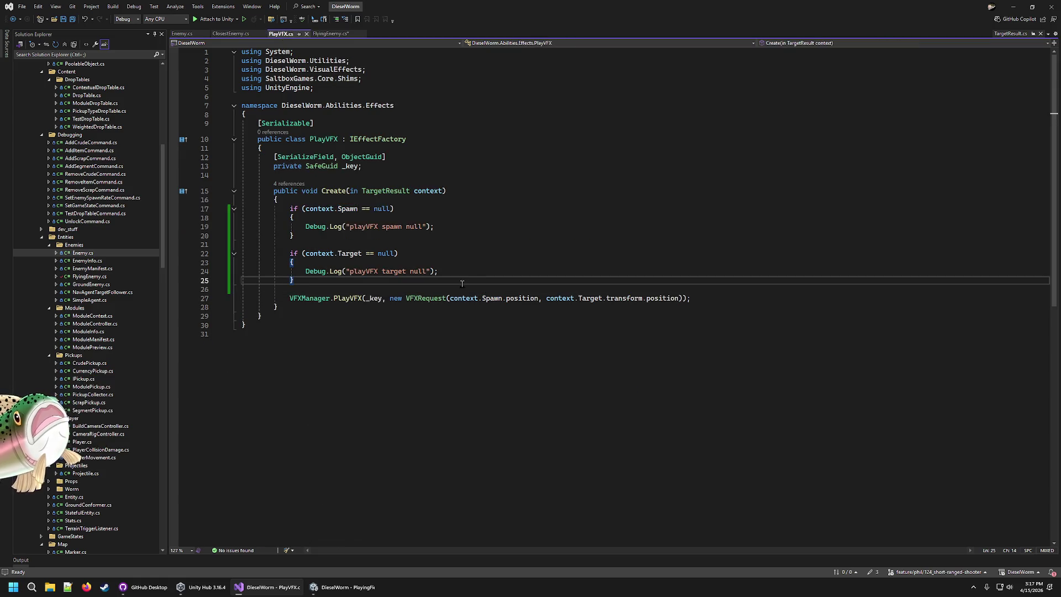
{"action": "left_click_drag", "start_coordinate": [463, 283], "coordinate": [284, 242]}
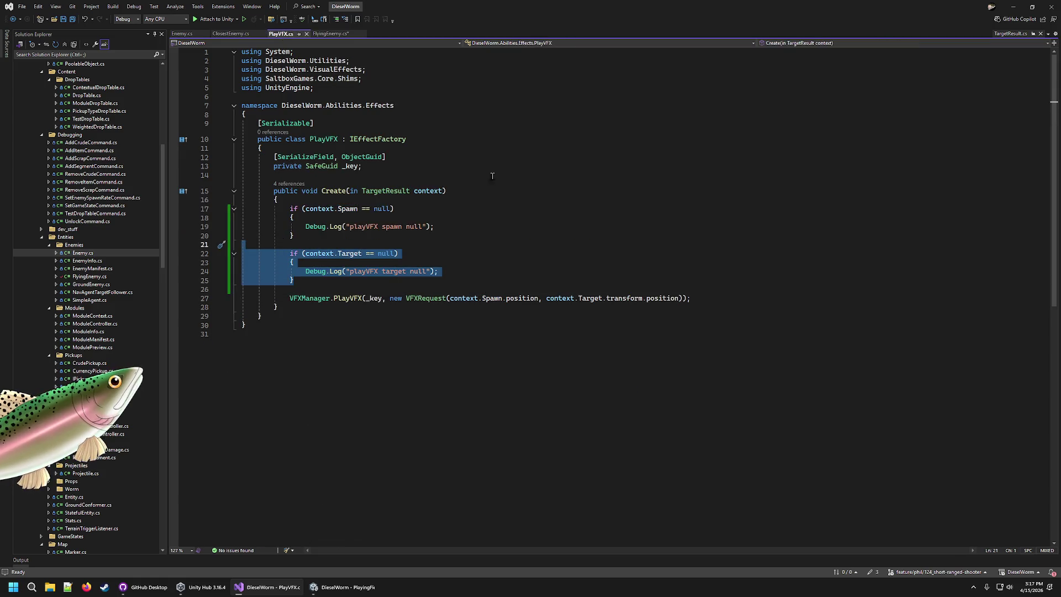
{"action": "left_click", "coordinate": [498, 171]}
{"action": "left_click", "coordinate": [343, 587]}
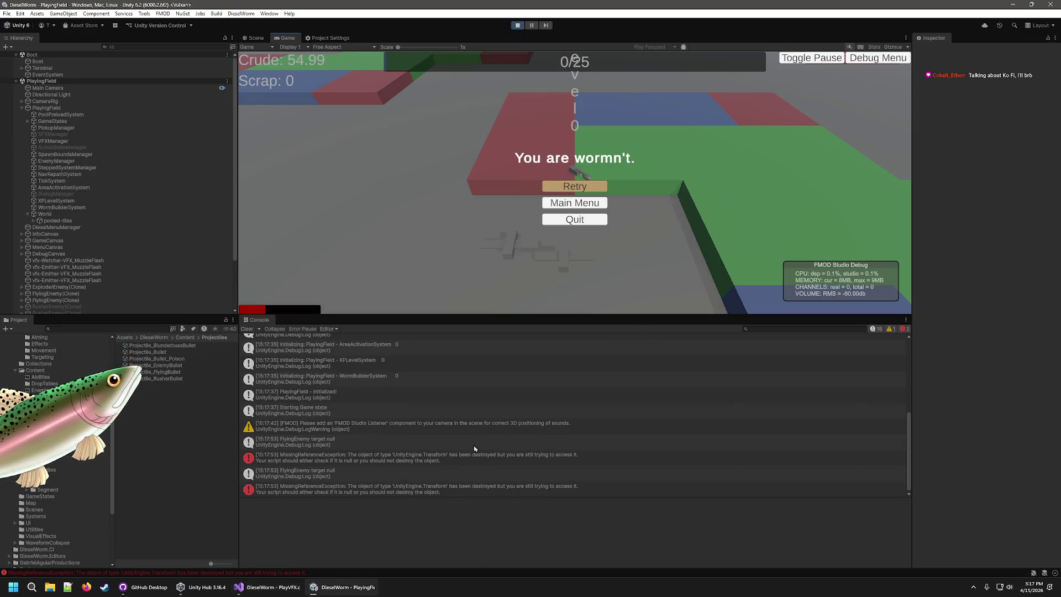
{"action": "left_click", "coordinate": [516, 27]}
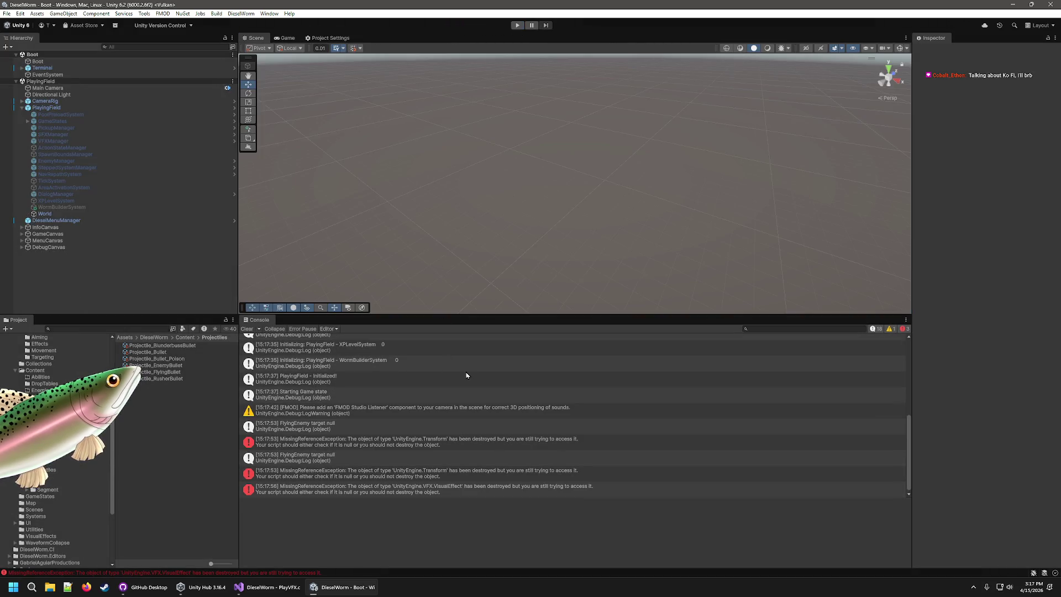
{"action": "left_click", "coordinate": [292, 585]}
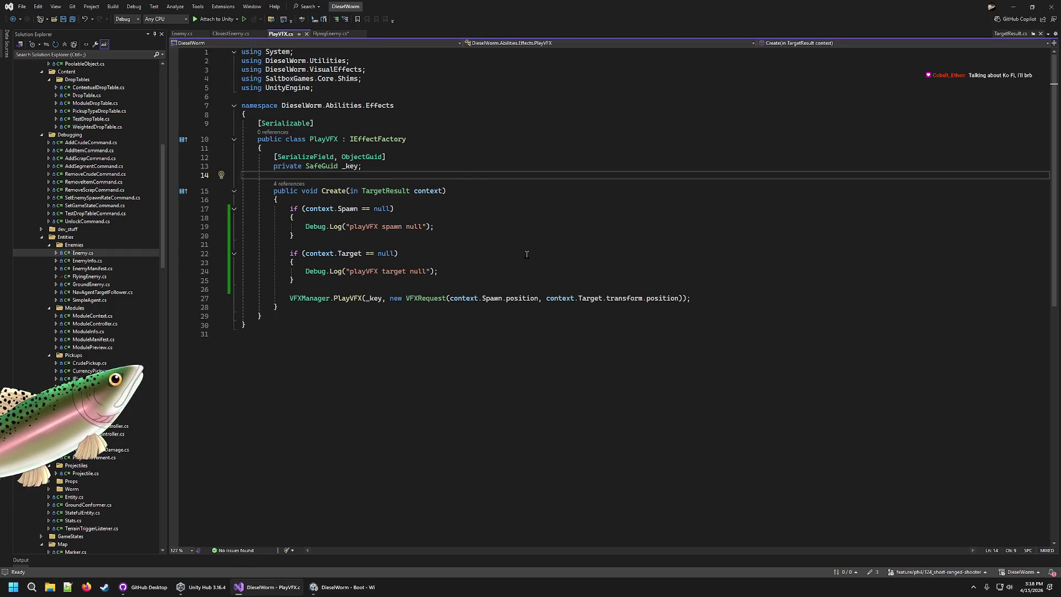
Step: Declare 'Vector3 targetPosition;' below the Target null check in PlayVFX.cs
{"action": "left_click", "coordinate": [488, 272]}
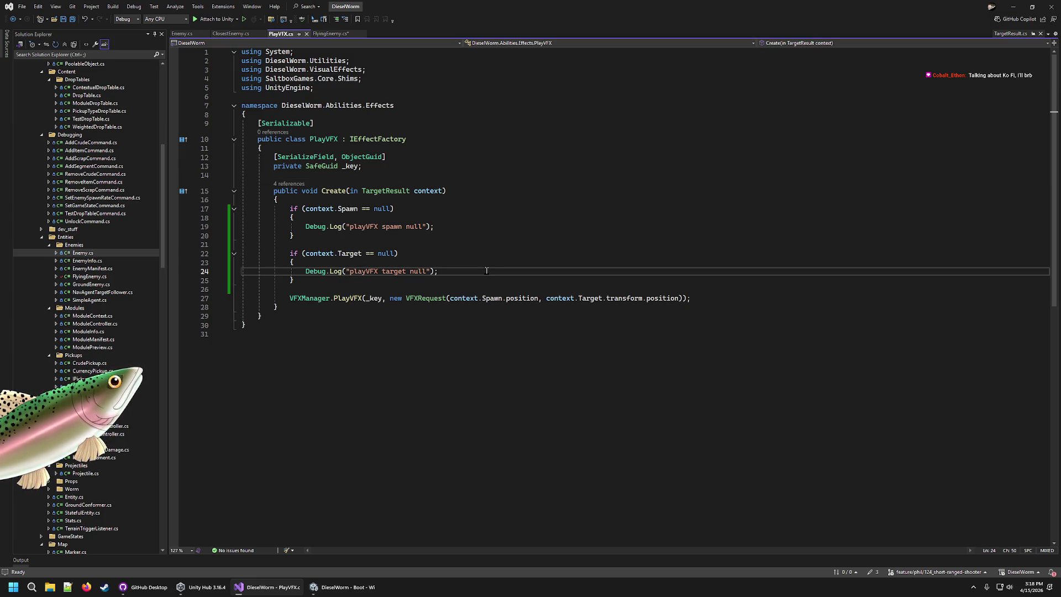
{"action": "left_click", "coordinate": [318, 280]}
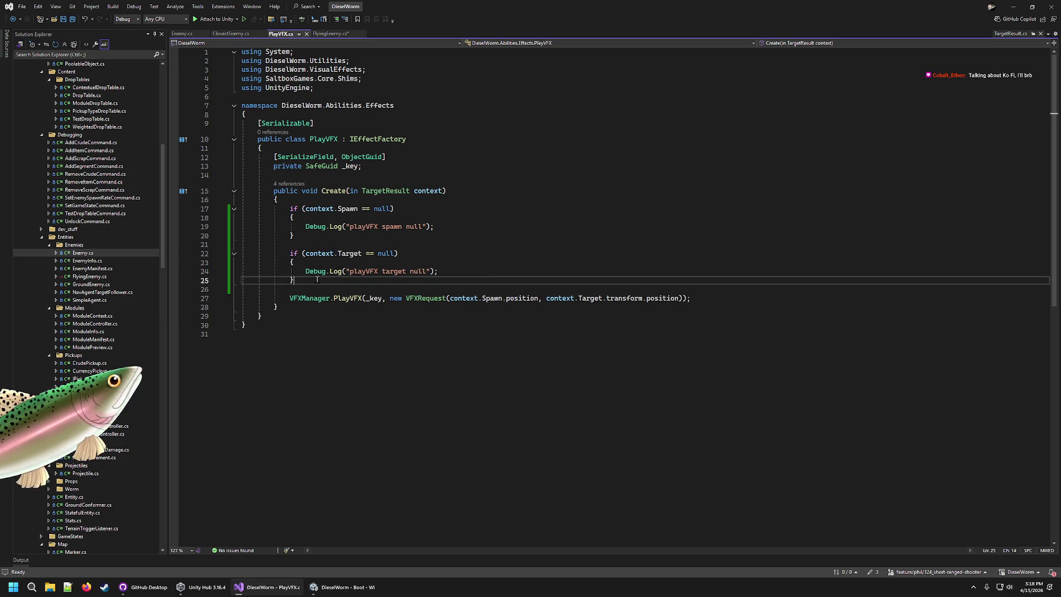
{"action": "key", "text": "Return"}
{"action": "key", "text": "Return"}
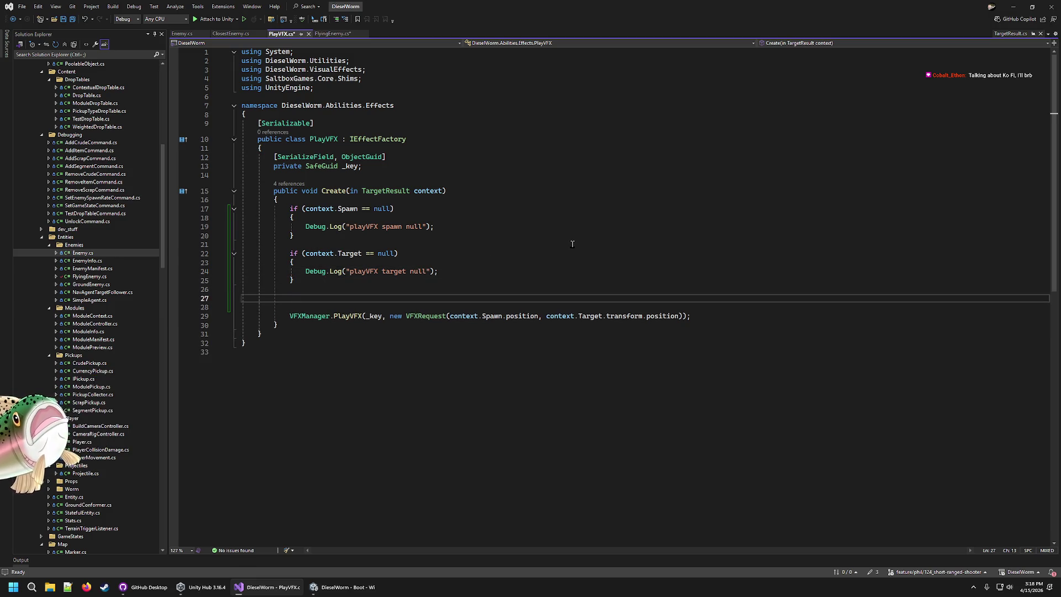
{"action": "type", "text": "Vector2"}
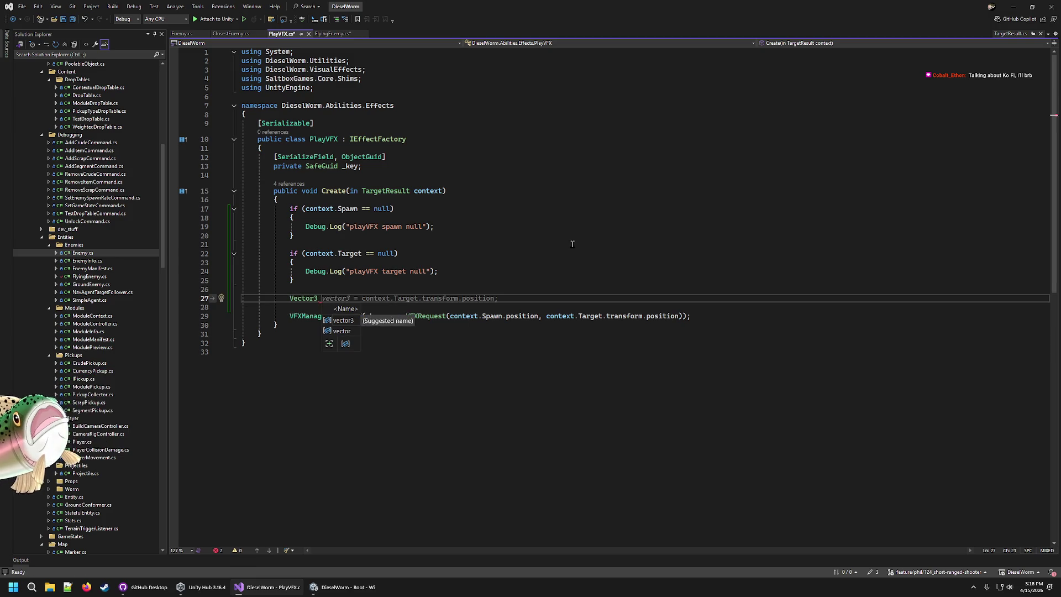
{"action": "type", "text": " targe"}
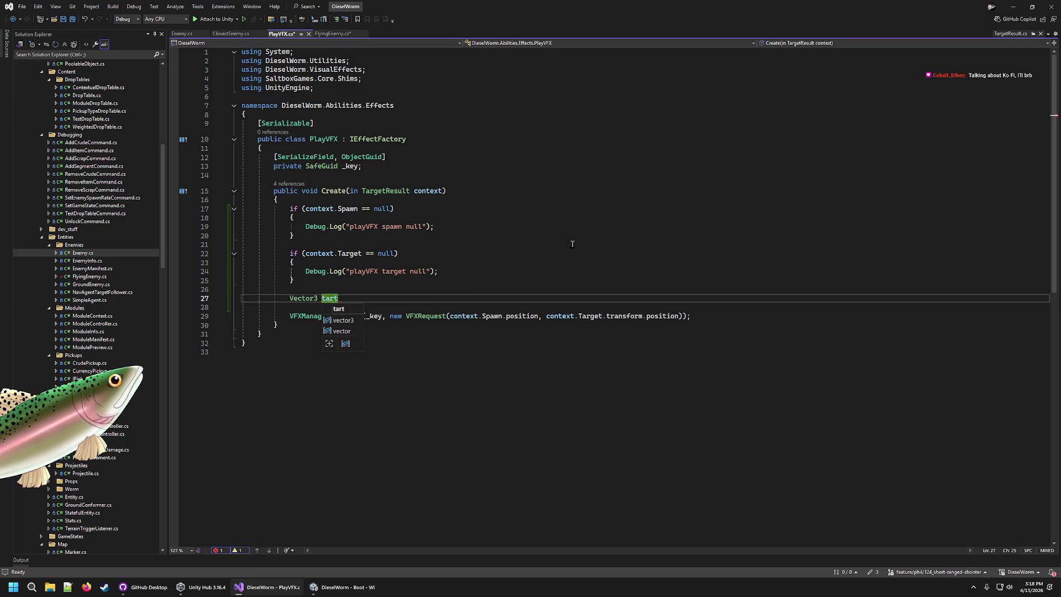
{"action": "key", "text": "BackSpace"}
{"action": "key", "text": "BackSpace"}
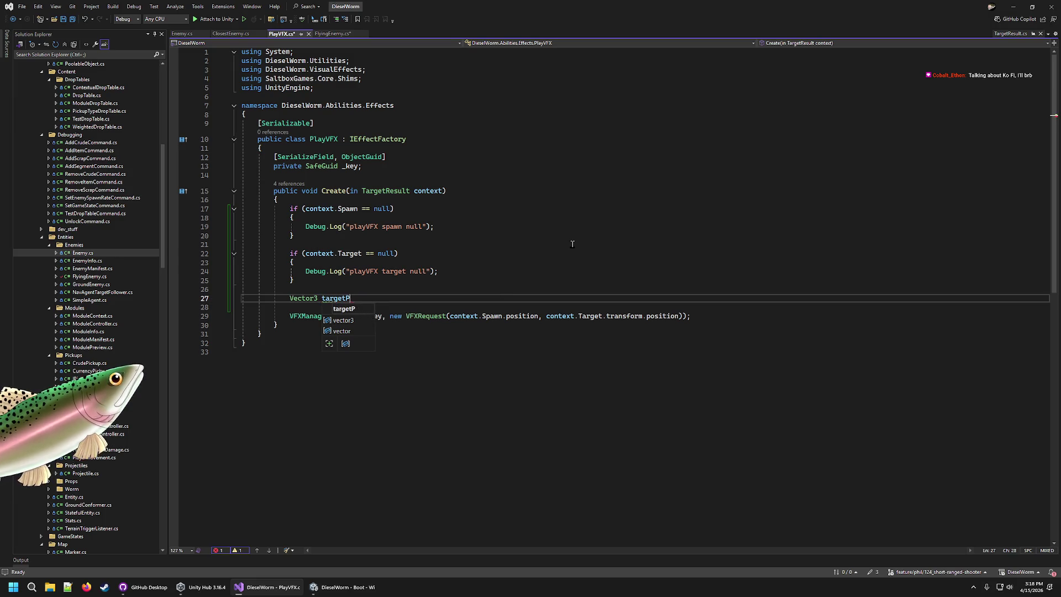
{"action": "type", "text": "osition "}
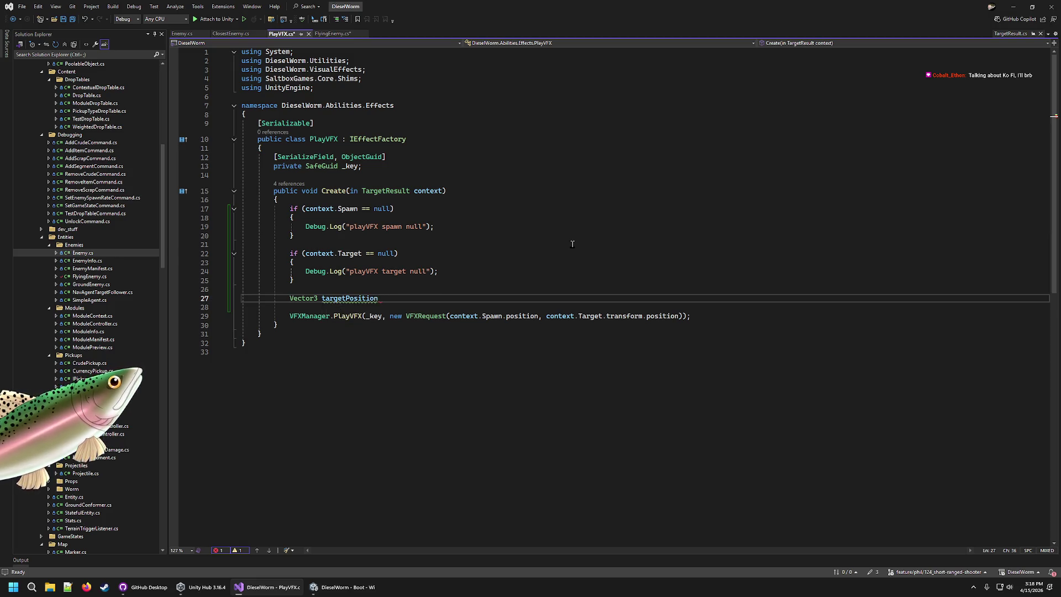
{"action": "type", "text": "= con"}
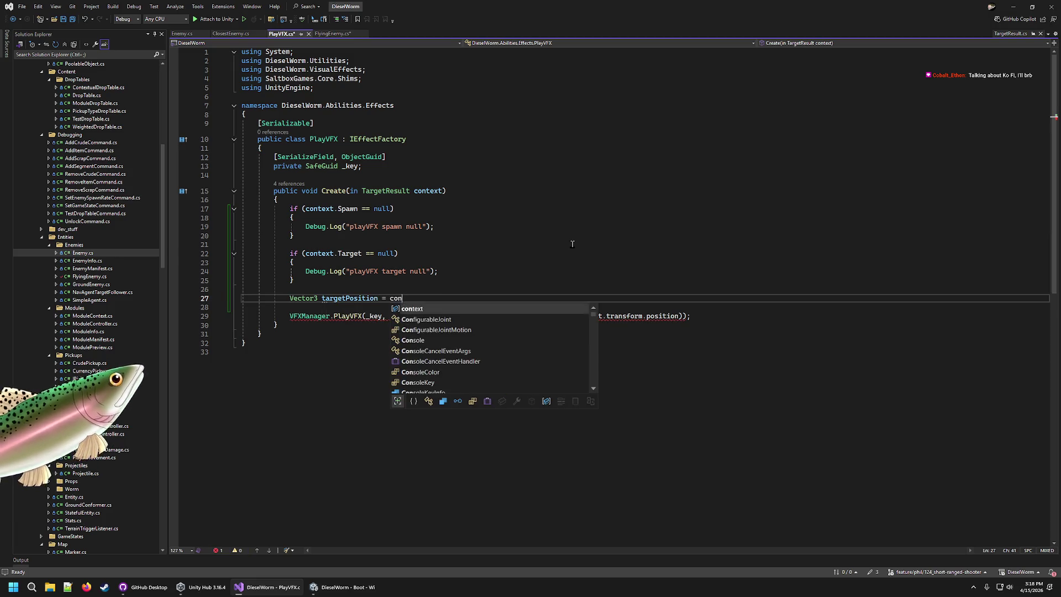
{"action": "type", "text": "text.Target"}
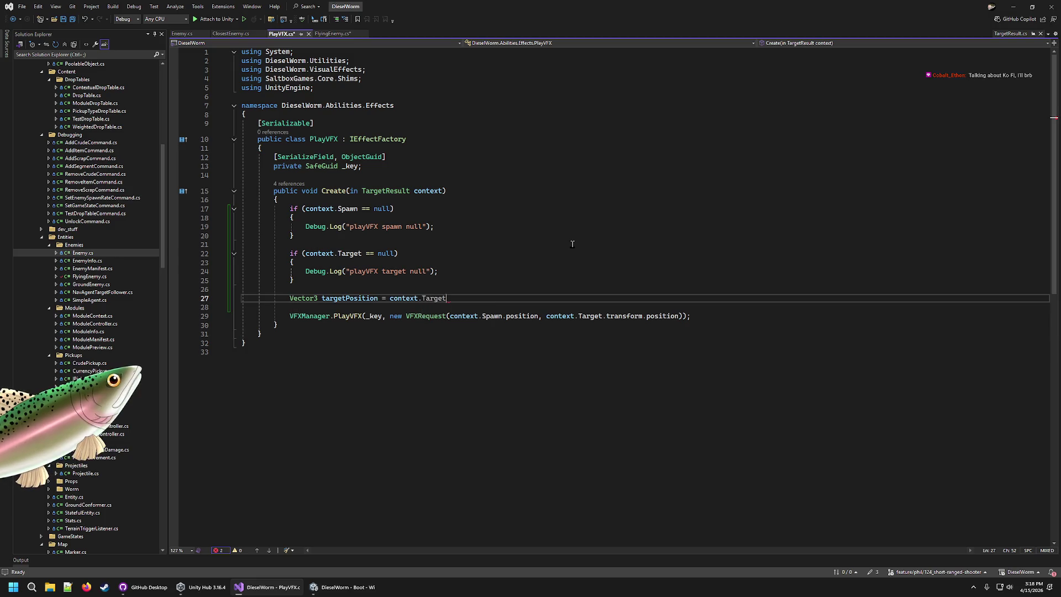
{"action": "key", "text": "ctrl+BackSpace"}
{"action": "key", "text": "ctrl+BackSpace"}
{"action": "key", "text": "ctrl+BackSpace"}
{"action": "type", "text": ";"}
Step: Add an empty 'if (context.Target != null) { }' block under the declaration
{"action": "key", "text": "Return"}
{"action": "key", "text": "Return"}
{"action": "type", "text": "if (context.Target "}
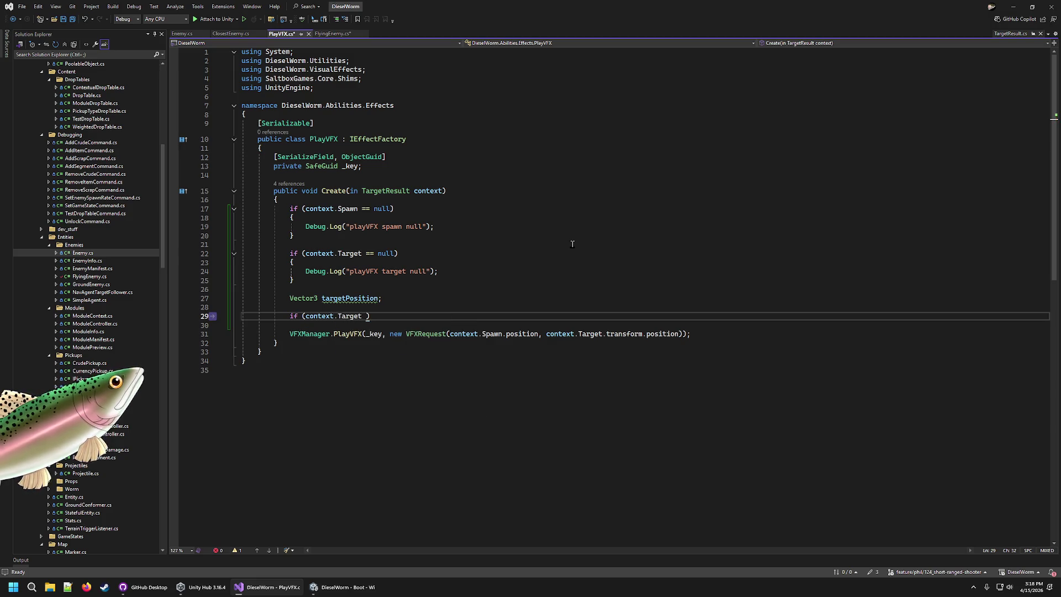
{"action": "type", "text": "="}
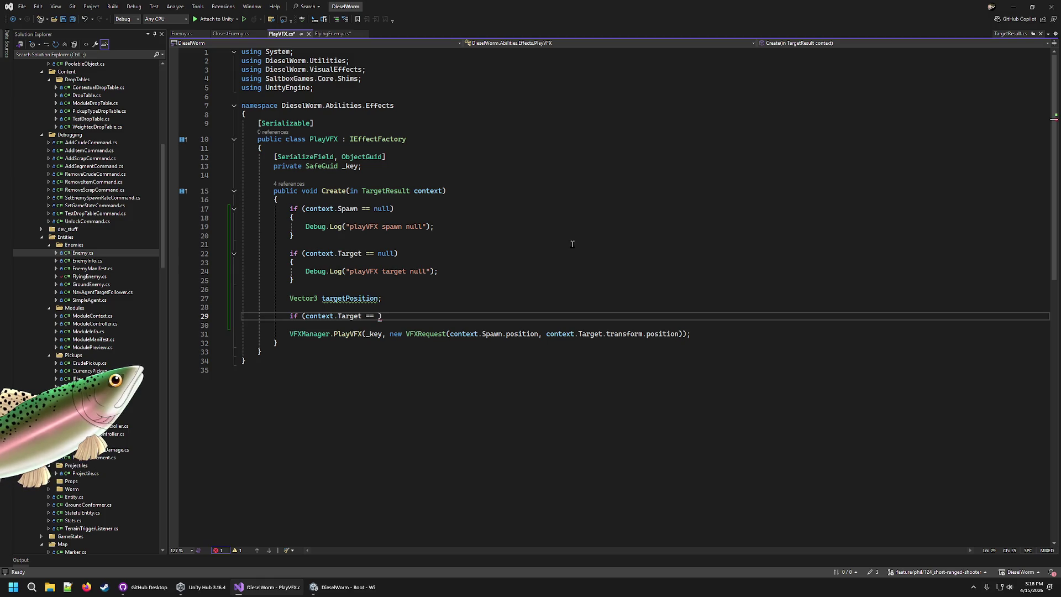
{"action": "key", "text": "BackSpace"}
{"action": "type", "text": "!= null"}
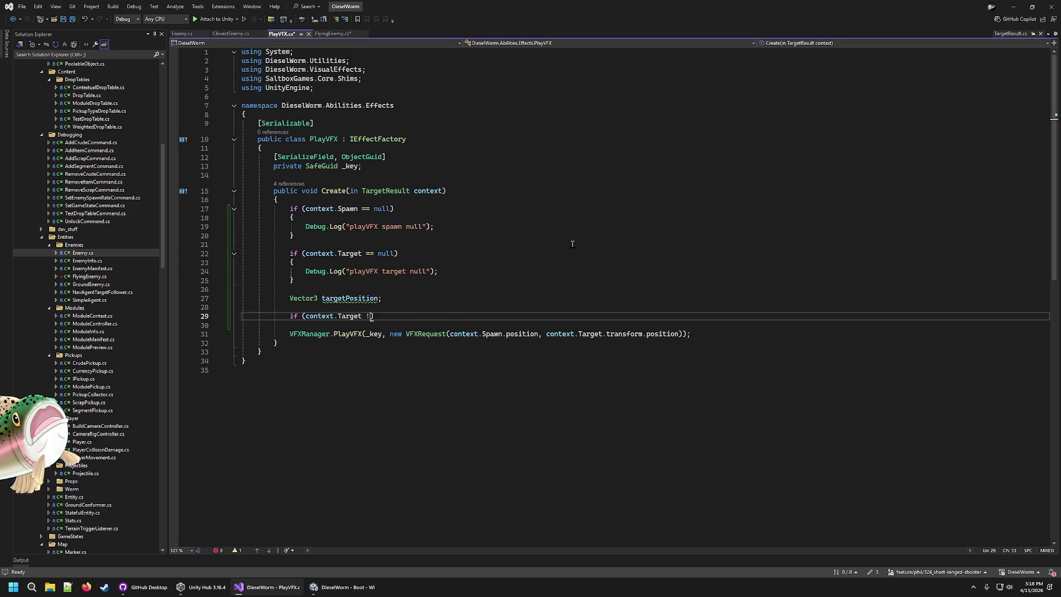
{"action": "key", "text": "End"}
{"action": "type", "text": "{"}
{"action": "key", "text": "Return"}
{"action": "key", "text": "Up"}
{"action": "key", "text": "Up"}
{"action": "key", "text": "Up"}
{"action": "key", "text": "Up"}
{"action": "key", "text": "End"}
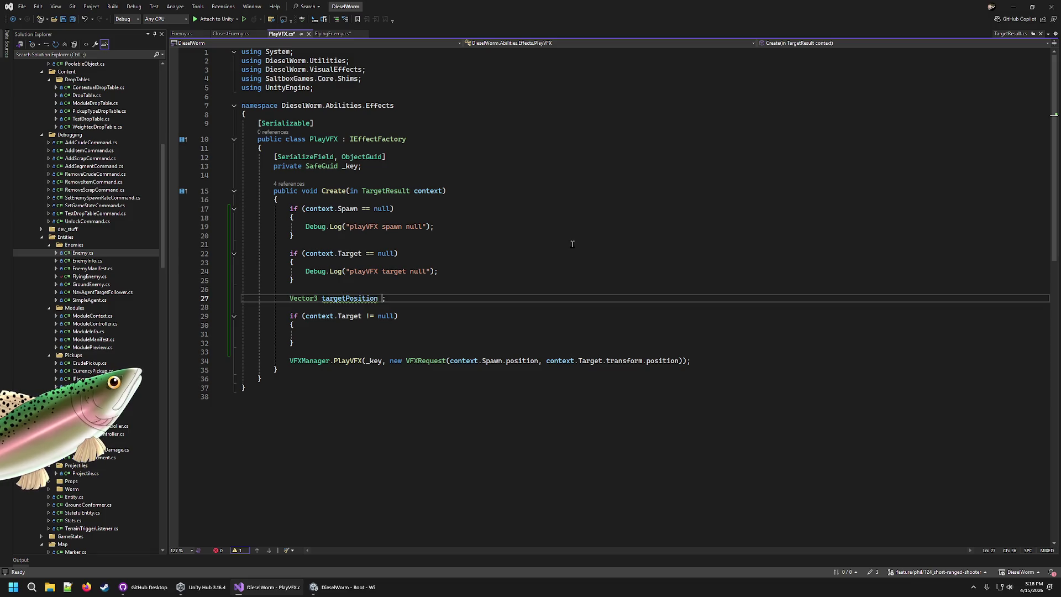
Step: Inside the Target check, assign targetPosition = context.Target.transform.position
{"action": "type", "text": "= s"}
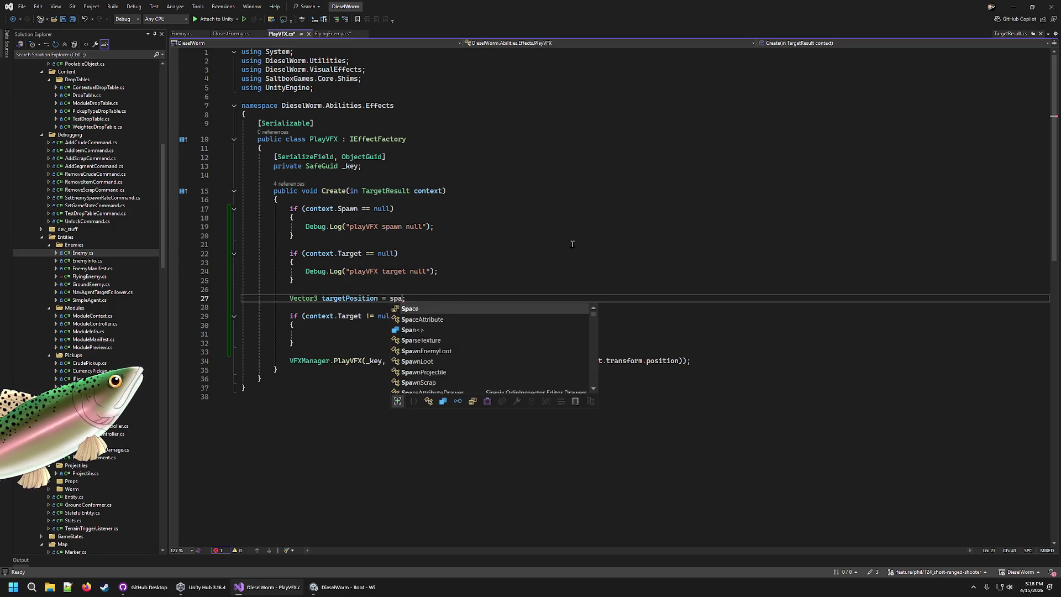
{"action": "key", "text": "BackSpace"}
{"action": "type", "text": "context.spawn"}
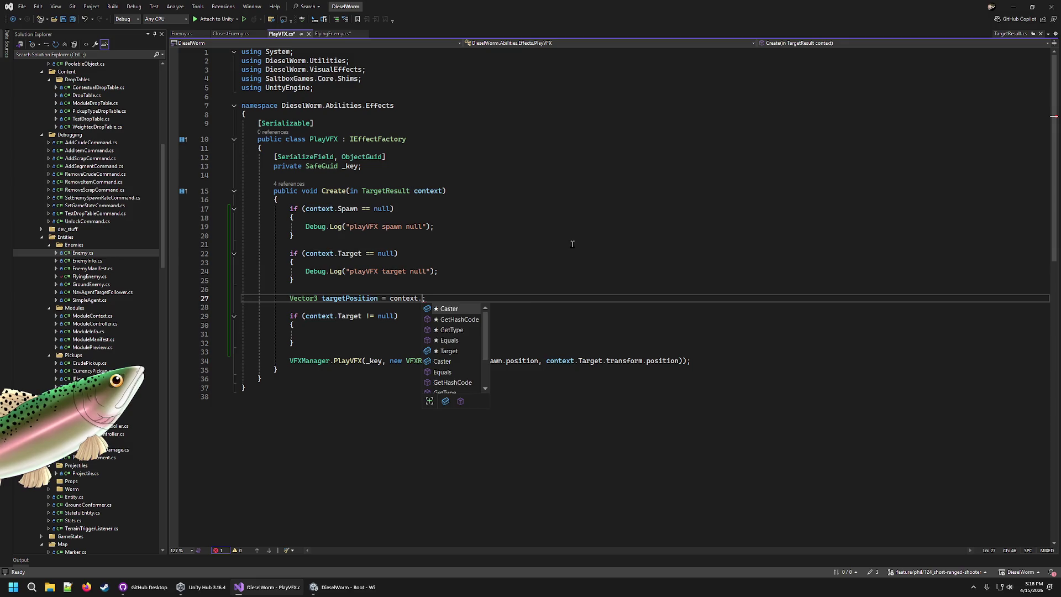
{"action": "type", "text": ".position"}
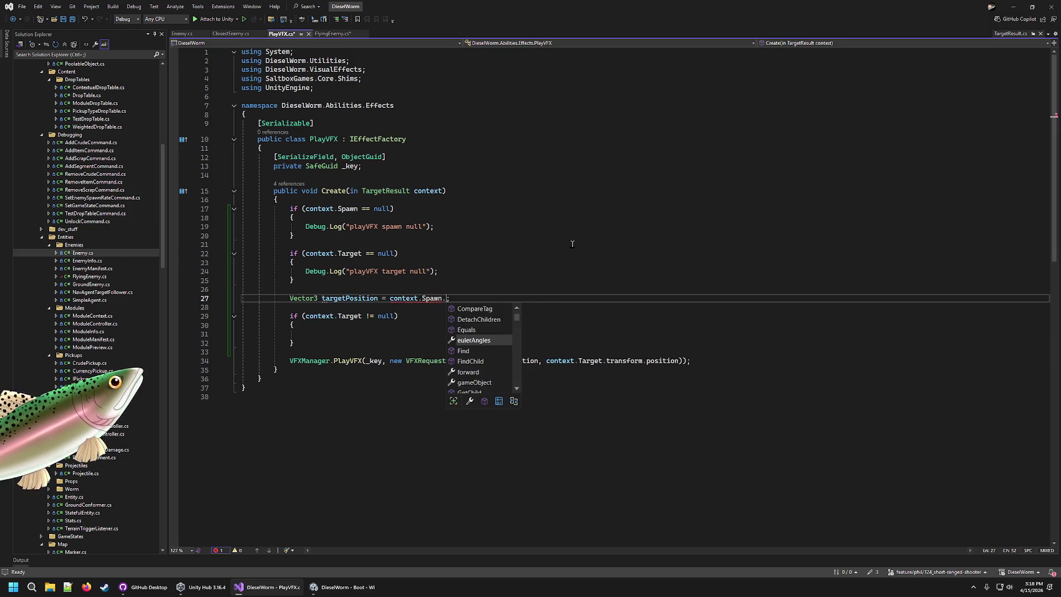
{"action": "key", "text": "BackSpace"}
{"action": "key", "text": "Down"}
{"action": "key", "text": "Down"}
{"action": "key", "text": "Down"}
{"action": "key", "text": "Up"}
{"action": "key", "text": "Up"}
{"action": "key", "text": "Up"}
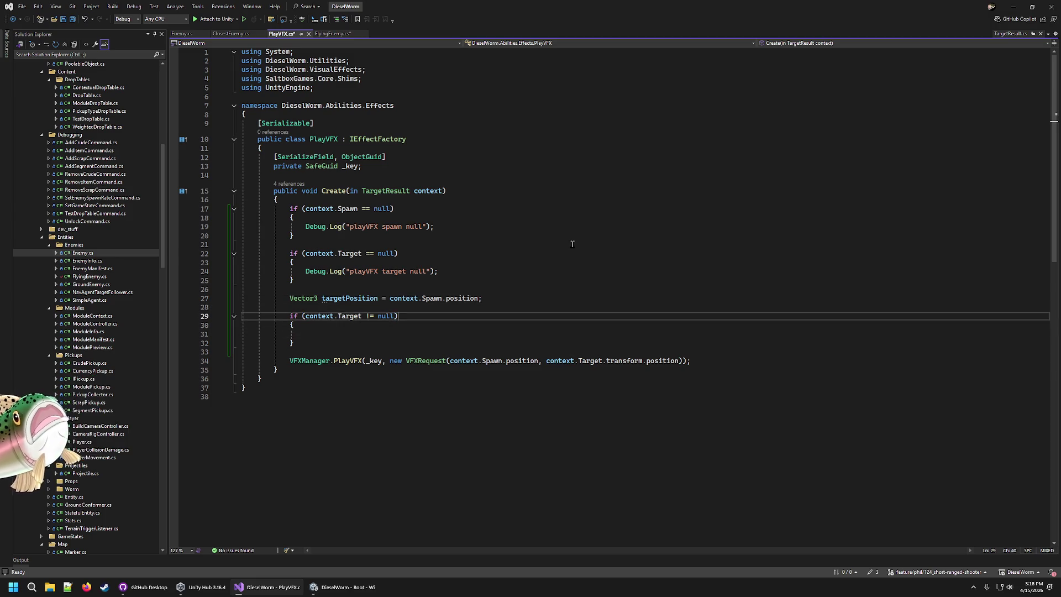
{"action": "key", "text": "Left"}
{"action": "key", "text": "Left"}
{"action": "key", "text": "Left"}
{"action": "key", "text": "ctrl+Right"}
{"action": "key", "text": "ctrl+shift+Left"}
{"action": "key", "text": "ctrl+shift+Left"}
{"action": "key", "text": "ctrl+shift+Left"}
{"action": "key", "text": "shift+Left"}
{"action": "key", "text": "shift+Left"}
{"action": "key", "text": "shift+Left"}
{"action": "key", "text": "BackSpace"}
{"action": "key", "text": "Down"}
{"action": "key", "text": "Down"}
{"action": "key", "text": "Down"}
{"action": "key", "text": "Down"}
{"action": "type", "text": "tat"}
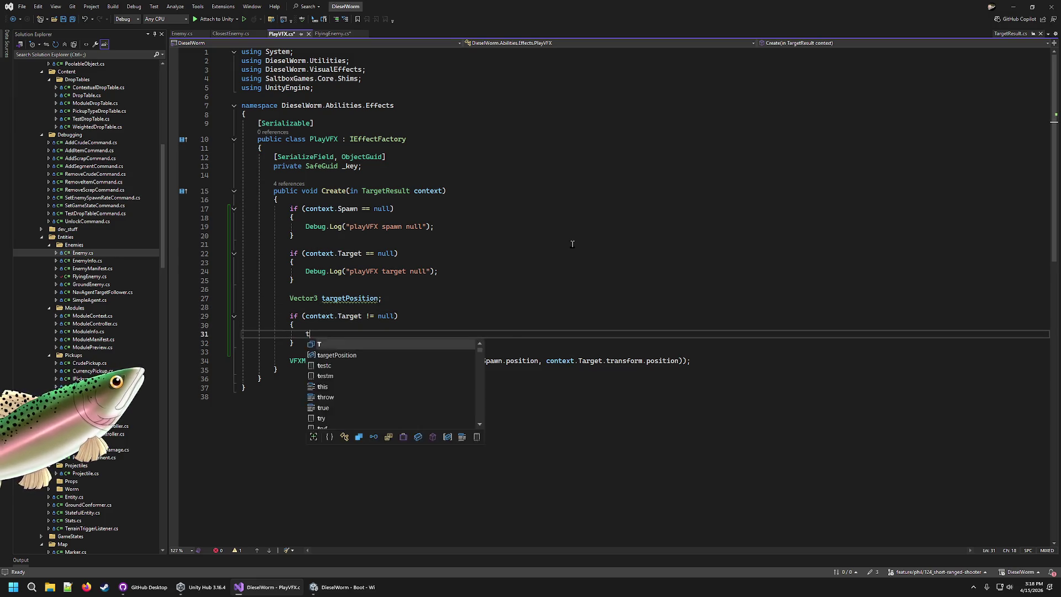
{"action": "key", "text": "BackSpace"}
{"action": "type", "text": "rg"}
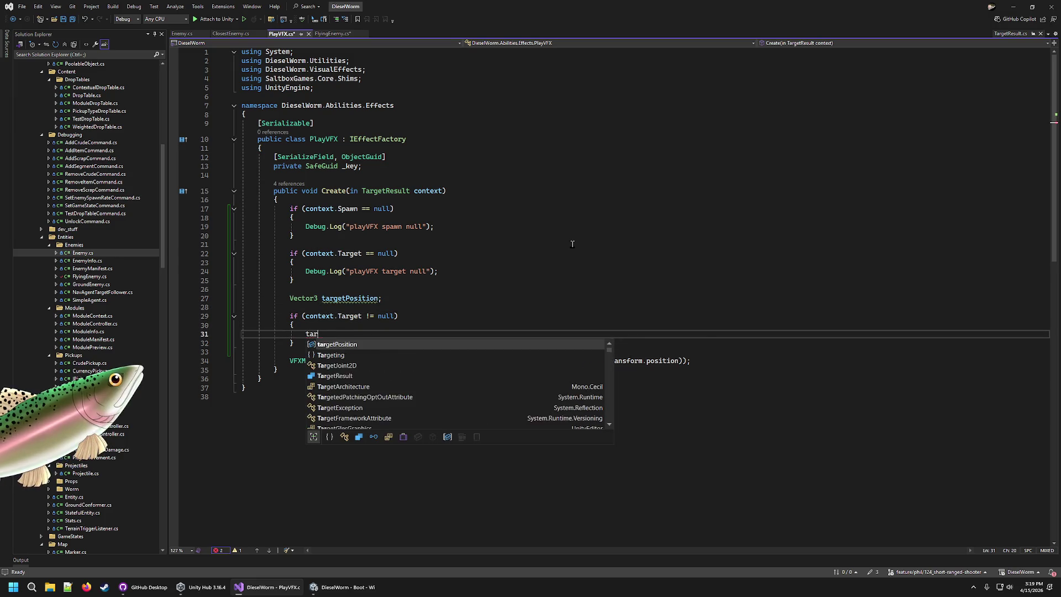
{"action": "key", "text": "Tab"}
{"action": "type", "text": "context"}
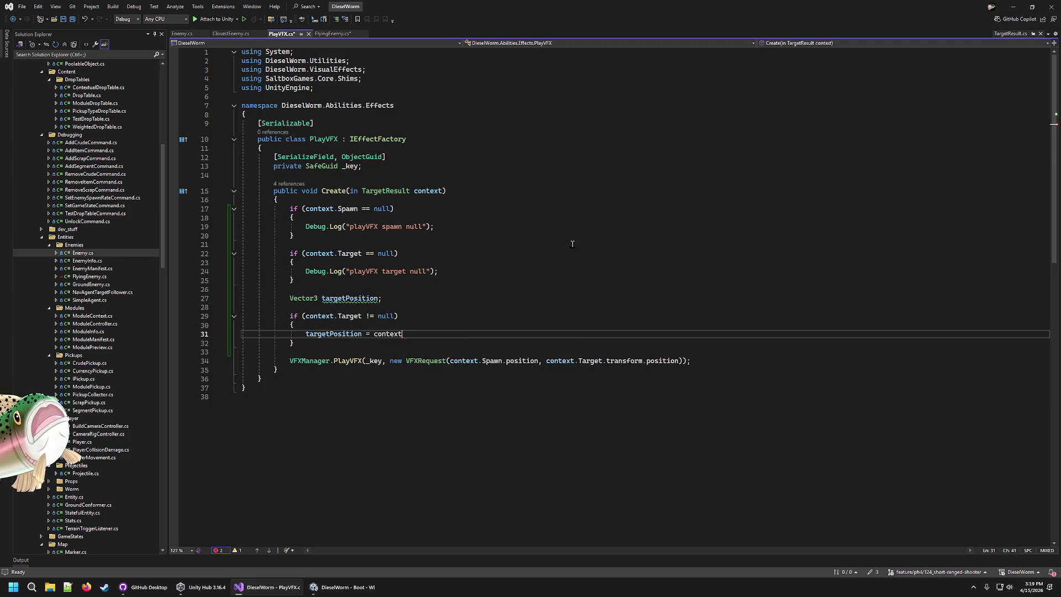
{"action": "type", "text": ".tar.tr.pos"}
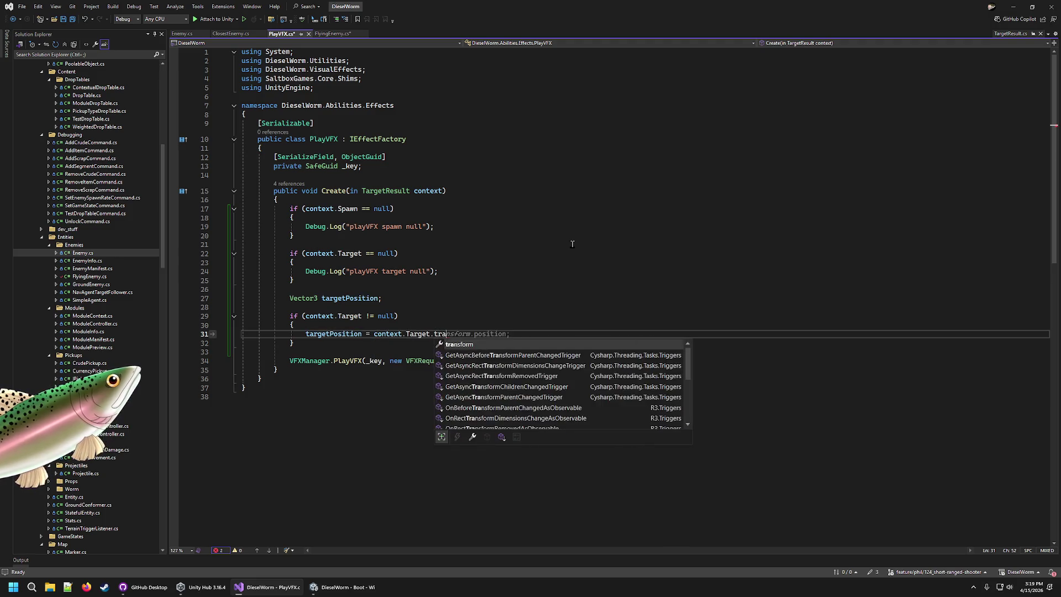
{"action": "key", "text": "Tab"}
{"action": "type", "text": ";"}
{"action": "key", "text": "Down"}
Step: Add an else branch setting targetPosition to context.Spawn.position with y += 0.01f, and save
{"action": "key", "text": "Return"}
{"action": "key", "text": "Return"}
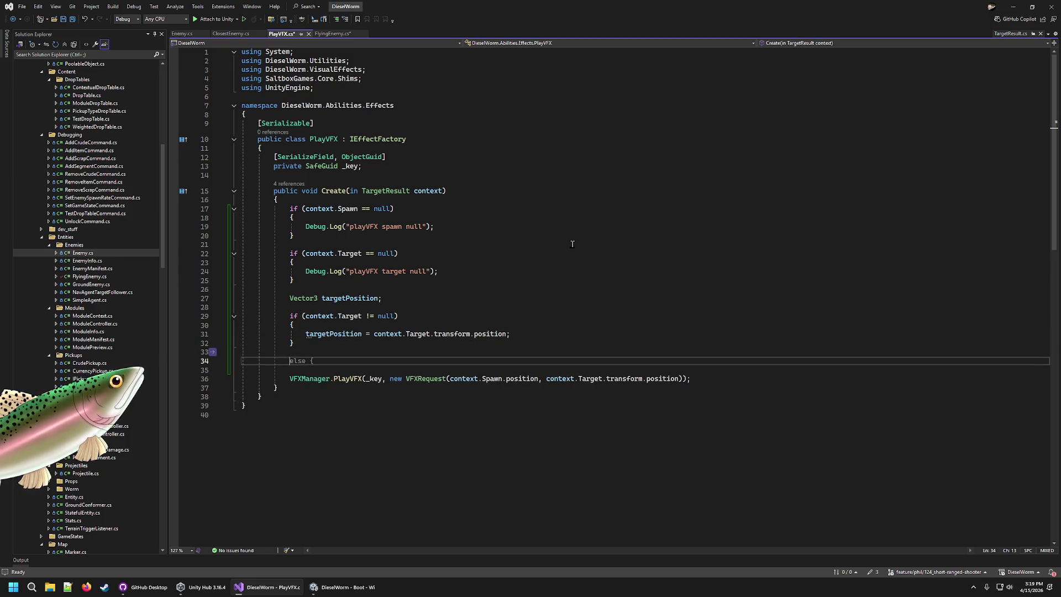
{"action": "key", "text": "BackSpace"}
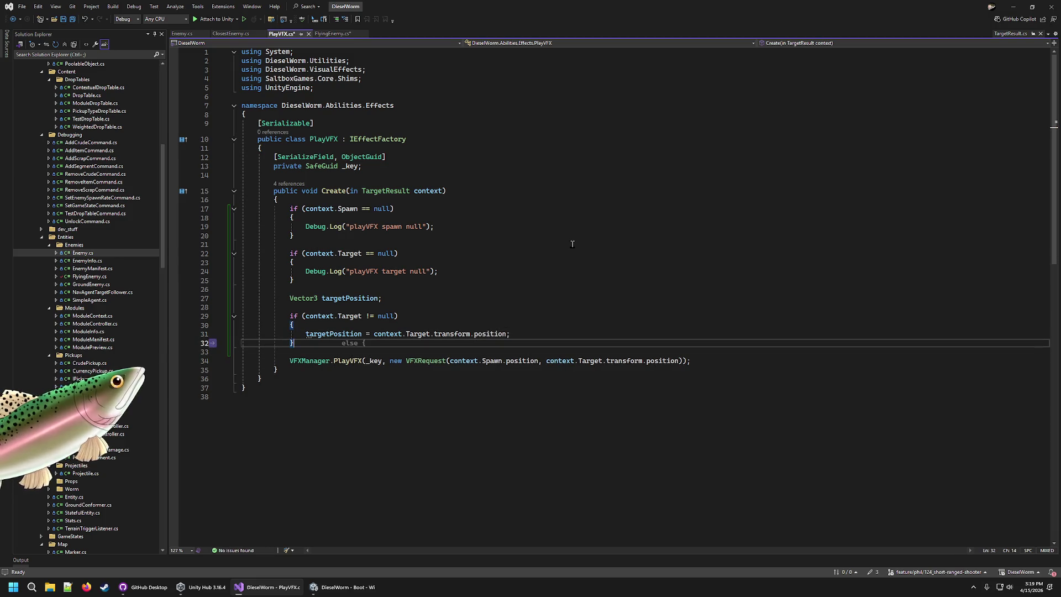
{"action": "type", "text": "else {"}
{"action": "key", "text": "Down"}
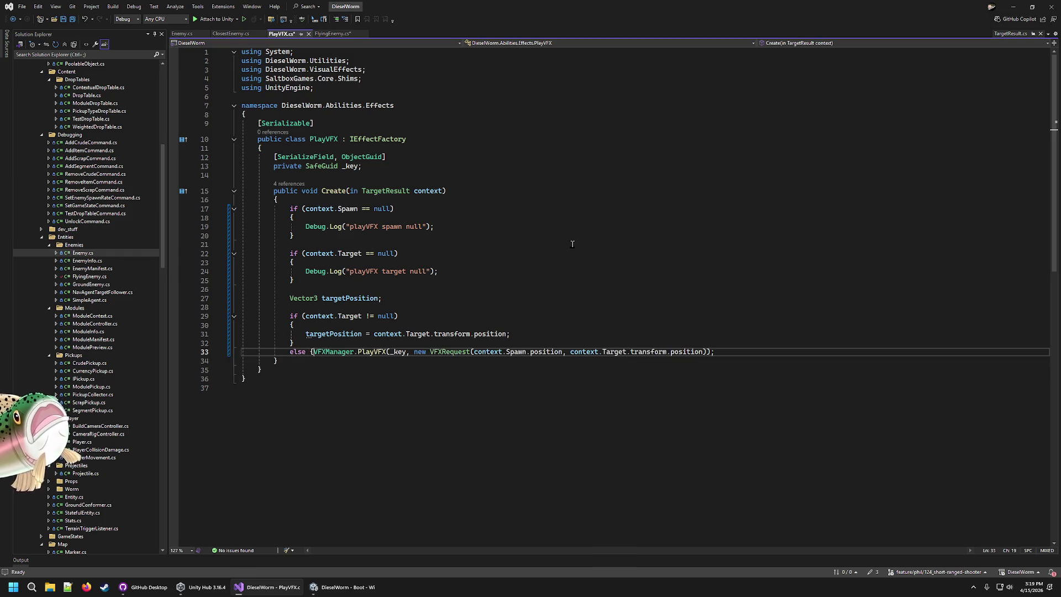
{"action": "key", "text": "Delete"}
{"action": "key", "text": "Return"}
{"action": "key", "text": "Return"}
{"action": "key", "text": "Up"}
{"action": "type", "text": "}"}
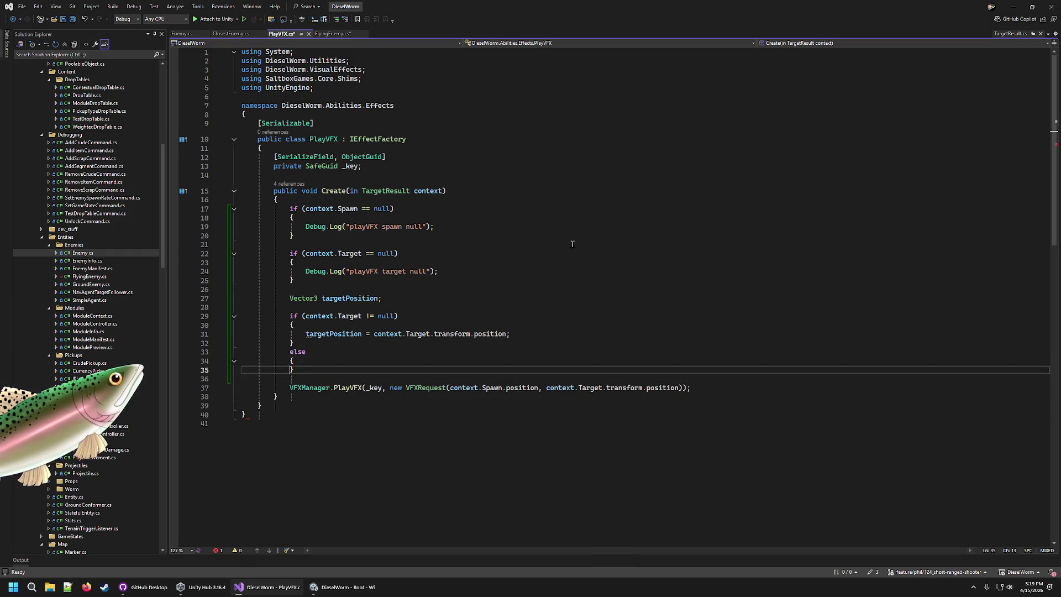
{"action": "key", "text": "Return"}
{"action": "key", "text": "Up"}
{"action": "key", "text": "Up"}
{"action": "type", "text": "targetPosition = "}
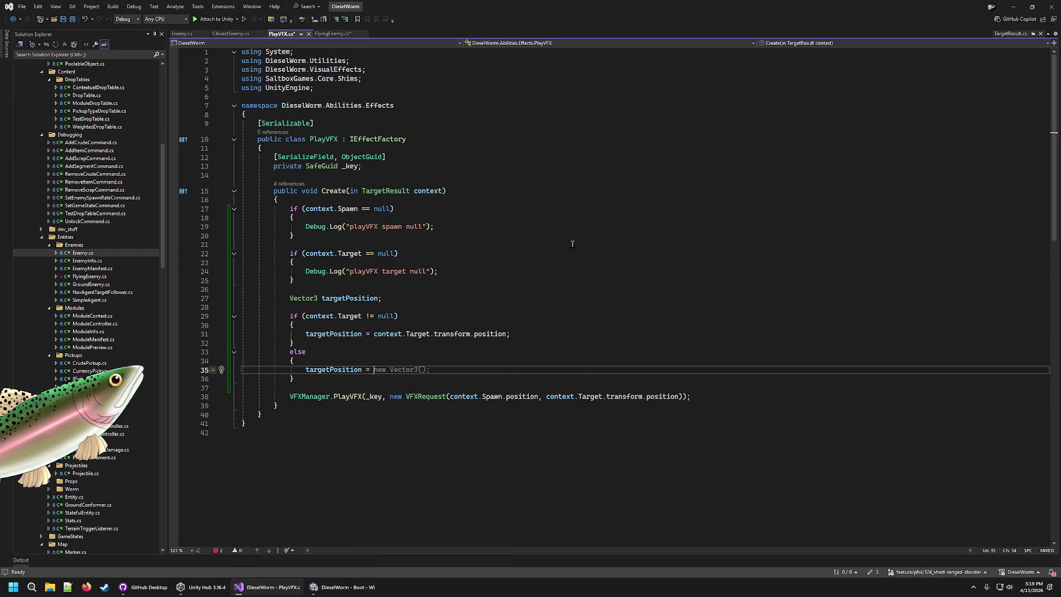
{"action": "type", "text": "context.Spawn.t"}
{"action": "key", "text": "BackSpace"}
{"action": "left_click", "coordinate": [620, 236]}
{"action": "left_click_drag", "start_coordinate": [464, 371], "coordinate": [448, 371]}
{"action": "type", "text": ".position;"}
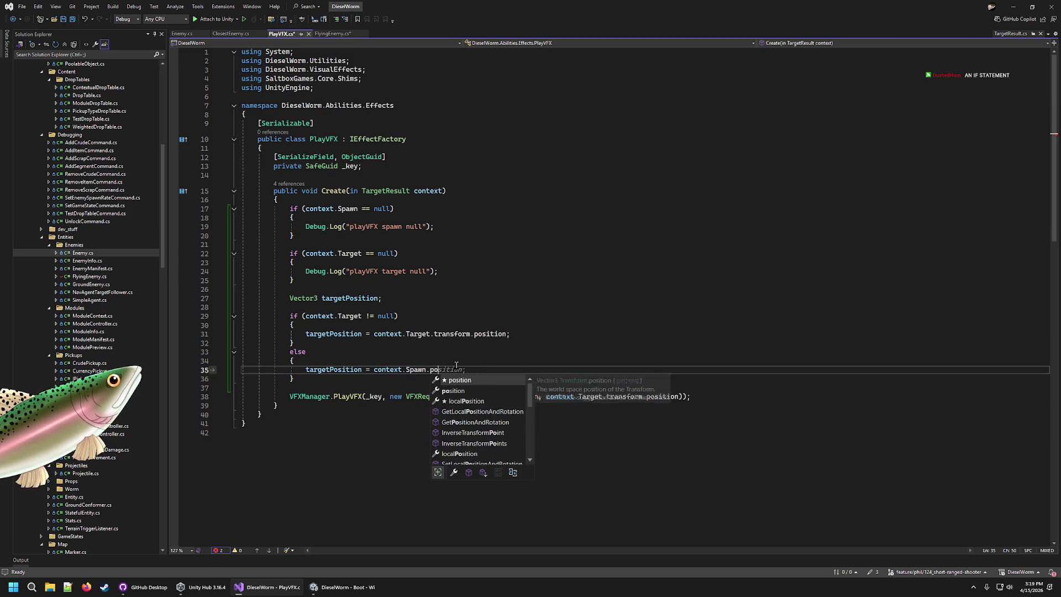
{"action": "key", "text": "Return"}
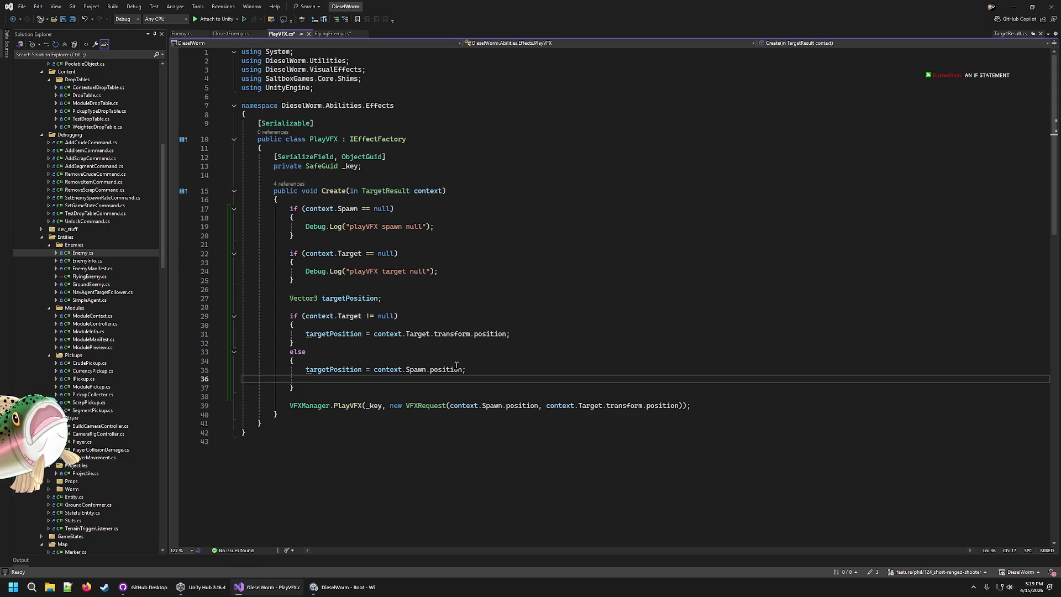
{"action": "type", "text": "targetPosition."}
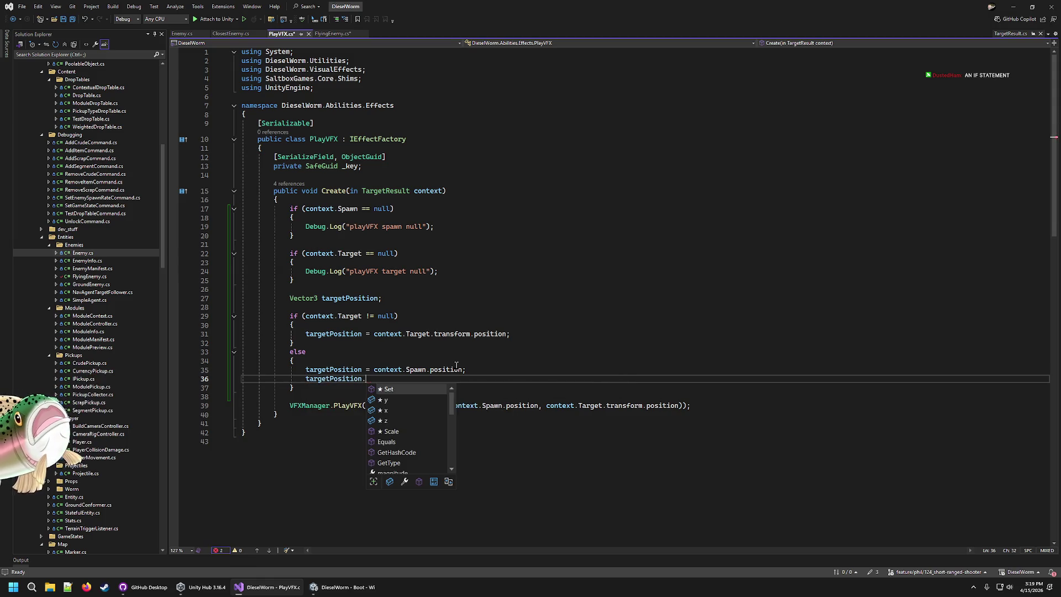
{"action": "type", "text": "y +"}
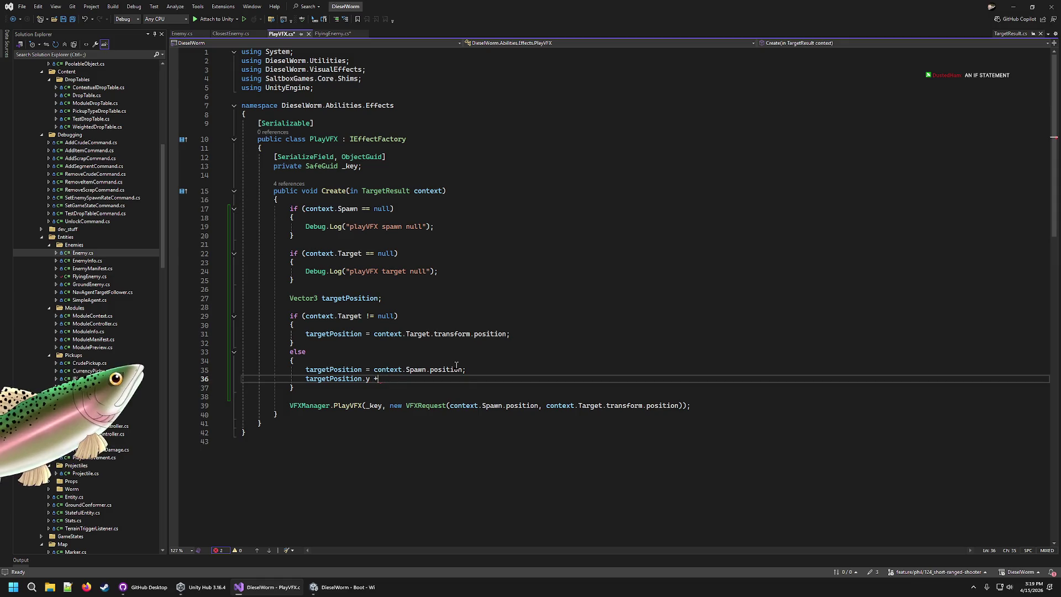
{"action": "type", "text": "= 0.01f;"}
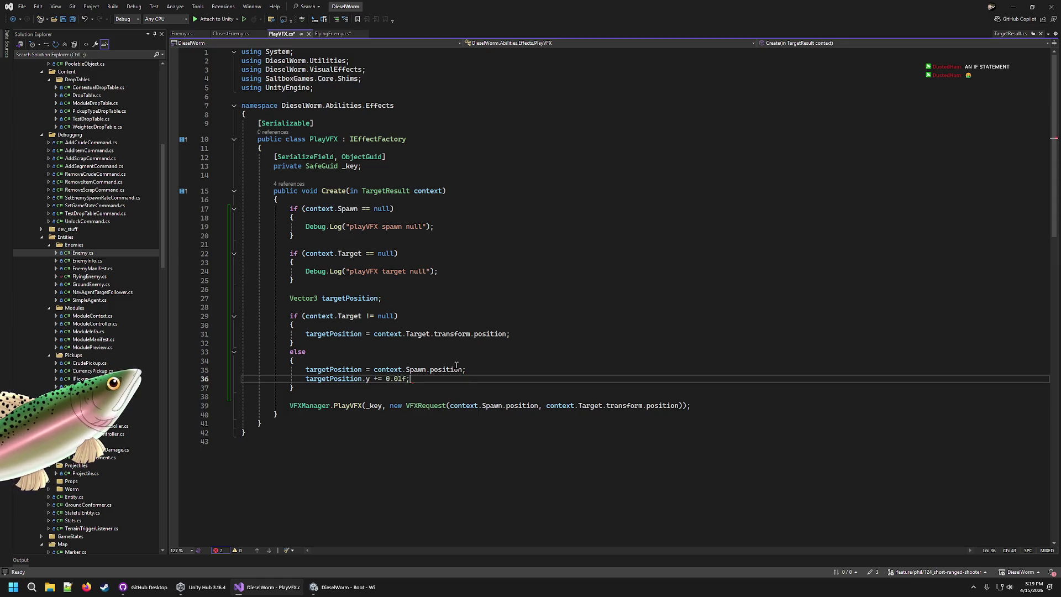
{"action": "key", "text": "ctrl+s"}
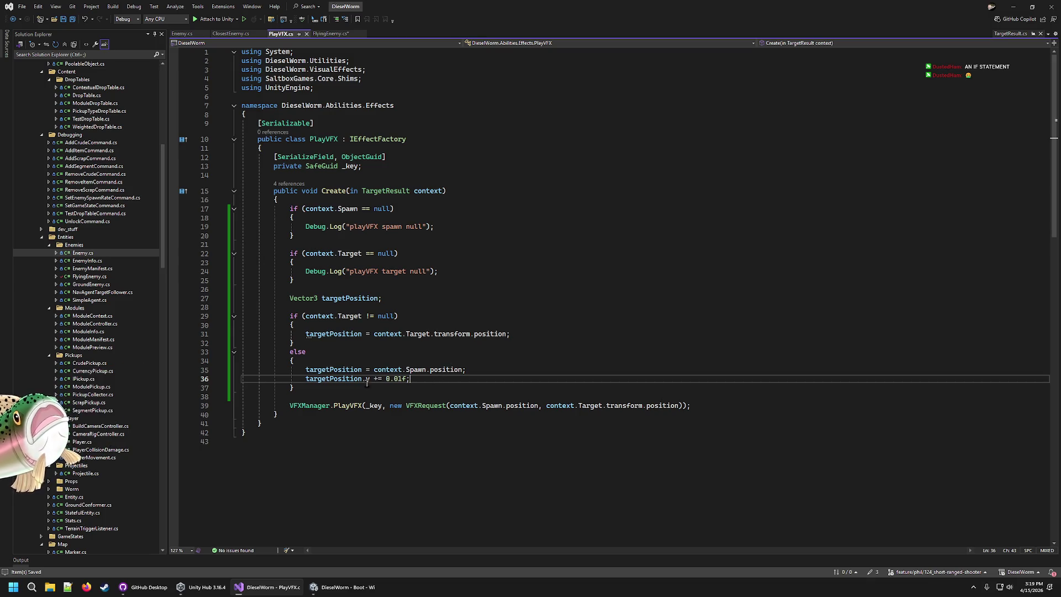
Step: Review the VFXManager.PlayVFX call and its spawn and target position arguments
{"action": "left_click", "coordinate": [351, 405]}
{"action": "key", "text": "ctrl+Right"}
{"action": "key", "text": "ctrl+Right"}
{"action": "key", "text": "ctrl+Right"}
{"action": "mouse_move", "coordinate": [450, 405]}
{"action": "left_mouse_down"}
{"action": "mouse_move", "coordinate": [497, 414]}
{"action": "mouse_move", "coordinate": [668, 407]}
{"action": "left_mouse_up"}
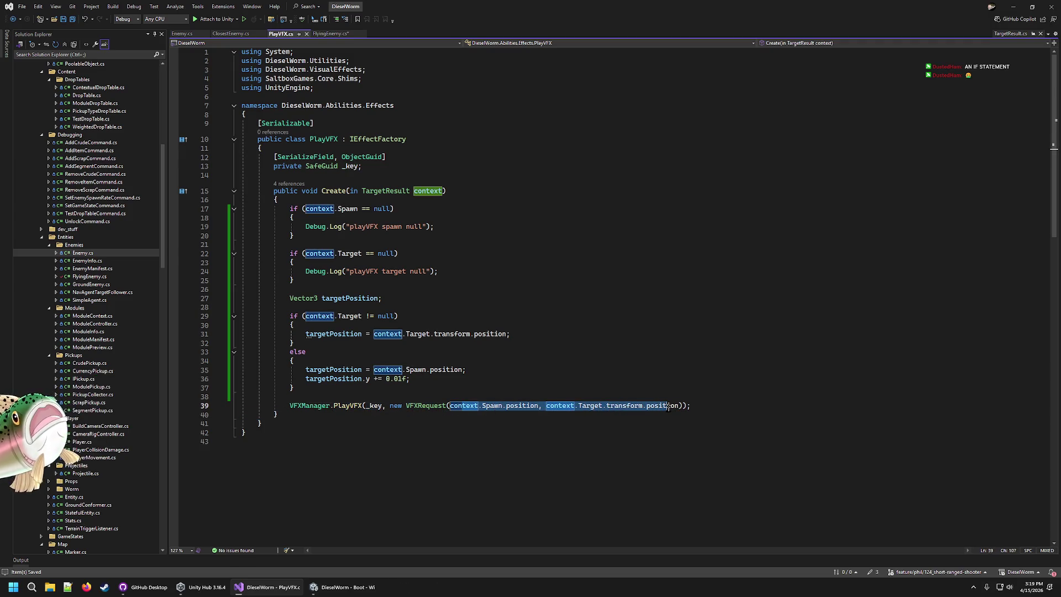
{"action": "left_click", "coordinate": [735, 405]}
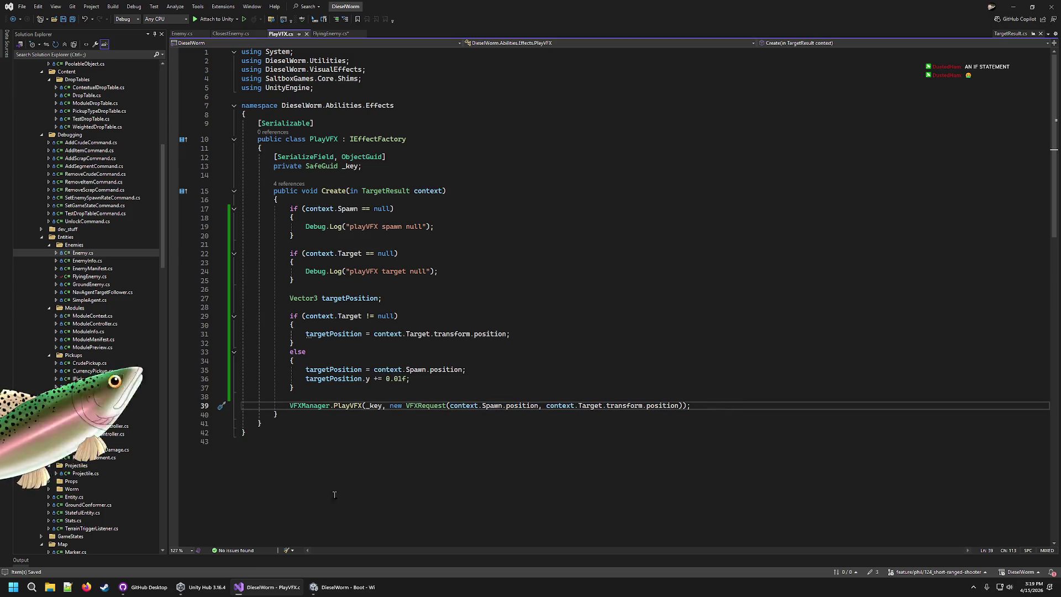
{"action": "mouse_move", "coordinate": [335, 589]}
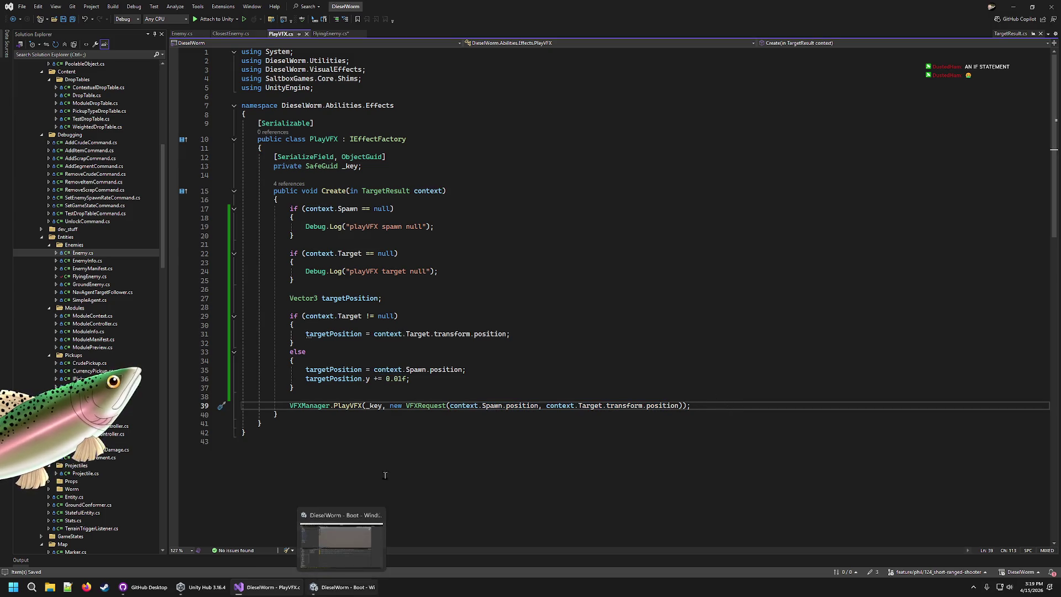
{"action": "left_click", "coordinate": [485, 369]}
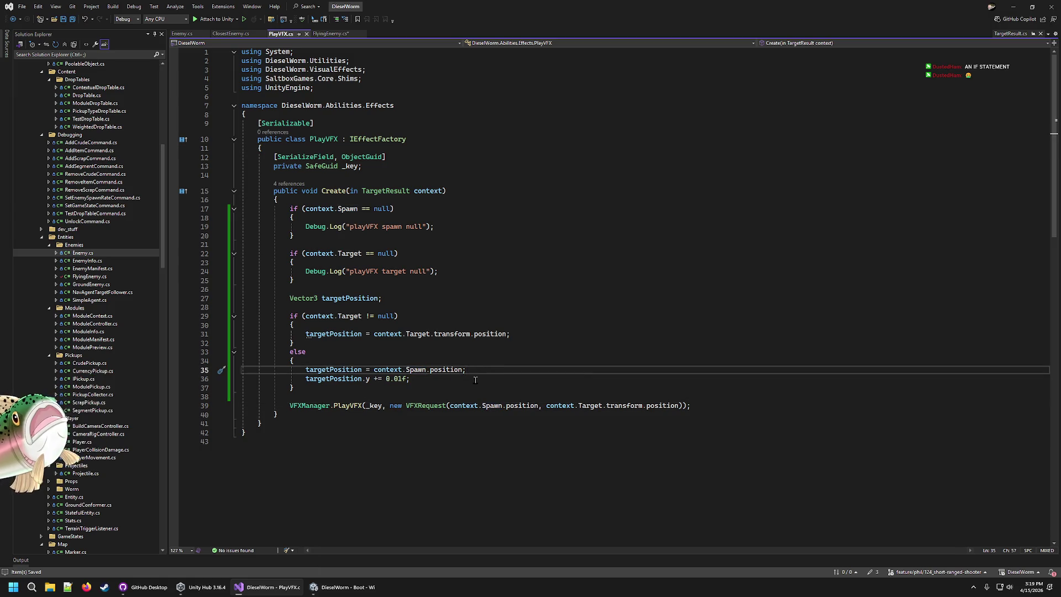
{"action": "left_click", "coordinate": [410, 369]}
{"action": "left_click", "coordinate": [354, 322]}
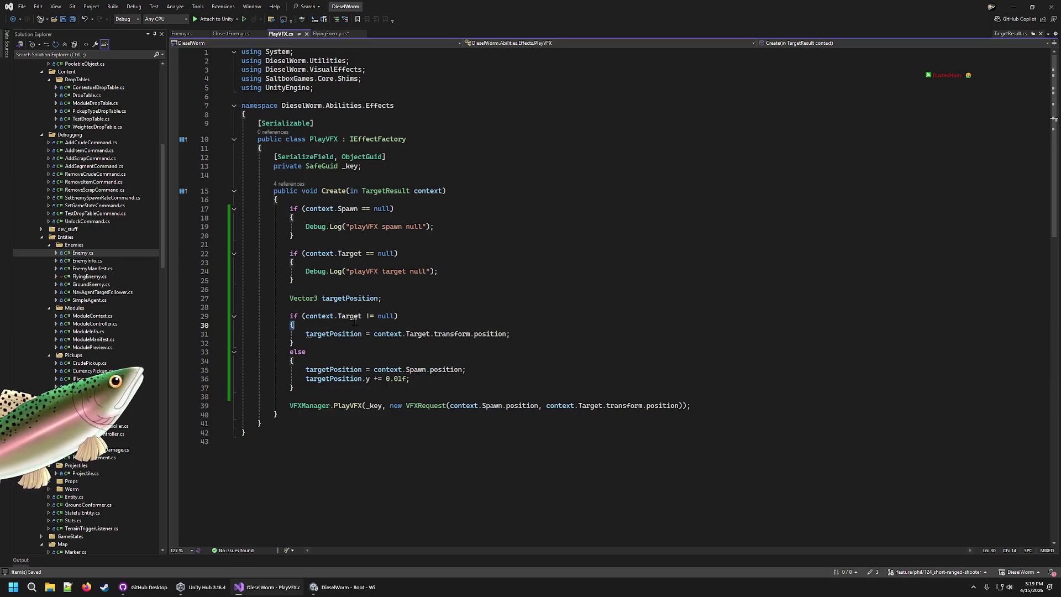
{"action": "left_click", "coordinate": [421, 359]}
{"action": "left_click", "coordinate": [477, 369]}
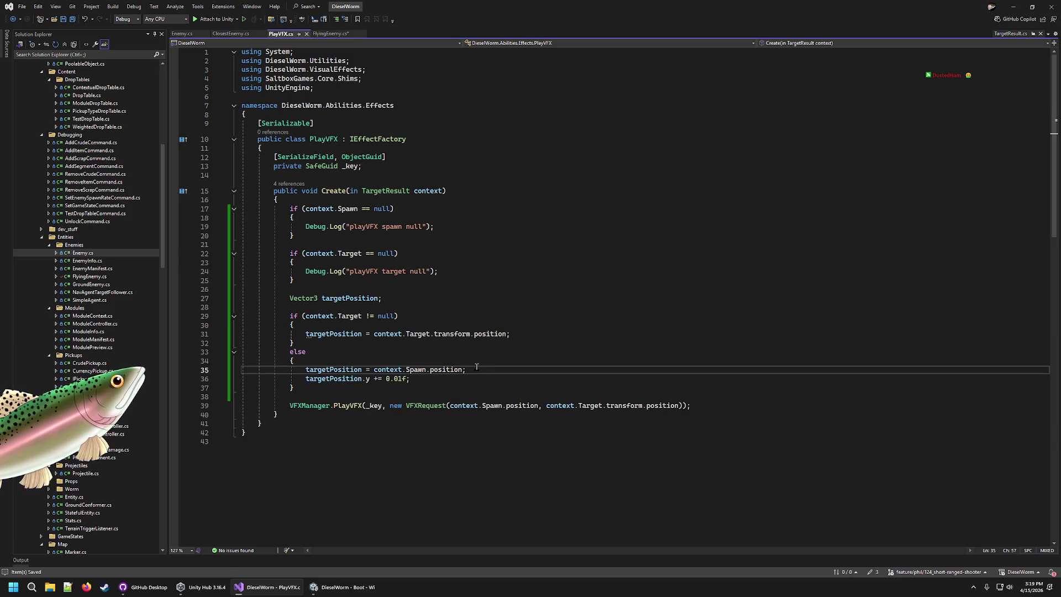
{"action": "left_click", "coordinate": [697, 406]}
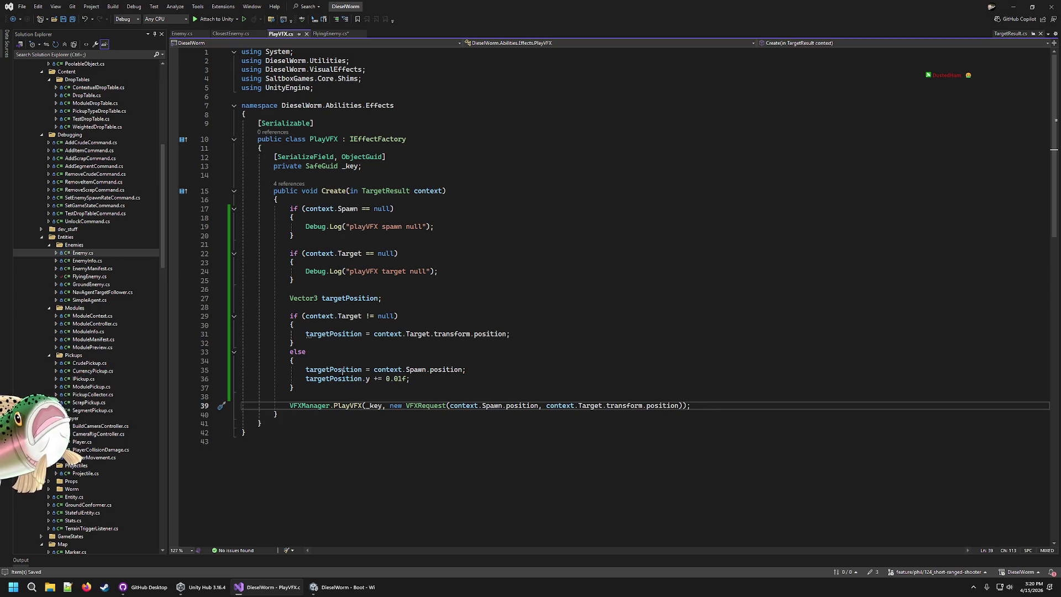
{"action": "left_click", "coordinate": [299, 378]}
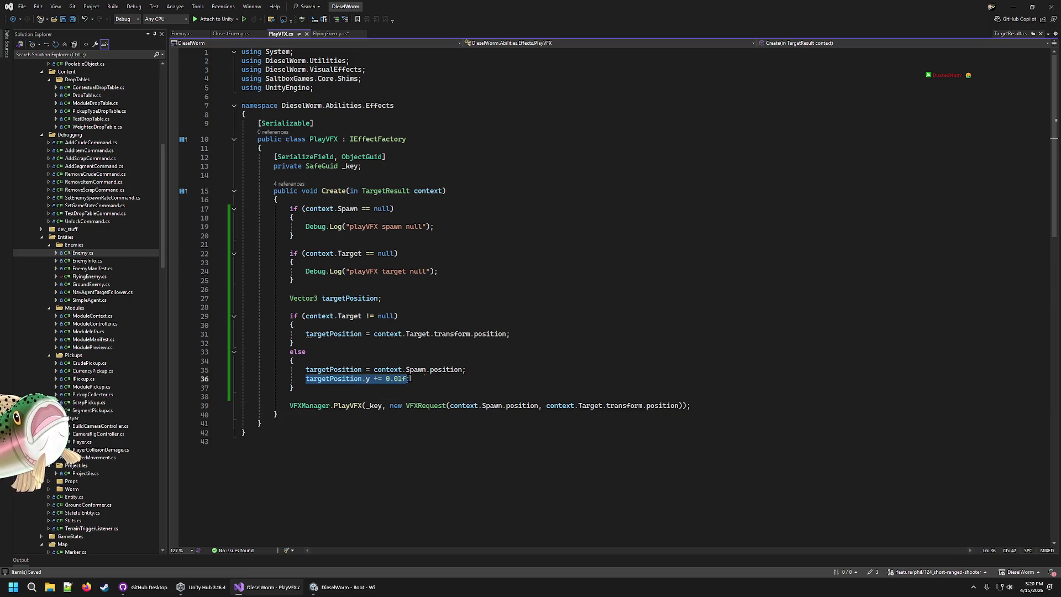
{"action": "left_click", "coordinate": [451, 406]}
{"action": "key", "text": "shift+End"}
{"action": "key", "text": "Left"}
{"action": "left_click", "coordinate": [546, 406]}
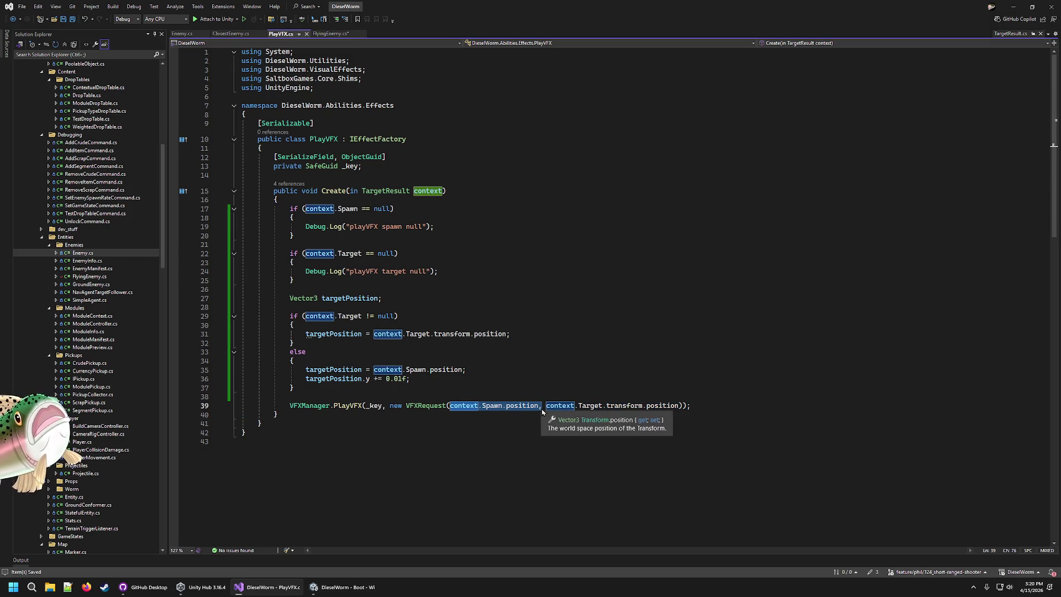
{"action": "key", "text": "shift+End"}
{"action": "key", "text": "shift+Left"}
{"action": "key", "text": "shift+Left"}
{"action": "key", "text": "shift+Left"}
{"action": "key", "text": "shift+Right"}
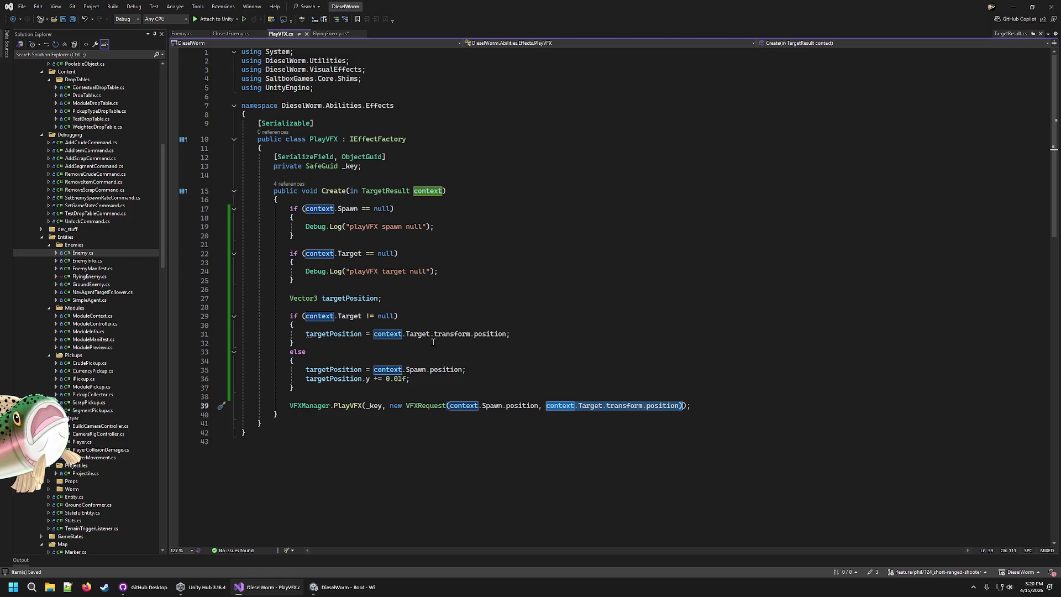
Step: Check the targetPosition references and select the two debug null-check blocks
{"action": "left_click", "coordinate": [497, 378]}
{"action": "left_click", "coordinate": [498, 373]}
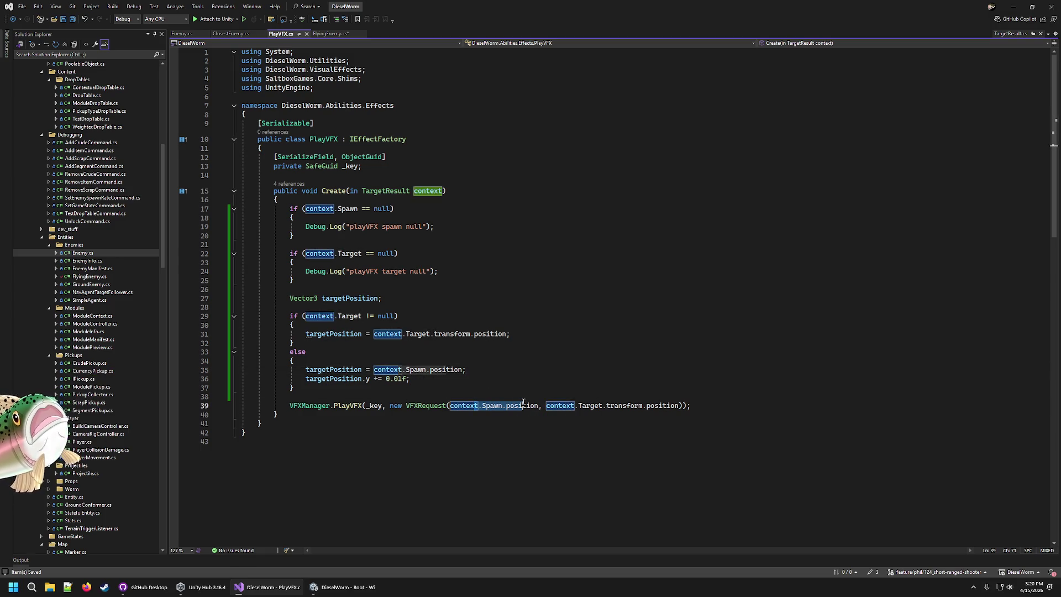
{"action": "left_click_drag", "start_coordinate": [293, 397], "coordinate": [608, 406]}
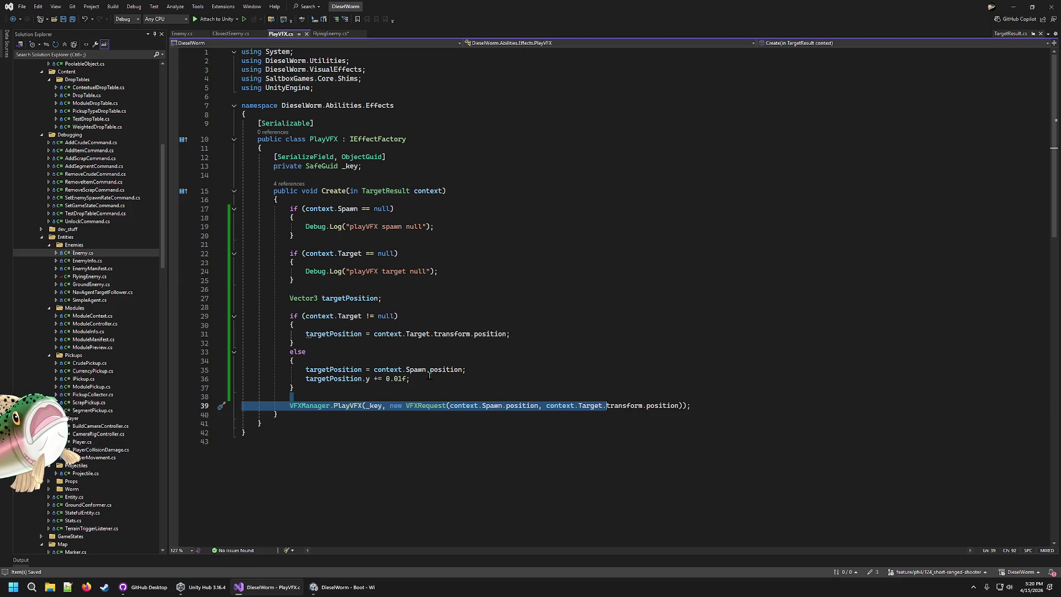
{"action": "left_click", "coordinate": [425, 379]}
{"action": "left_click", "coordinate": [352, 379]}
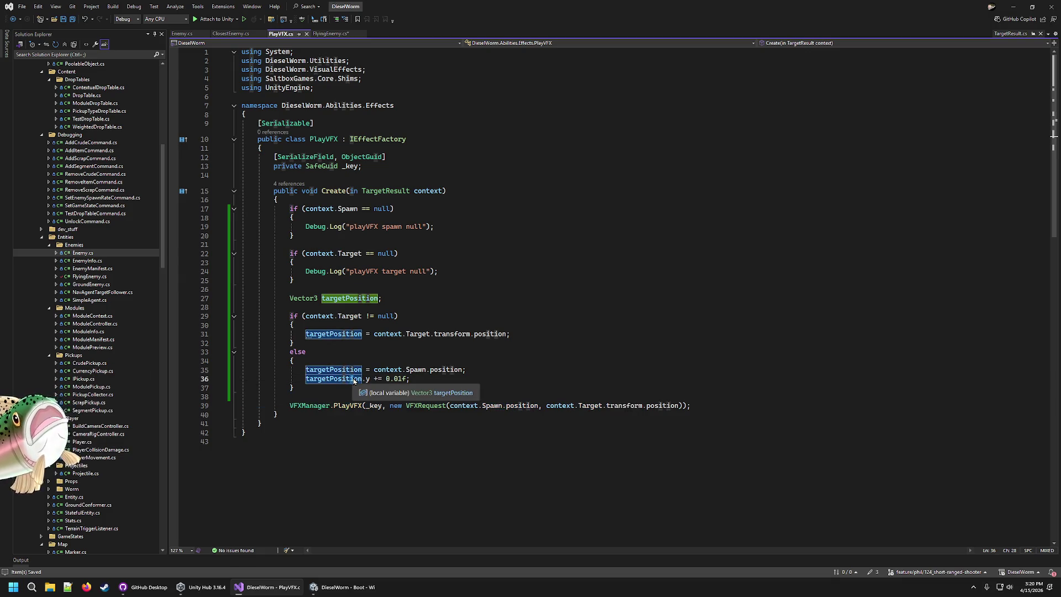
{"action": "left_click", "coordinate": [364, 308]}
{"action": "left_click_drag", "start_coordinate": [307, 283], "coordinate": [333, 197]}
{"action": "key", "text": "Delete"}
{"action": "key", "text": "Down"}
{"action": "key", "text": "Down"}
{"action": "key", "text": "Up"}
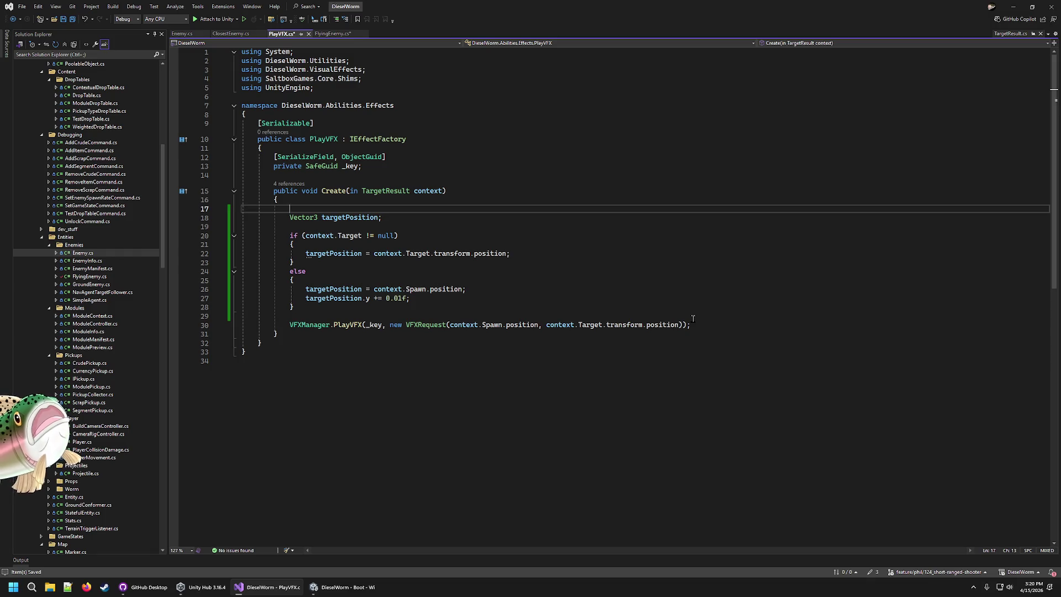
{"action": "key", "text": "BackSpace"}
{"action": "key", "text": "ctrl+s"}
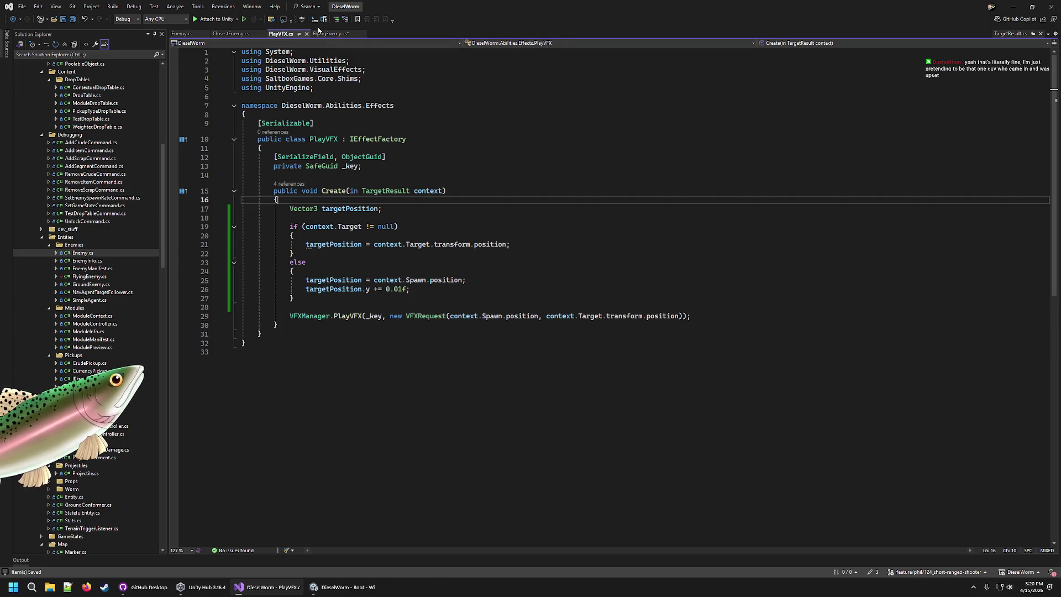
{"action": "left_click_drag", "start_coordinate": [311, 300], "coordinate": [289, 226]}
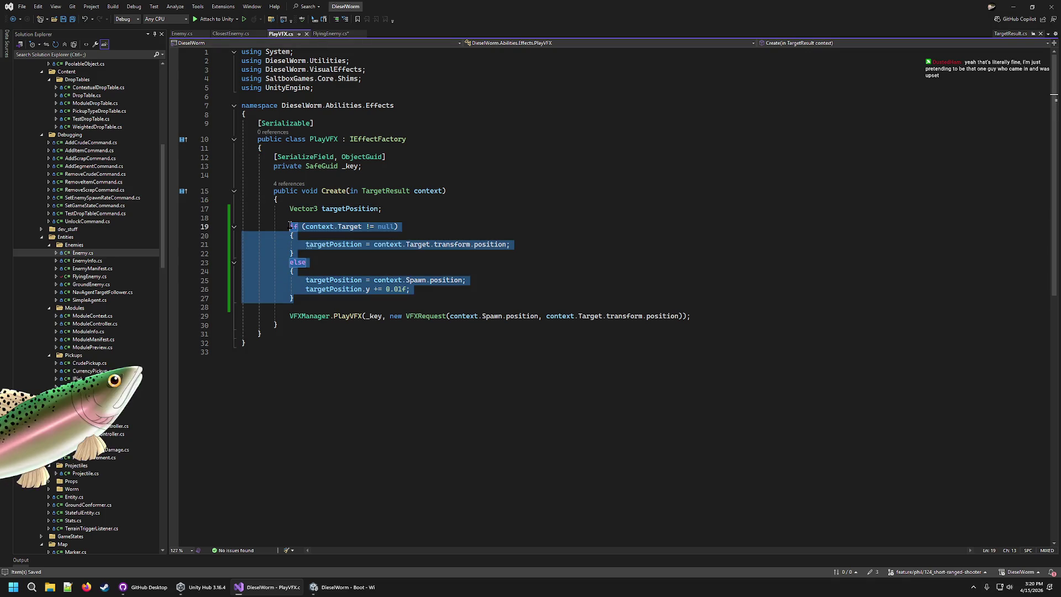
{"action": "left_click", "coordinate": [532, 253]}
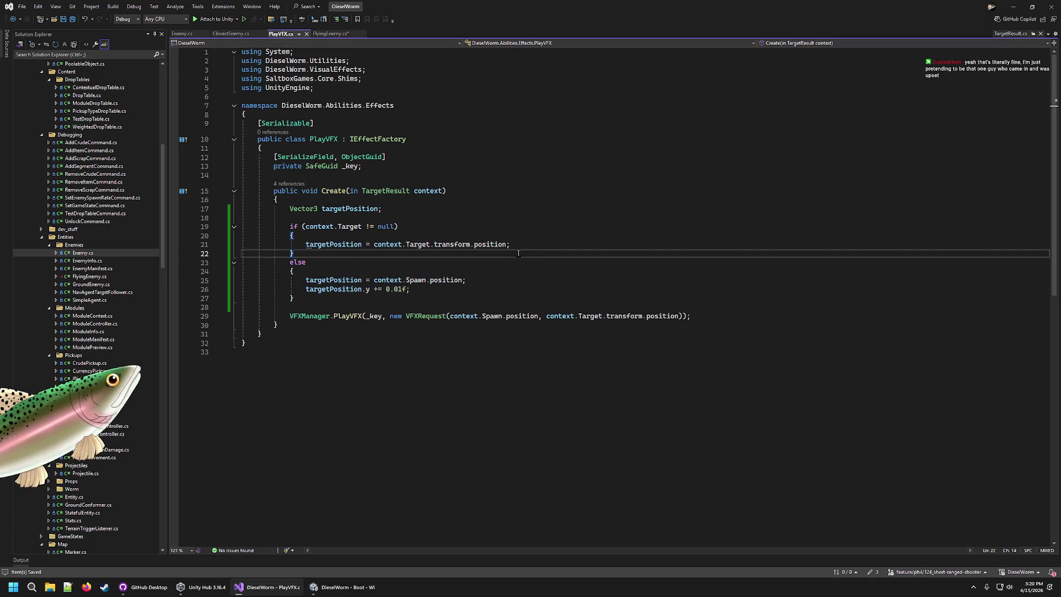
{"action": "left_click", "coordinate": [310, 273]}
{"action": "left_click_drag", "start_coordinate": [297, 300], "coordinate": [289, 261]}
{"action": "left_click", "coordinate": [376, 227]}
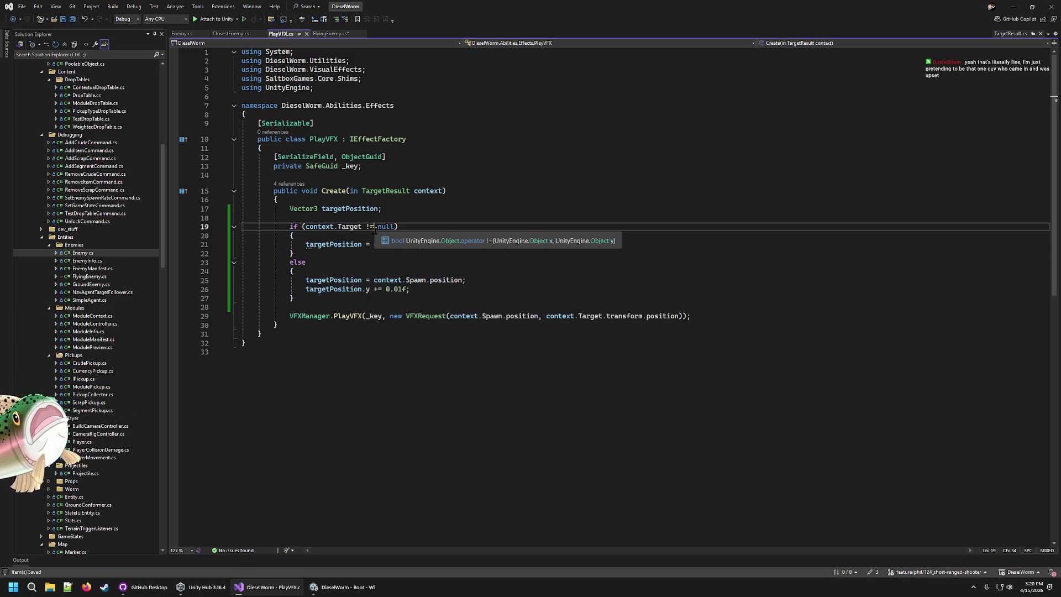
{"action": "left_click", "coordinate": [398, 241]}
{"action": "key", "text": "ctrl+minus"}
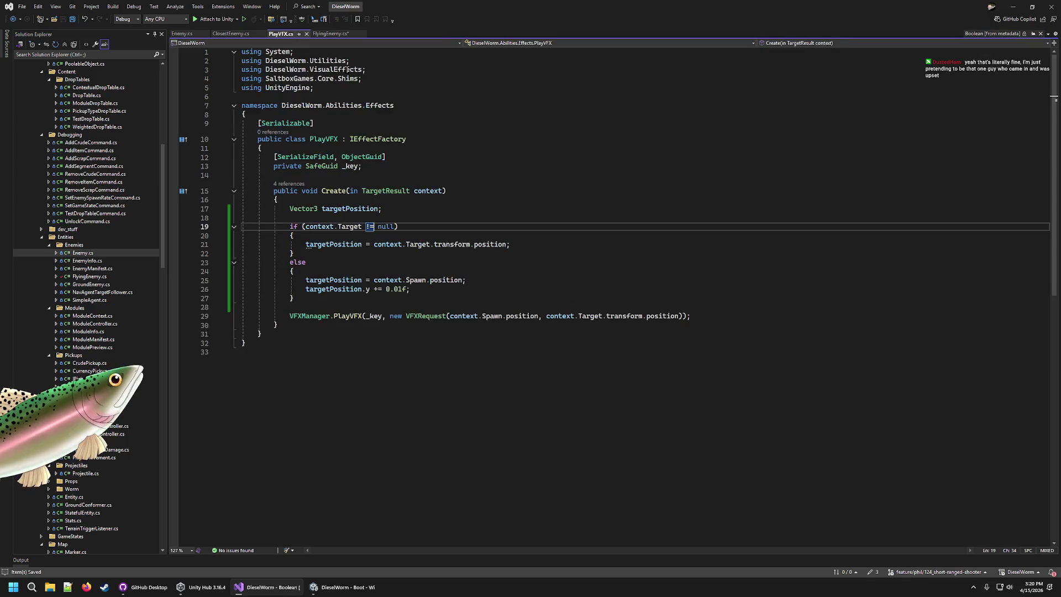
{"action": "left_click", "coordinate": [313, 256]}
{"action": "mouse_move", "coordinate": [313, 300]}
{"action": "left_mouse_down"}
{"action": "mouse_move", "coordinate": [249, 279]}
{"action": "mouse_move", "coordinate": [291, 262]}
{"action": "mouse_move", "coordinate": [298, 273]}
{"action": "left_mouse_up"}
{"action": "left_click", "coordinate": [405, 261]}
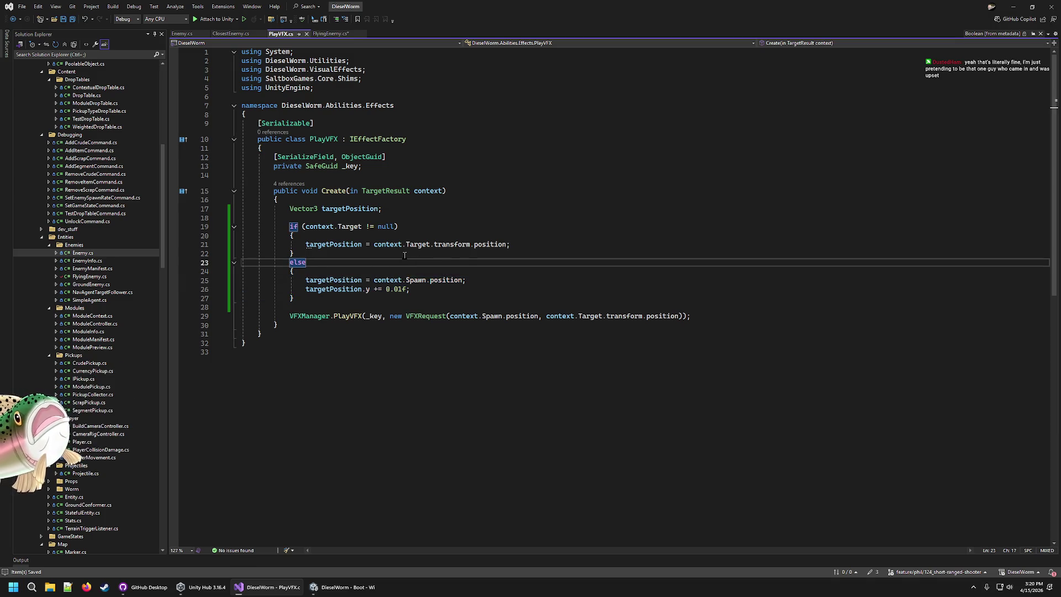
{"action": "left_click", "coordinate": [510, 271]}
{"action": "left_click", "coordinate": [511, 244]}
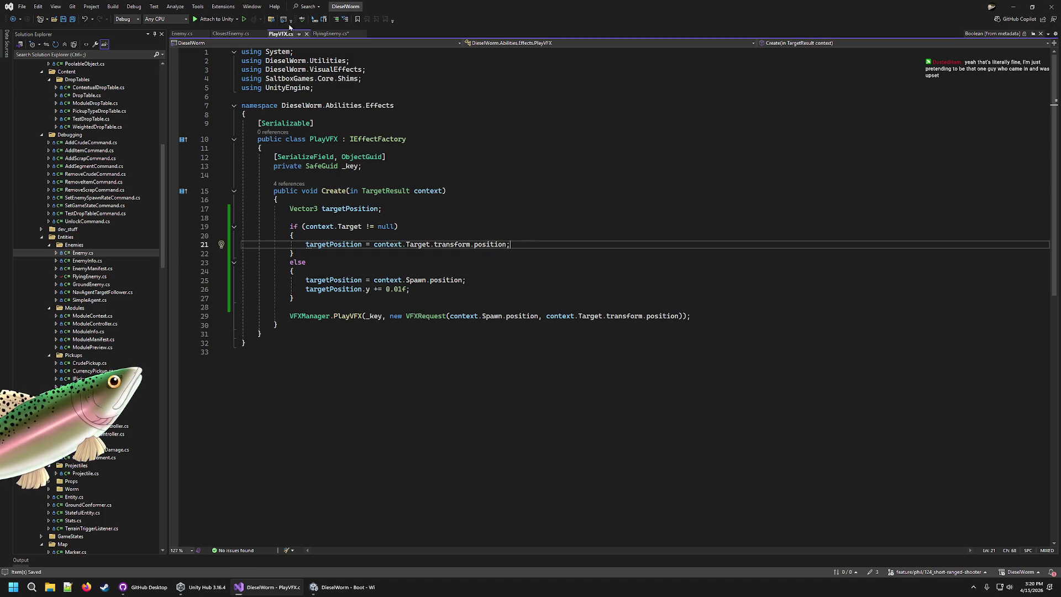
Step: Save FlyingEnemy.cs with its null-Target early return
{"action": "left_click", "coordinate": [330, 33]}
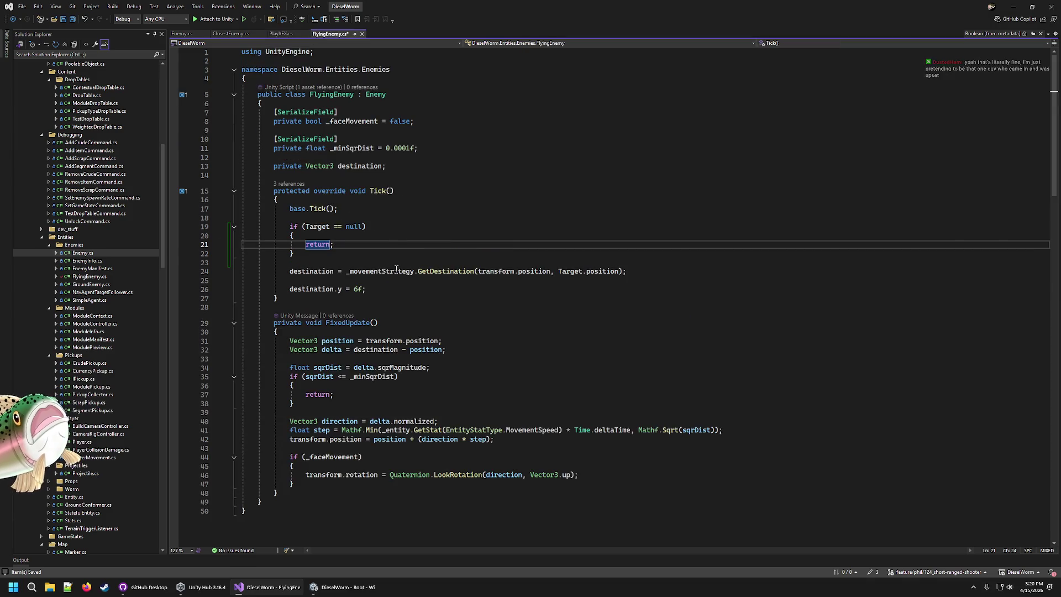
{"action": "left_click_drag", "start_coordinate": [308, 264], "coordinate": [301, 226]}
{"action": "left_click", "coordinate": [529, 226]}
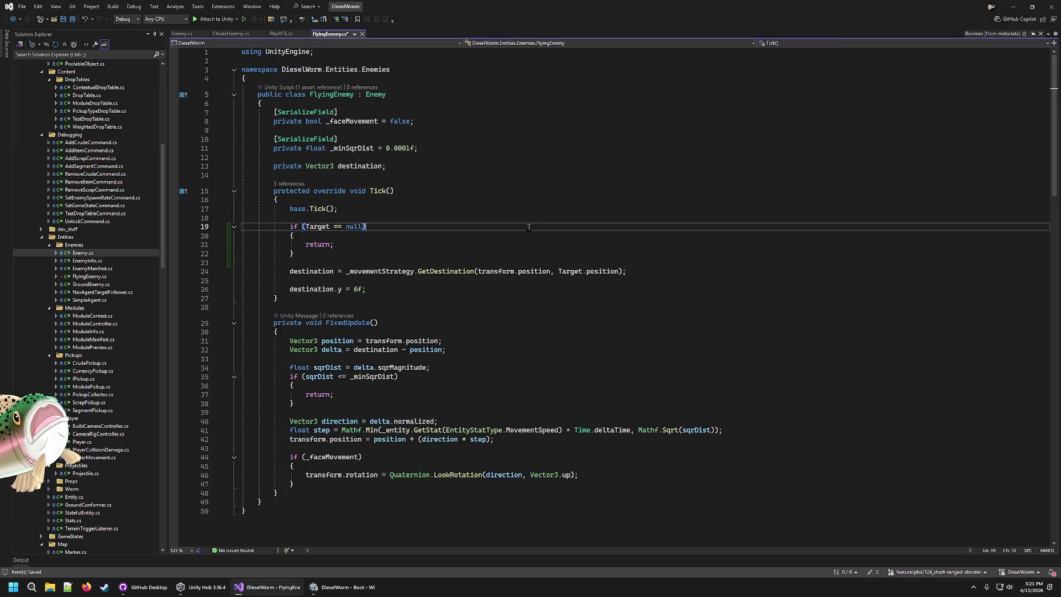
{"action": "left_click", "coordinate": [281, 34]}
{"action": "left_click", "coordinate": [330, 34]}
{"action": "key", "text": "ctrl+s"}
Step: Inspect the Spawn null check in ClosestEnemy.cs, then bring Unity to the front
{"action": "left_click", "coordinate": [231, 34]}
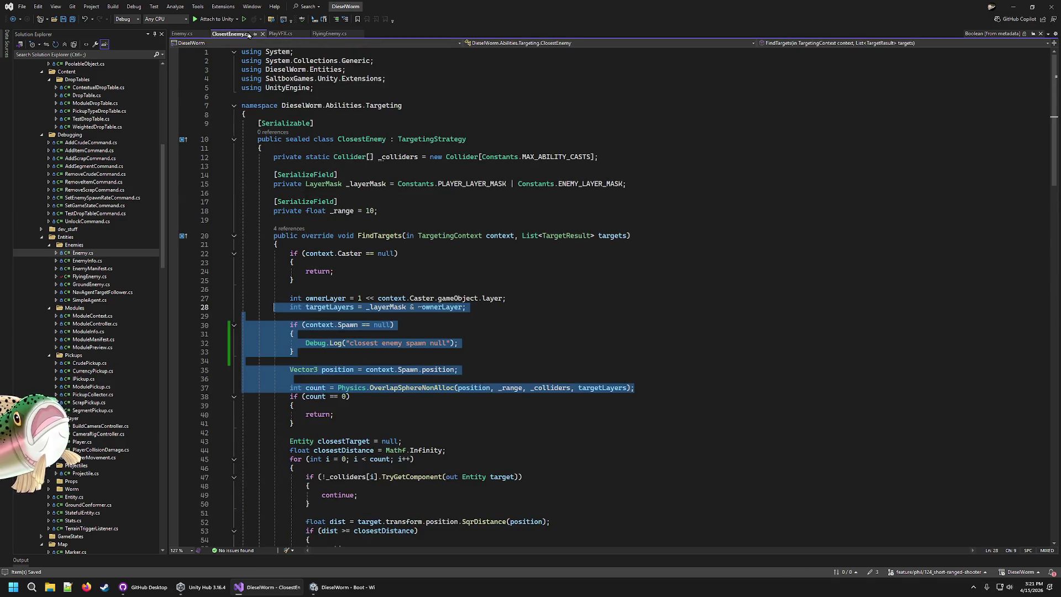
{"action": "left_click", "coordinate": [520, 369]}
{"action": "key", "text": "Up"}
{"action": "key", "text": "Up"}
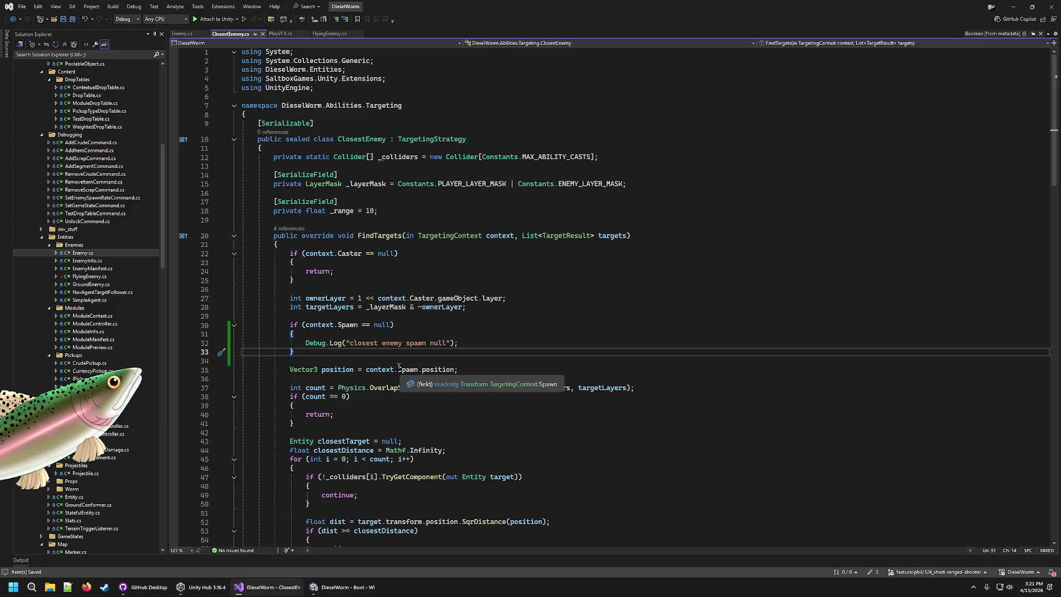
{"action": "double_click", "coordinate": [352, 327]}
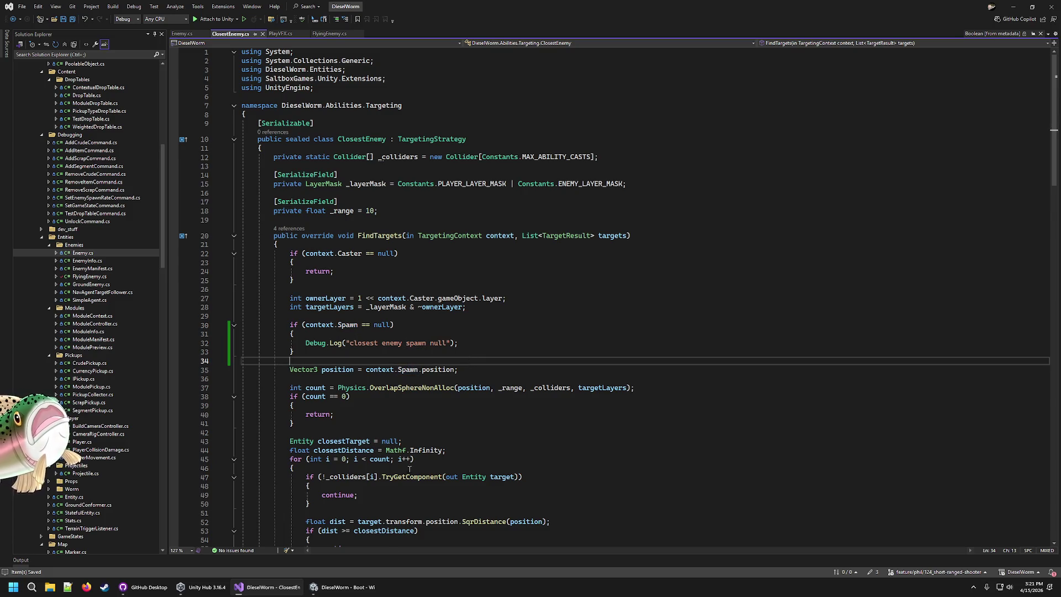
{"action": "left_click", "coordinate": [341, 589]}
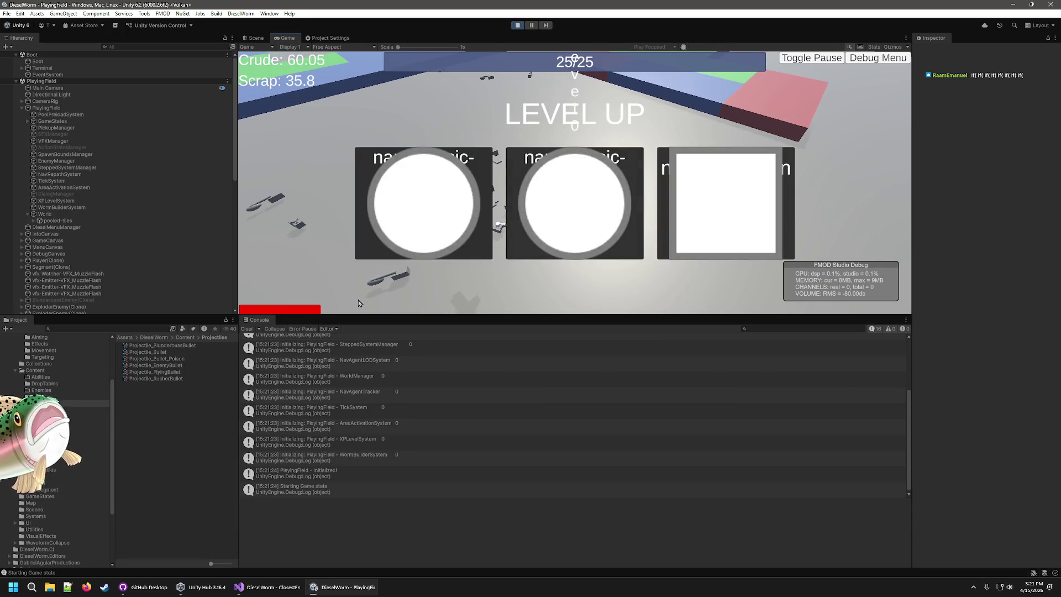
Step: Enlarge the Game view by dragging the panel splitters taller and wider
{"action": "left_click_drag", "start_coordinate": [373, 315], "coordinate": [373, 409]}
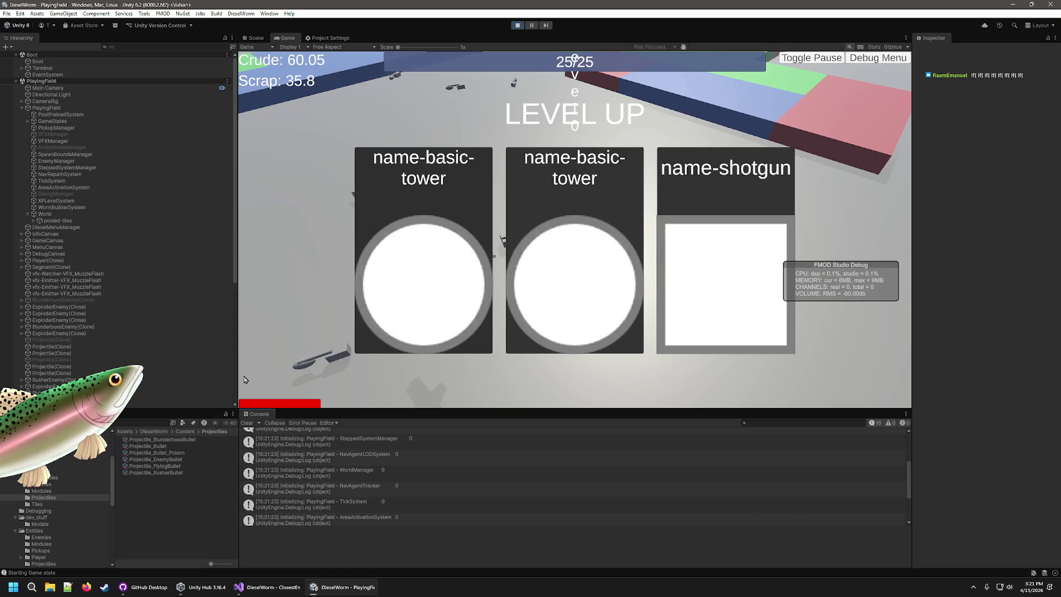
{"action": "left_click_drag", "start_coordinate": [235, 376], "coordinate": [187, 382]}
{"action": "left_click_drag", "start_coordinate": [238, 443], "coordinate": [184, 439]}
Step: Pick the basic-tower upgrade, move the FMOD overlay bottom-right, and retry after dying
{"action": "left_click", "coordinate": [520, 275]}
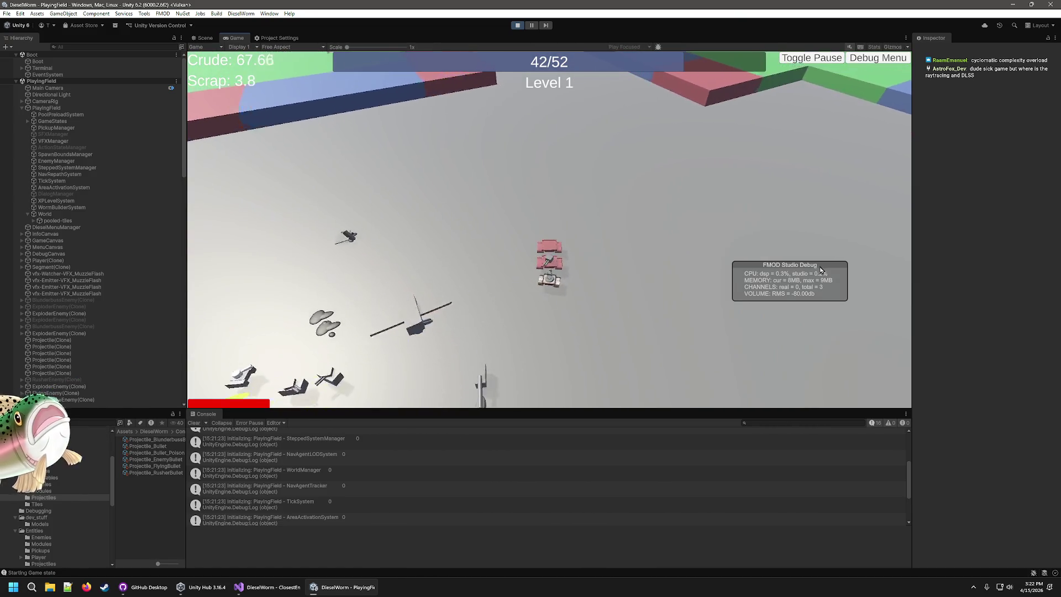
{"action": "left_click_drag", "start_coordinate": [820, 271], "coordinate": [883, 376]}
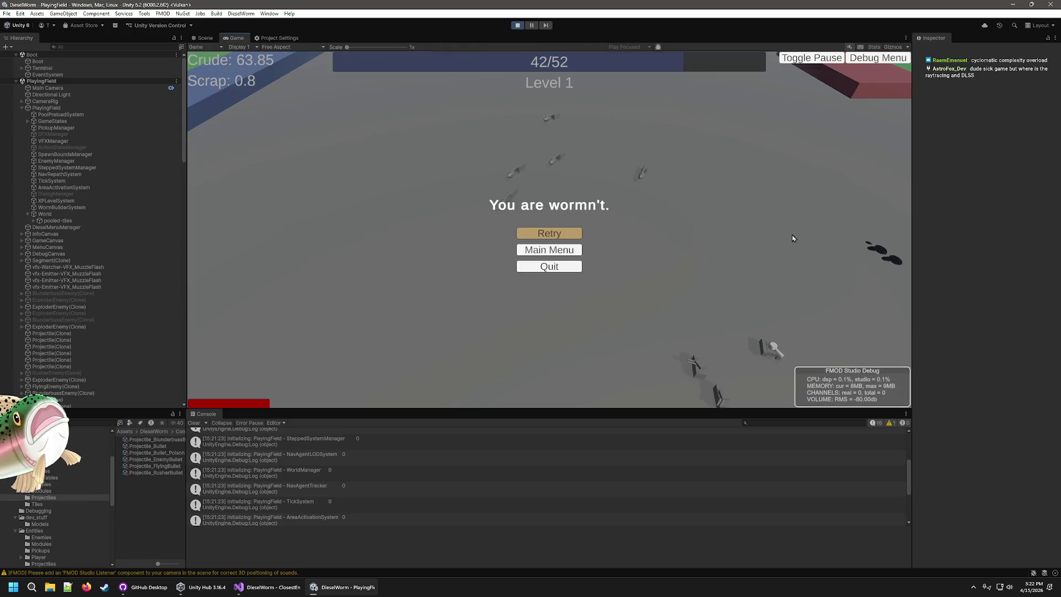
{"action": "left_click", "coordinate": [553, 237]}
Step: Start a new game from Level 0, pause it, and refocus the game view
{"action": "left_click", "coordinate": [556, 235]}
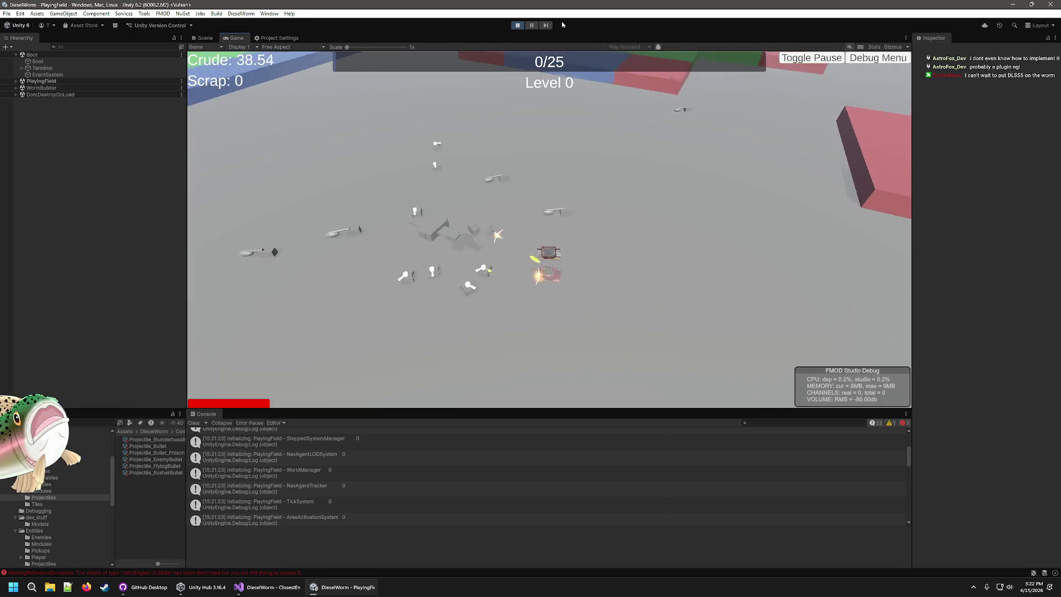
{"action": "left_click", "coordinate": [531, 26]}
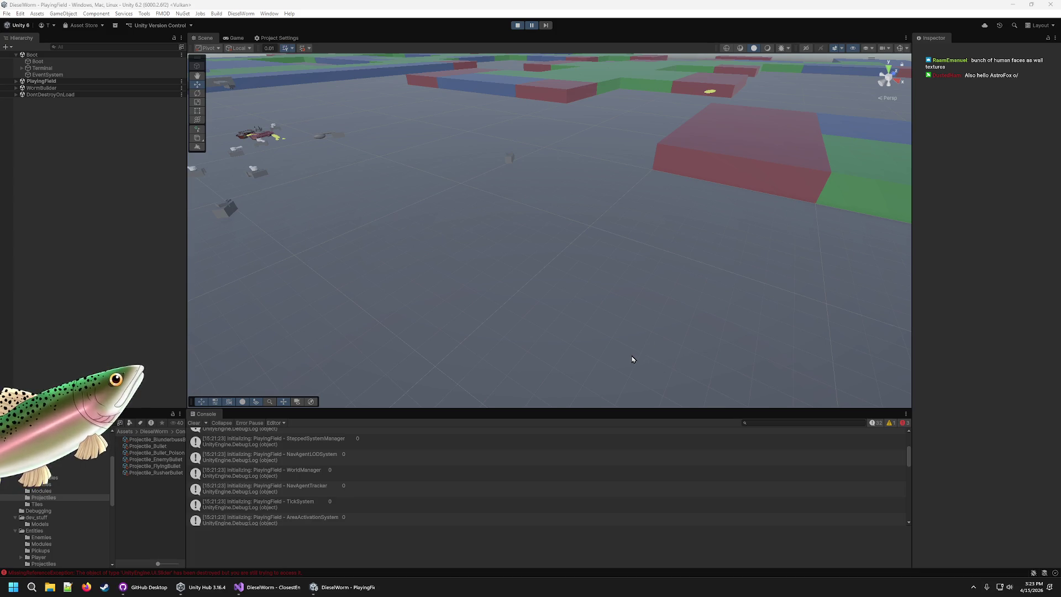
{"action": "left_click", "coordinate": [497, 252]}
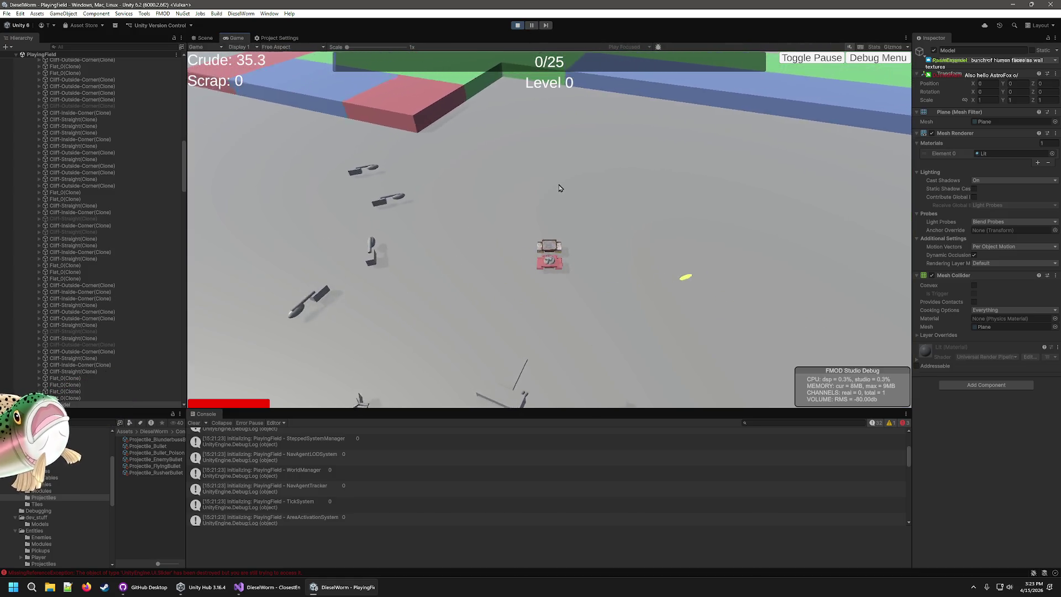
Step: Steer the worm and pick basic-tower and shotgun level-up cards up to Level 4
{"action": "key", "text": "w"}
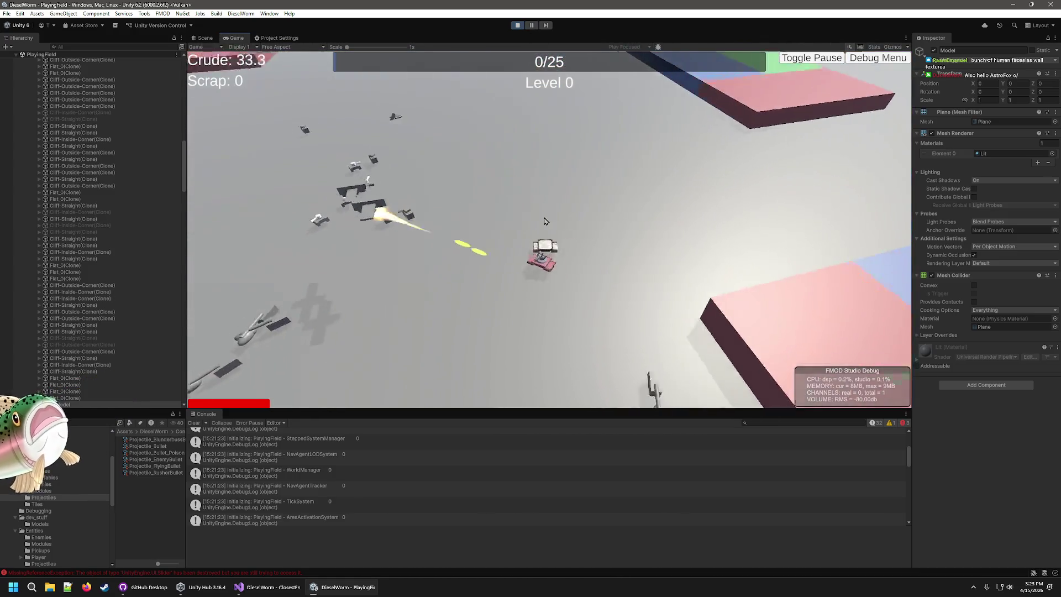
{"action": "key", "text": "w"}
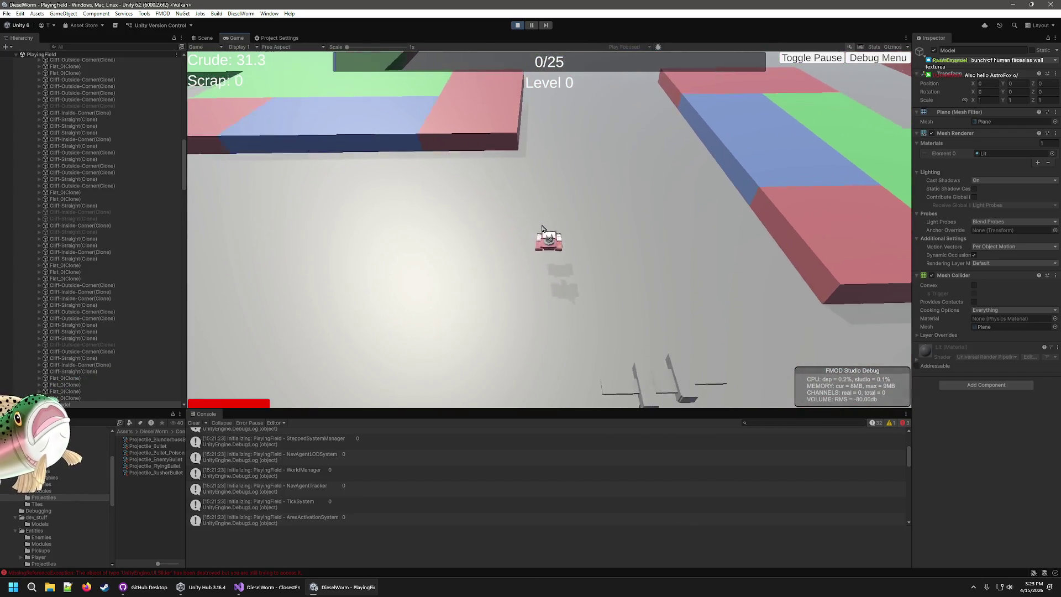
{"action": "key", "text": "w"}
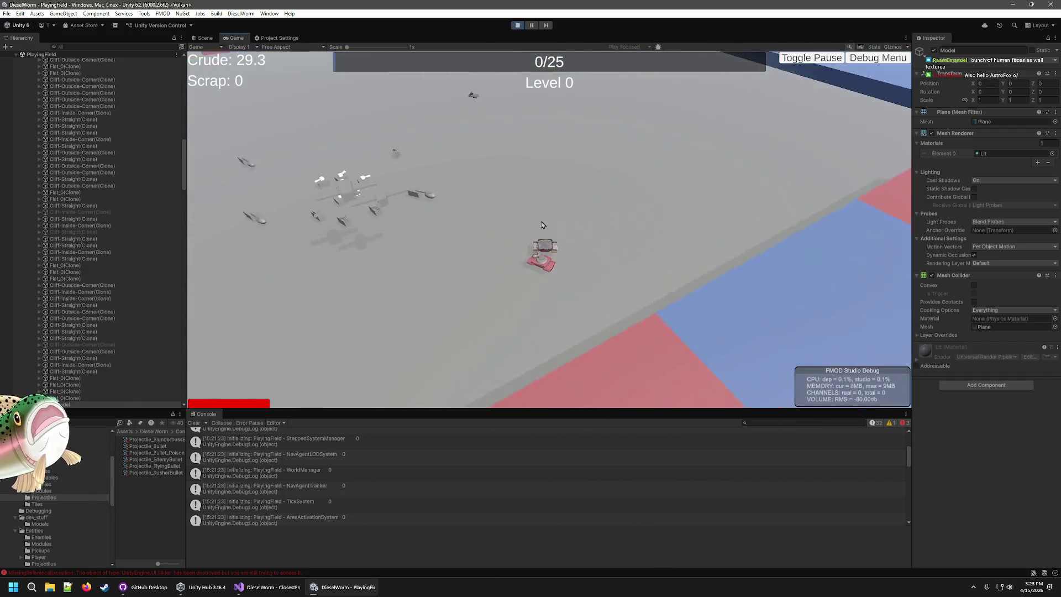
{"action": "left_click", "coordinate": [555, 233]}
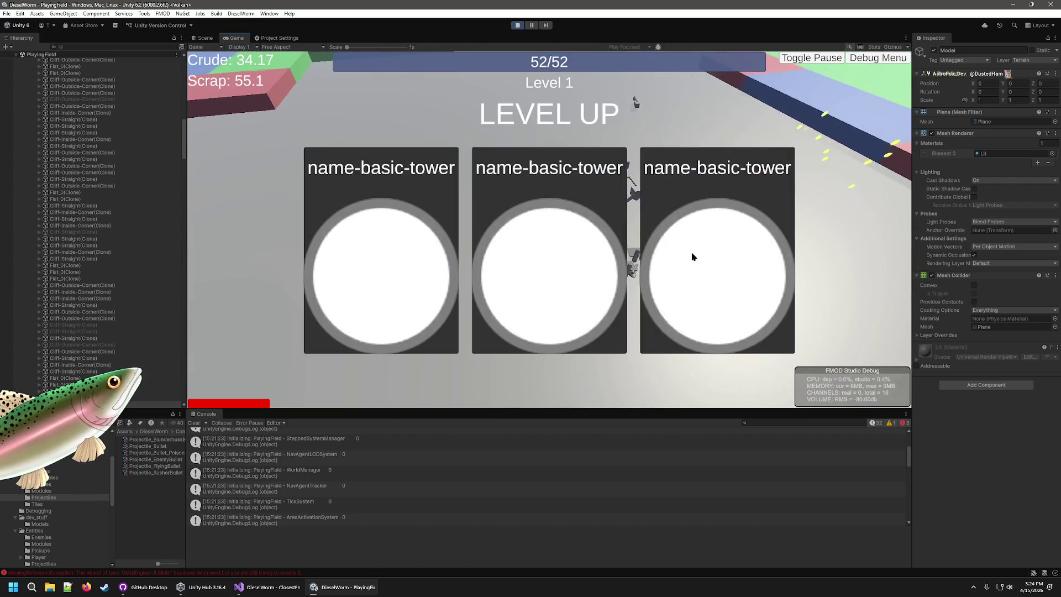
{"action": "left_click", "coordinate": [606, 282]}
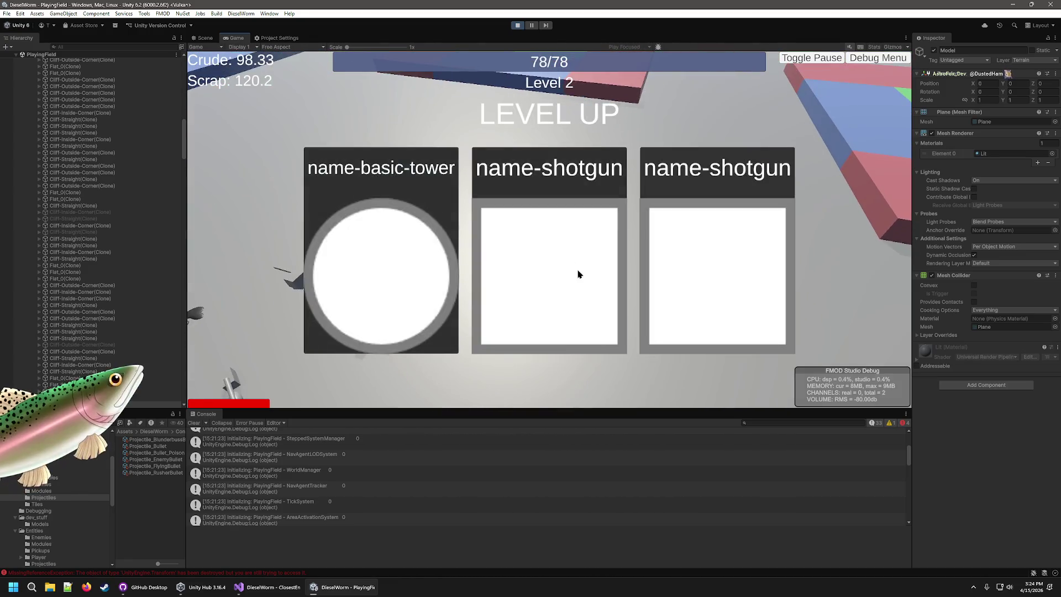
{"action": "left_click", "coordinate": [585, 288]}
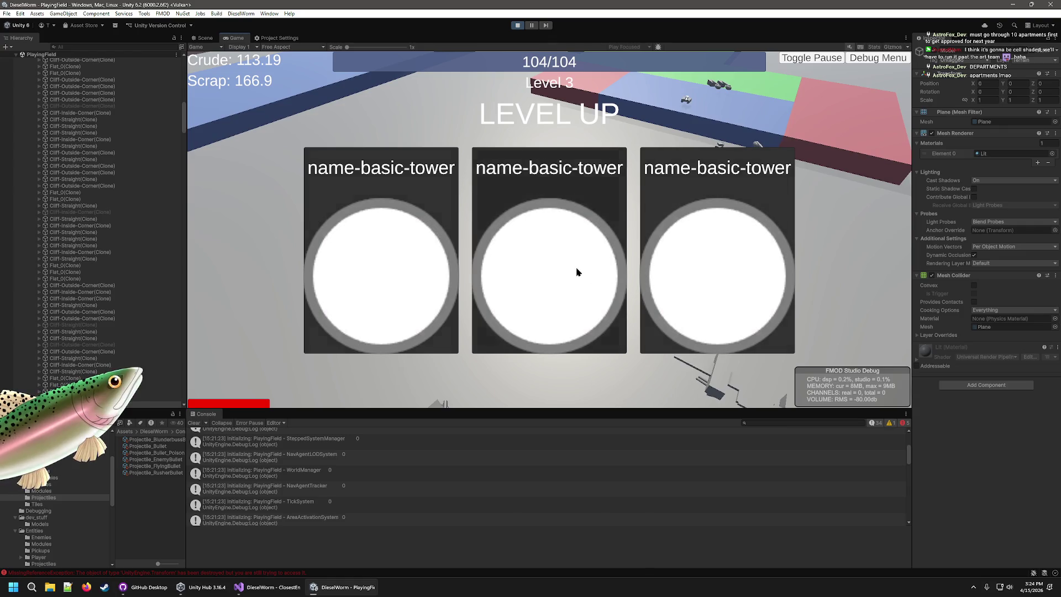
{"action": "left_click", "coordinate": [572, 286]}
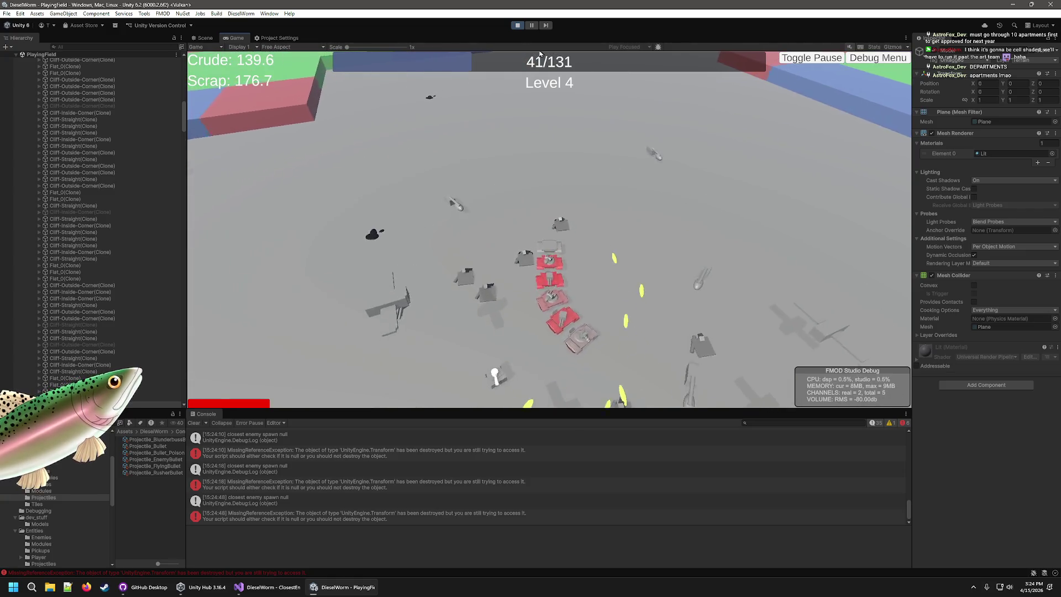
Step: Pause the play test and open the 'closest enemy spawn null' log source
{"action": "key", "text": "ctrl+shift+p"}
{"action": "key", "text": "ctrl+1"}
{"action": "double_click", "coordinate": [302, 471]}
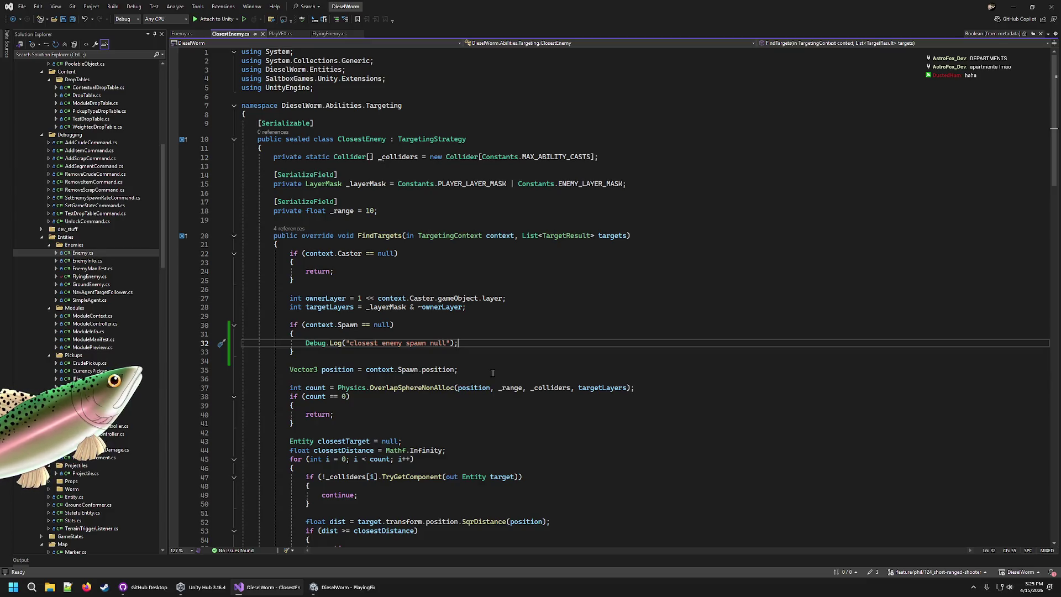
Step: Review the Spawn null check, its 'closest enemy spawn null' log and the OverlapSphereNonAlloc query
{"action": "left_click", "coordinate": [483, 334]}
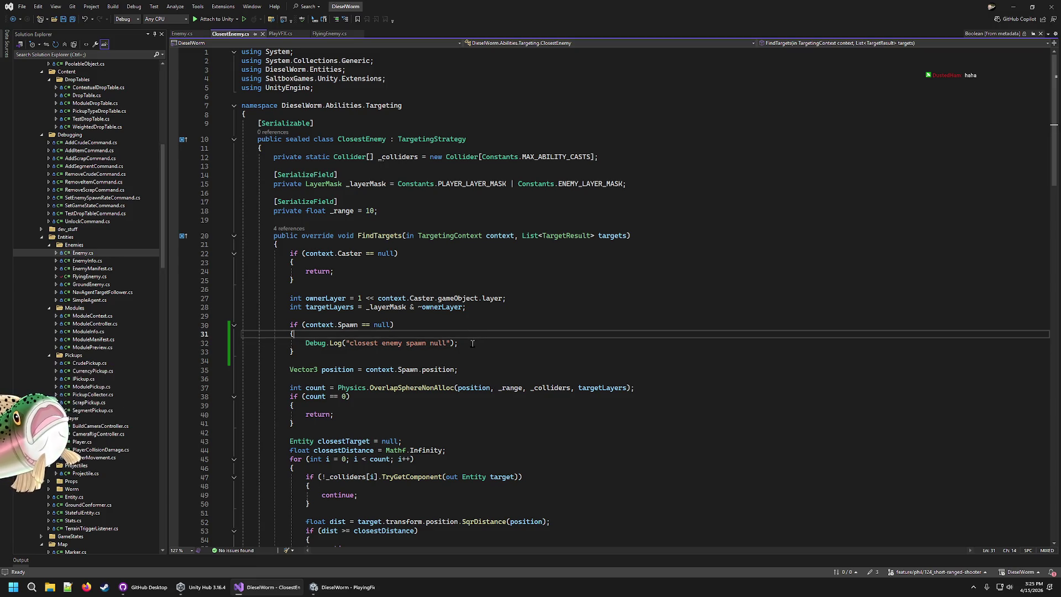
{"action": "left_click", "coordinate": [470, 344]}
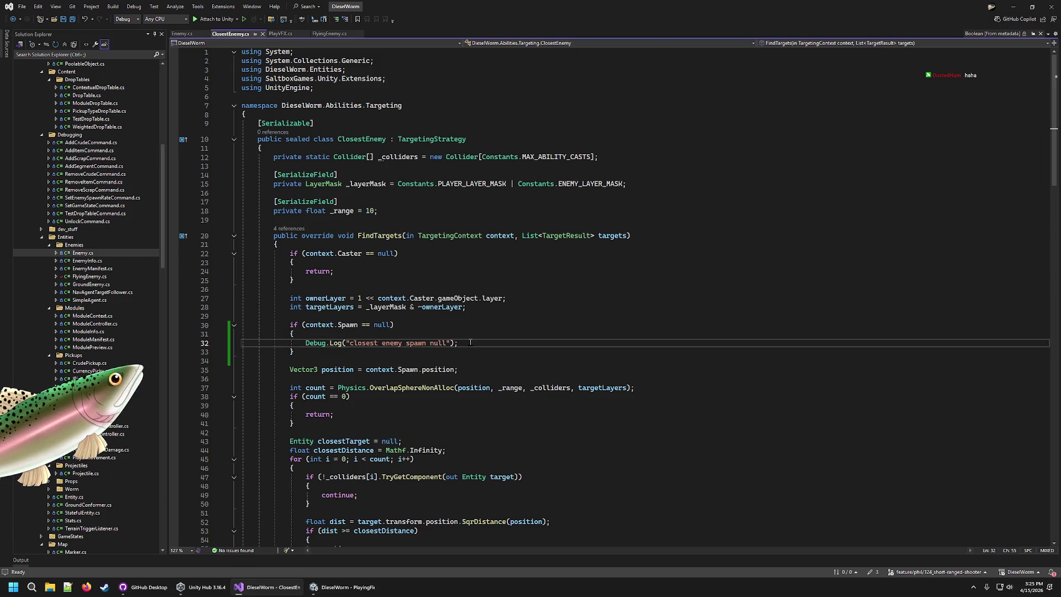
{"action": "left_click", "coordinate": [476, 322]}
{"action": "left_click", "coordinate": [552, 300]}
{"action": "left_click", "coordinate": [650, 381]}
{"action": "left_click", "coordinate": [657, 394]}
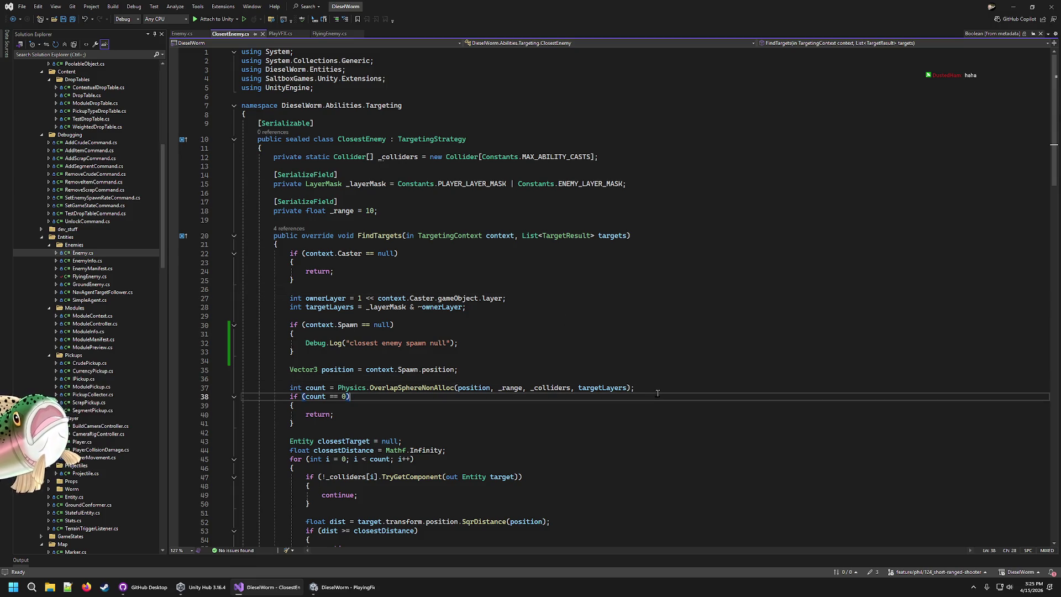
{"action": "left_click", "coordinate": [660, 378]}
{"action": "triple_click", "coordinate": [658, 387]}
{"action": "left_click", "coordinate": [658, 389]}
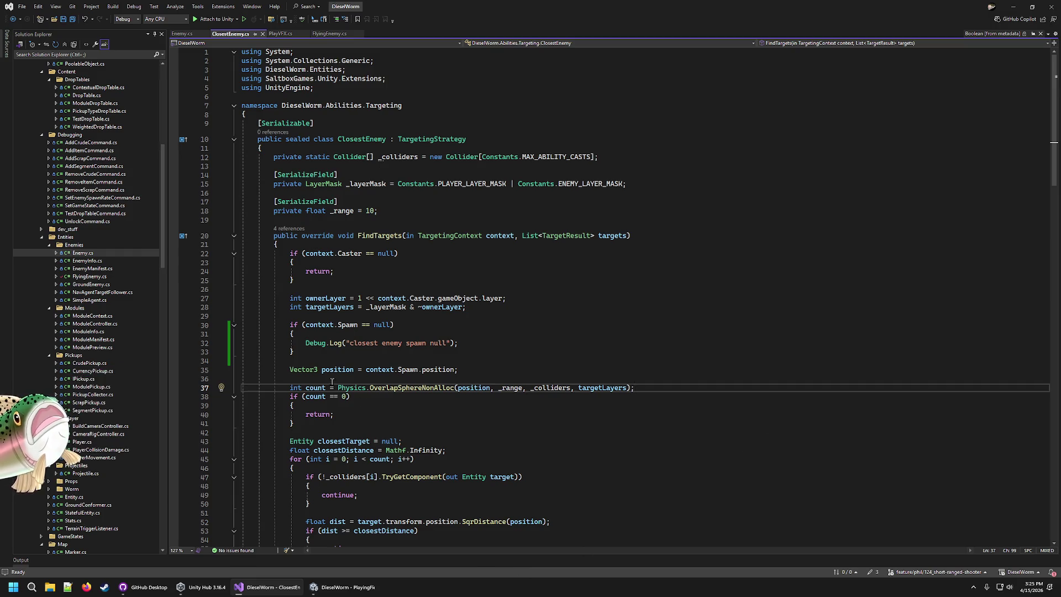
{"action": "left_click", "coordinate": [625, 329]}
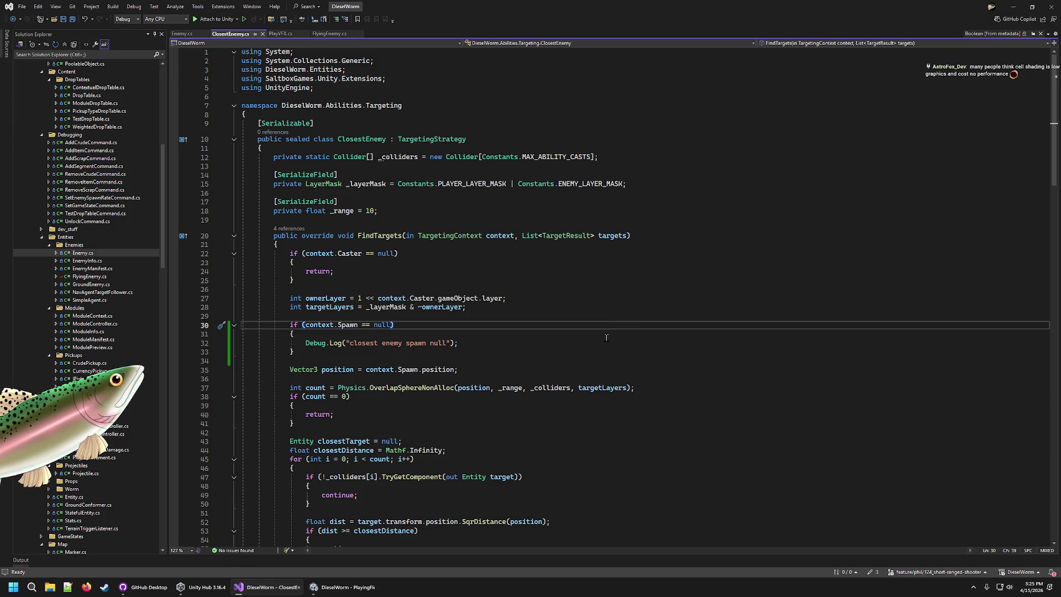
{"action": "key", "text": "Down"}
{"action": "key", "text": "Down"}
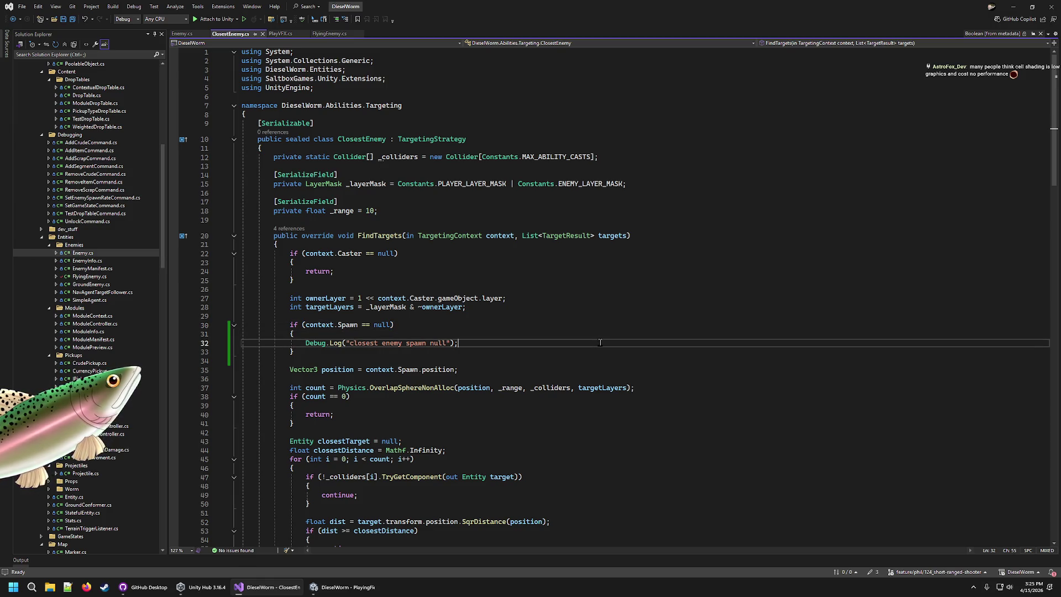
{"action": "key", "text": "Up"}
Step: Review the owner layer lines, the caster null check's early return, FindTargets signature and _range field
{"action": "left_click", "coordinate": [609, 321]}
{"action": "left_click", "coordinate": [620, 314]}
{"action": "left_click", "coordinate": [629, 303]}
{"action": "left_click", "coordinate": [642, 287]}
{"action": "left_click", "coordinate": [665, 262]}
{"action": "left_click", "coordinate": [663, 271]}
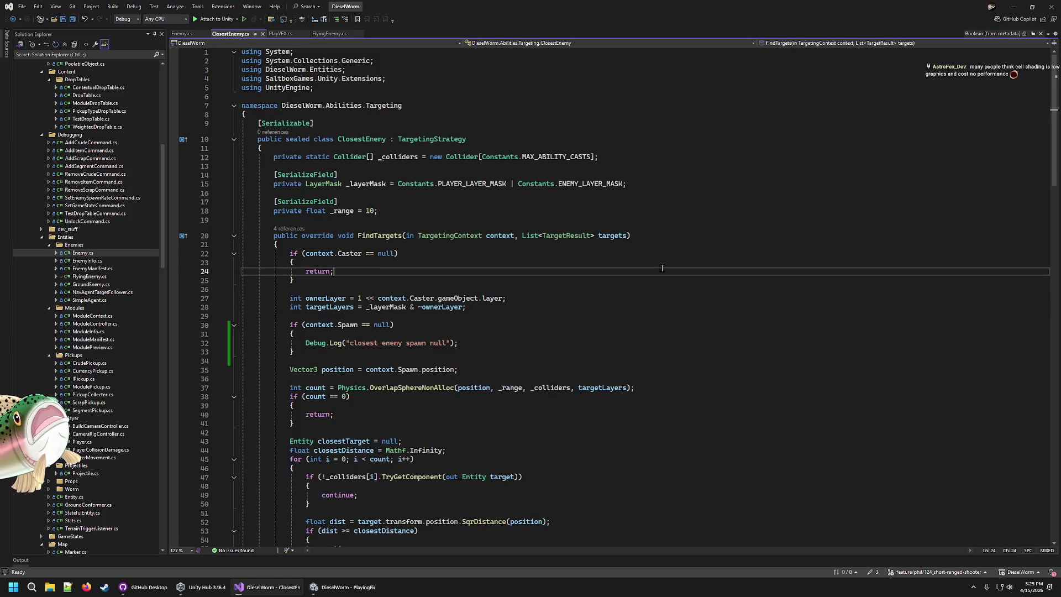
{"action": "left_click", "coordinate": [328, 263]}
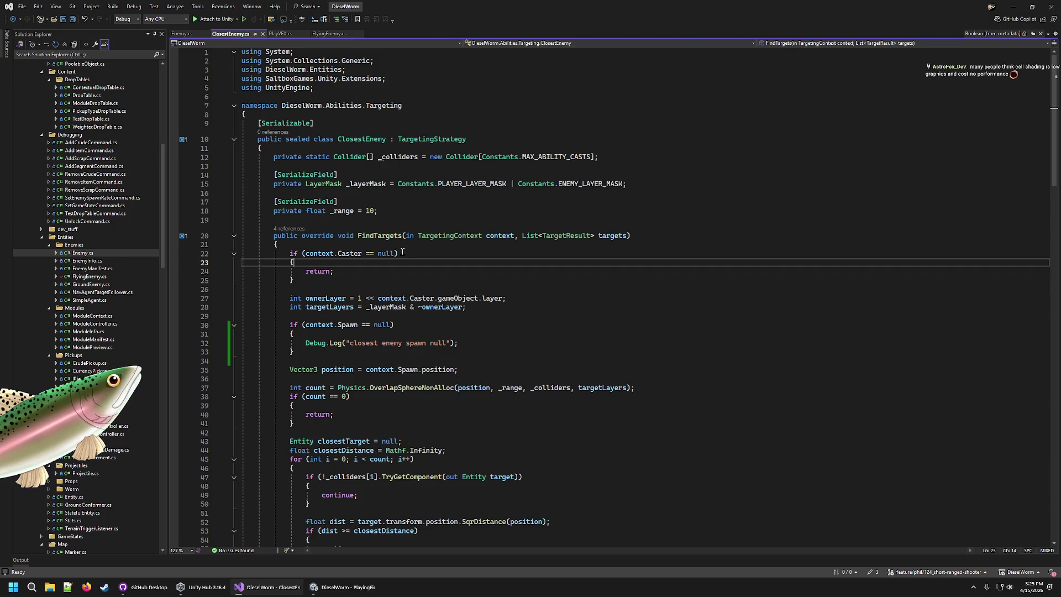
{"action": "left_click", "coordinate": [401, 254]}
{"action": "left_click", "coordinate": [654, 233]}
{"action": "left_click", "coordinate": [655, 243]}
{"action": "left_click", "coordinate": [630, 270]}
{"action": "left_click", "coordinate": [604, 280]}
{"action": "left_click", "coordinate": [605, 270]}
{"action": "left_click", "coordinate": [607, 254]}
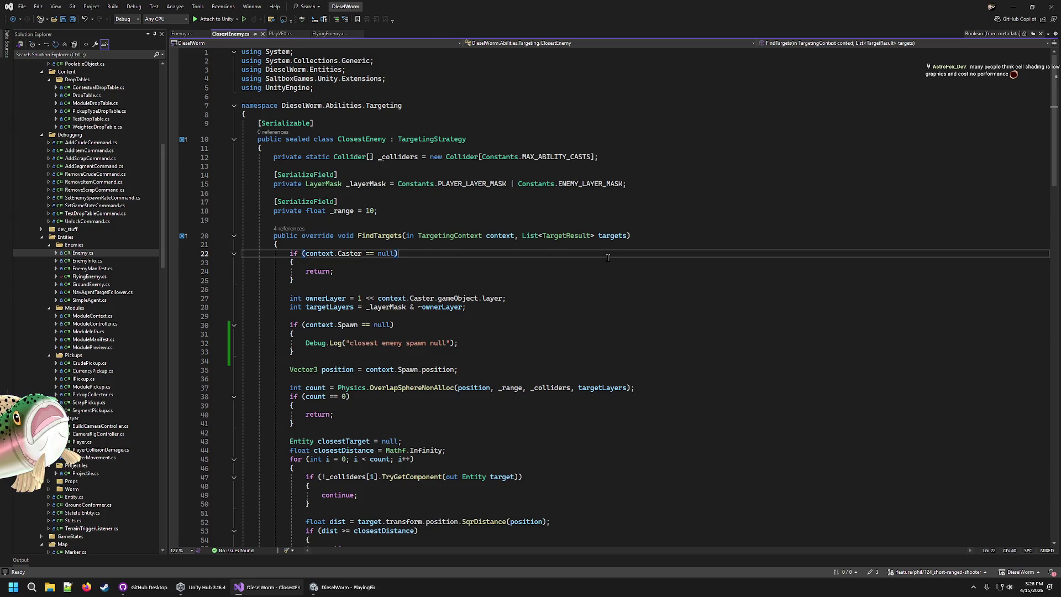
{"action": "left_click", "coordinate": [657, 237]}
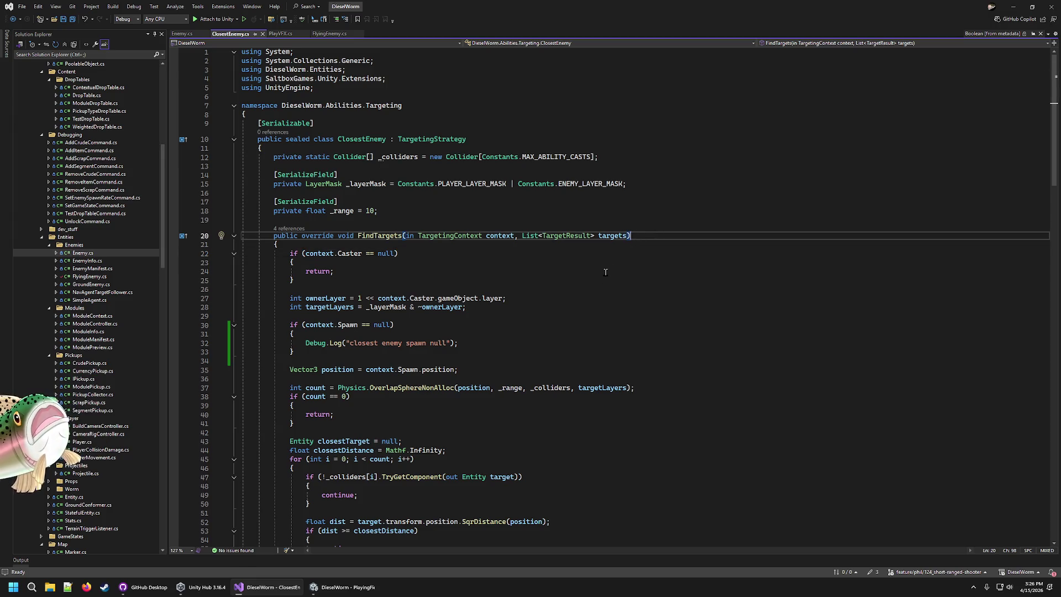
{"action": "left_click", "coordinate": [643, 182]}
{"action": "left_click", "coordinate": [630, 202]}
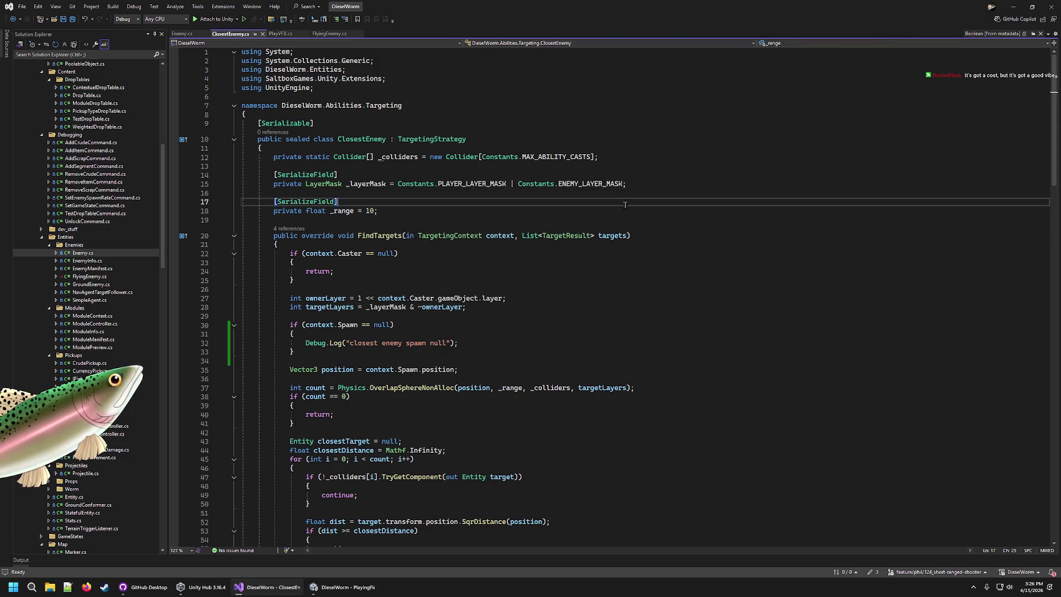
{"action": "left_click", "coordinate": [635, 235]}
{"action": "left_click", "coordinate": [613, 253]}
{"action": "left_click", "coordinate": [599, 262]}
{"action": "left_click", "coordinate": [585, 271]}
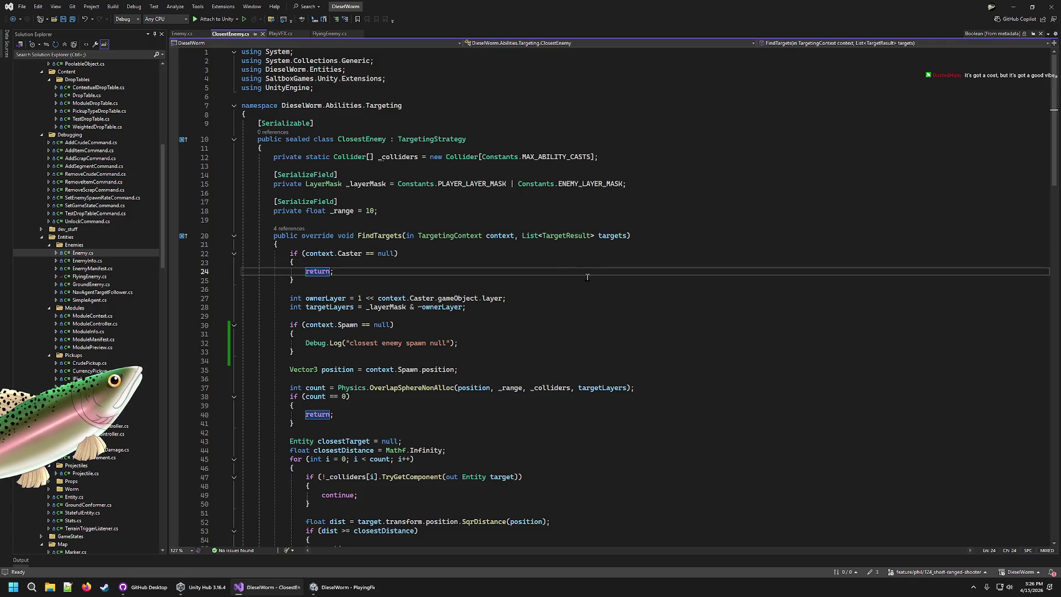
Step: Highlight every use of Spawn and select the TargetingContext type name
{"action": "scroll", "coordinate": [584, 271], "scroll_direction": "down", "scroll_amount": 6}
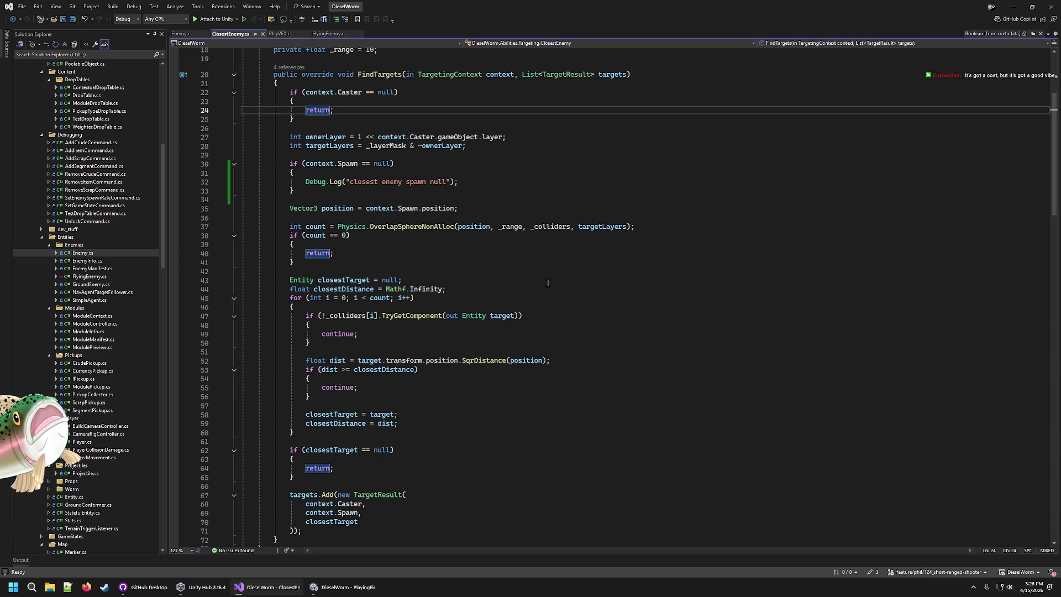
{"action": "scroll", "coordinate": [536, 288], "scroll_direction": "down", "scroll_amount": 4}
{"action": "scroll", "coordinate": [531, 292], "scroll_direction": "up", "scroll_amount": 7}
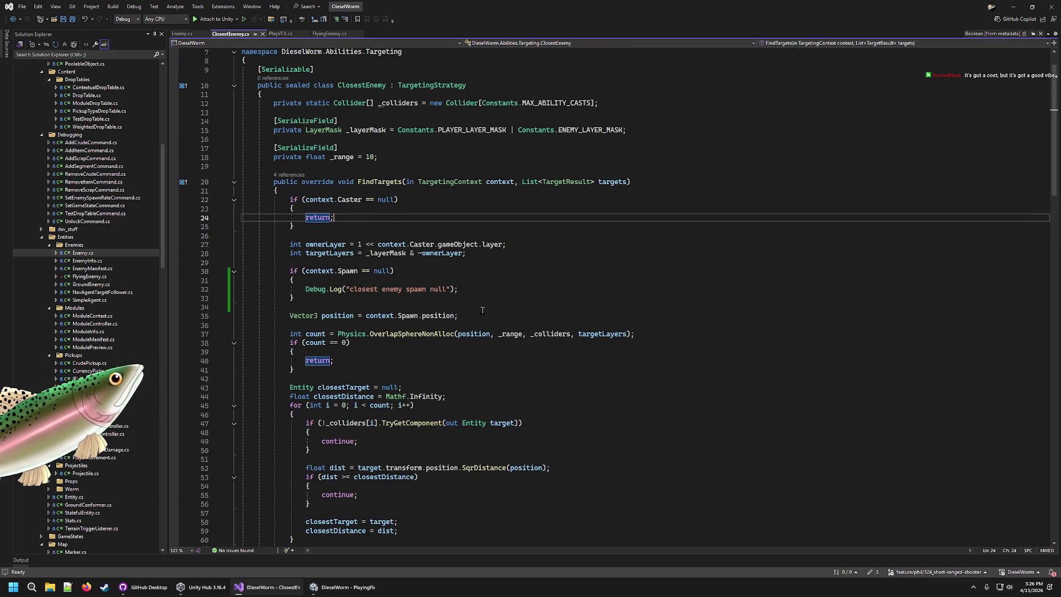
{"action": "left_click", "coordinate": [488, 289]}
{"action": "double_click", "coordinate": [347, 272]}
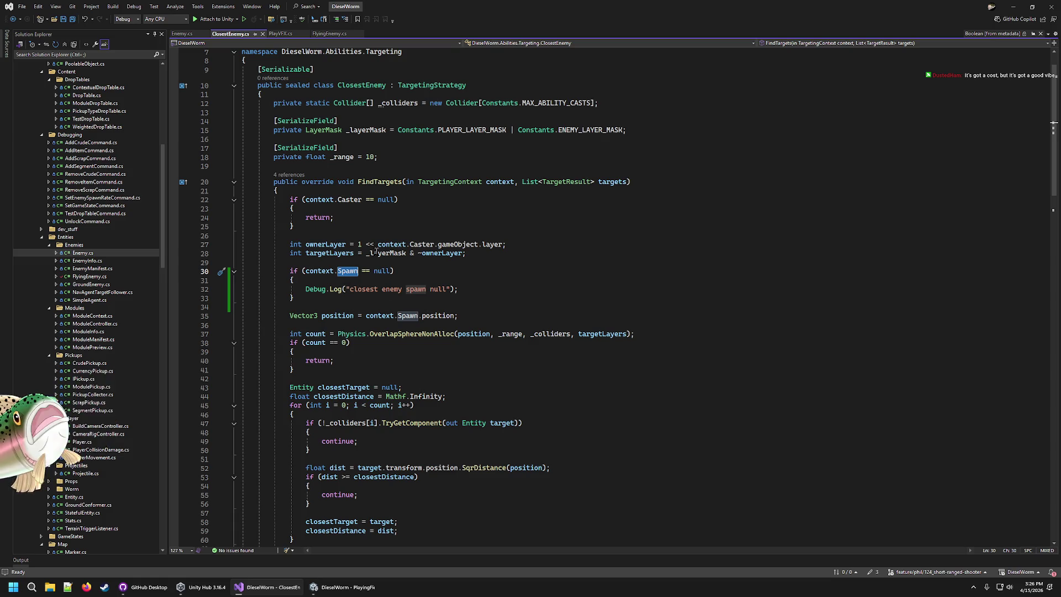
{"action": "double_click", "coordinate": [468, 183]}
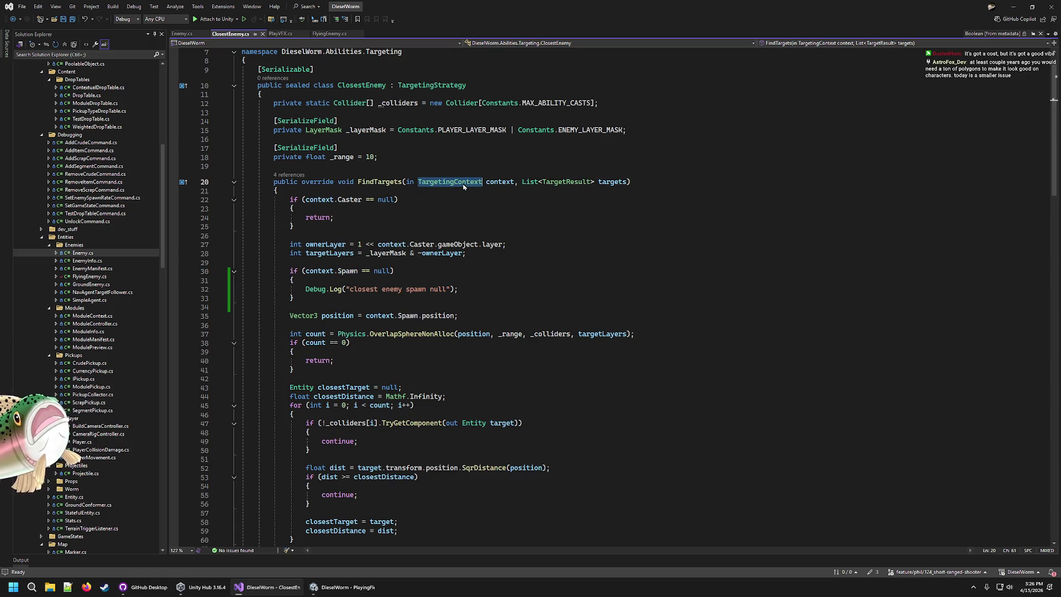
{"action": "right_click", "coordinate": [469, 183]}
{"action": "left_click", "coordinate": [500, 238]}
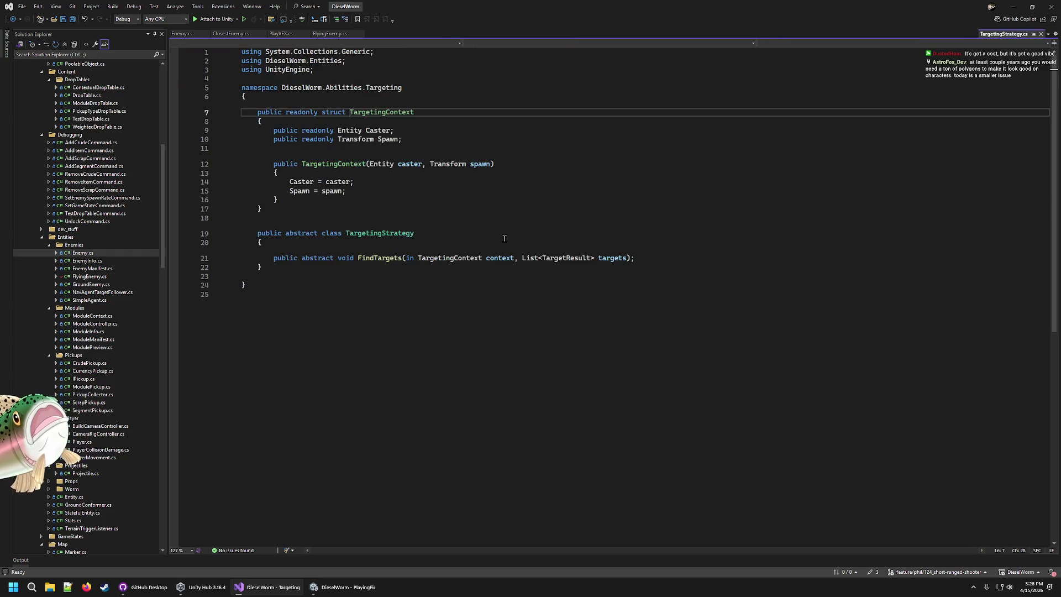
{"action": "left_click", "coordinate": [397, 140]}
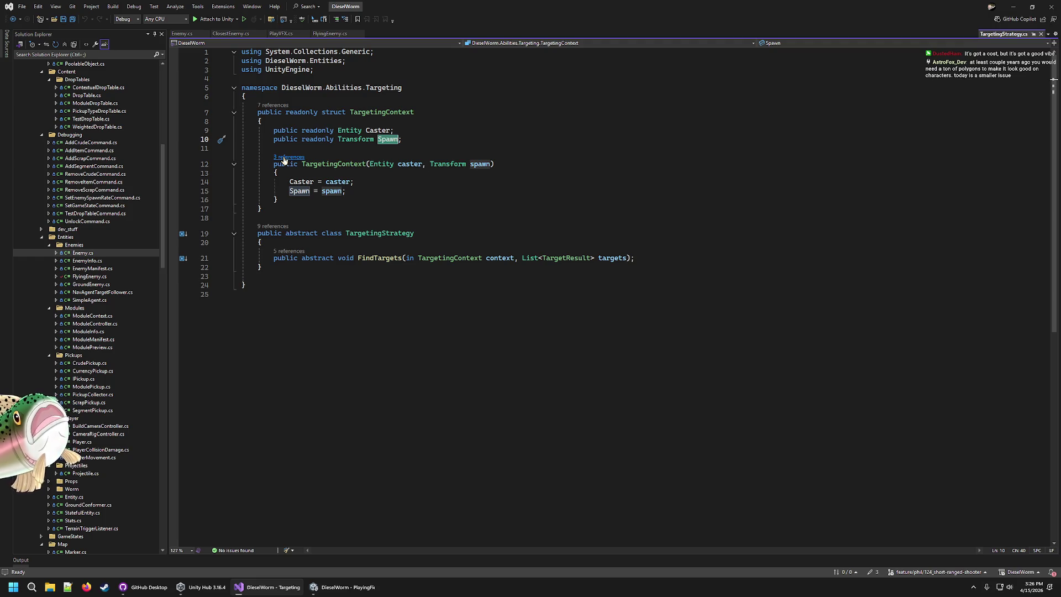
{"action": "left_click", "coordinate": [284, 158]}
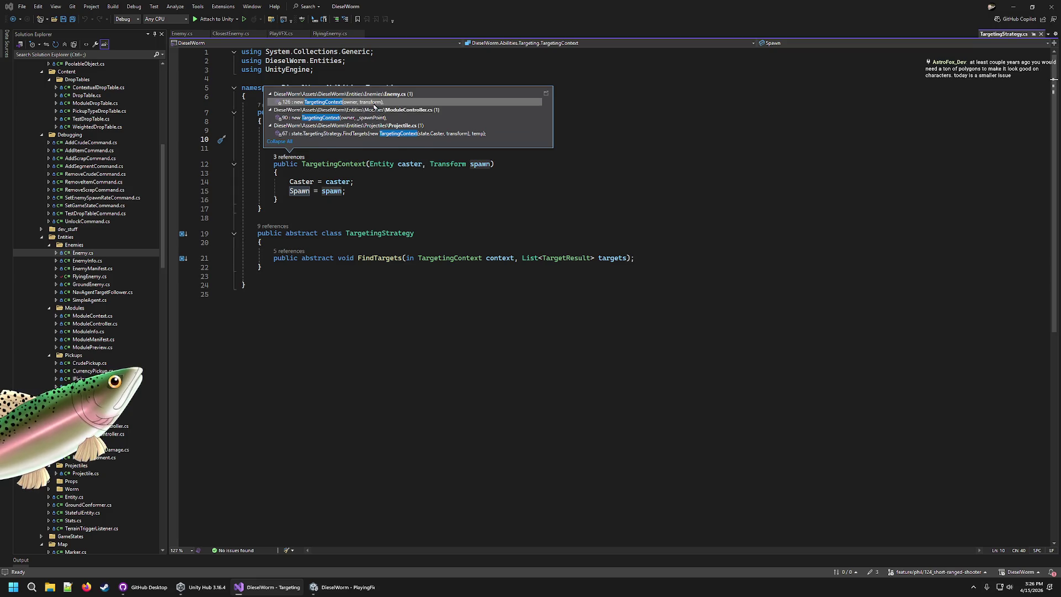
{"action": "double_click", "coordinate": [374, 102]}
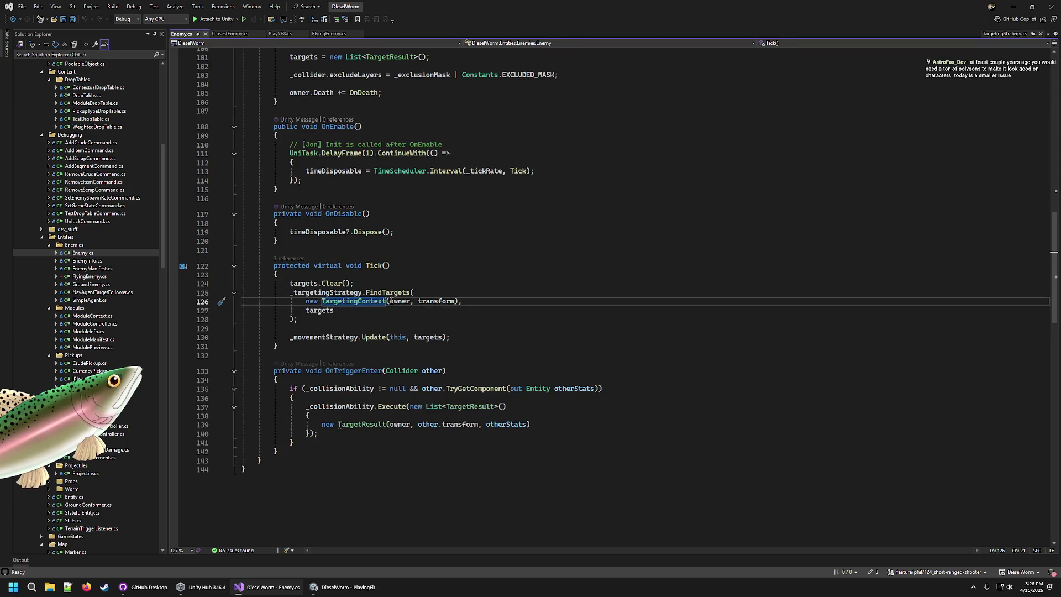
{"action": "left_click", "coordinate": [398, 302]}
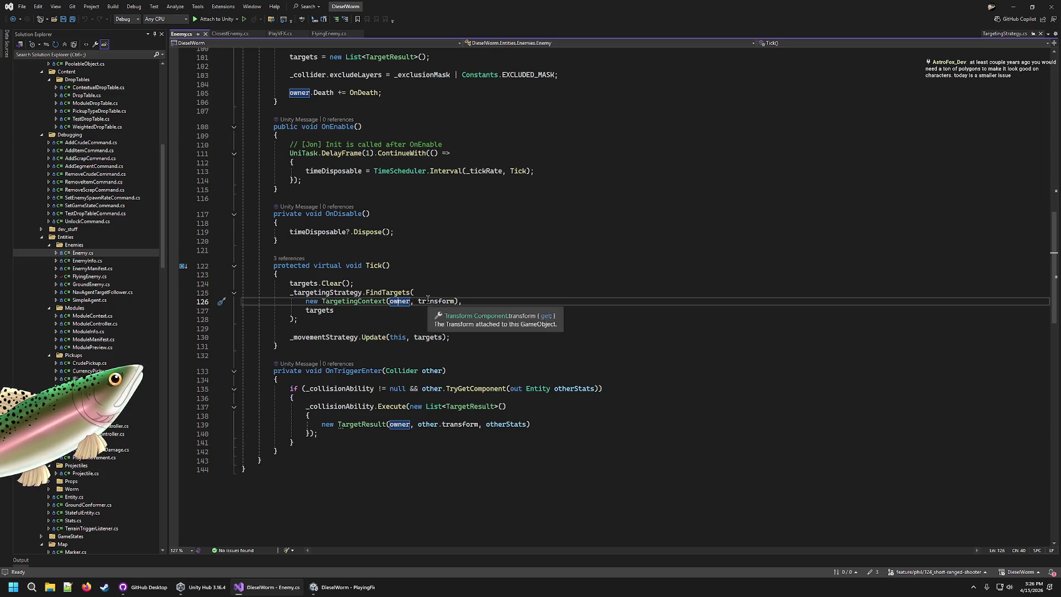
{"action": "right_click", "coordinate": [363, 301]}
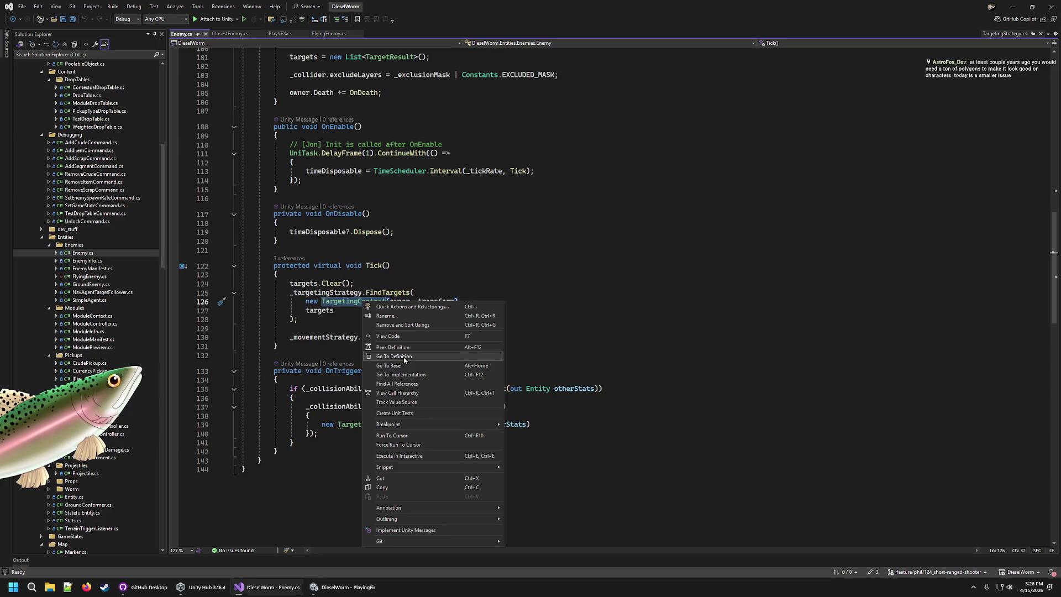
{"action": "left_click", "coordinate": [404, 357]}
{"action": "left_click", "coordinate": [486, 157]}
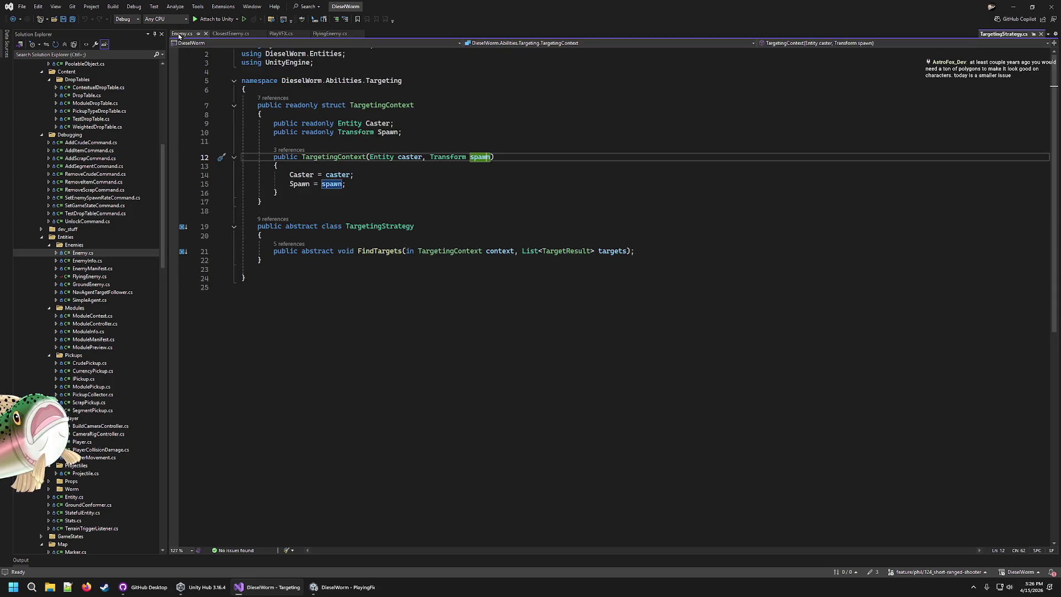
{"action": "left_click", "coordinate": [179, 34]}
{"action": "double_click", "coordinate": [437, 301]}
{"action": "left_click", "coordinate": [475, 302]}
{"action": "left_click", "coordinate": [281, 35]}
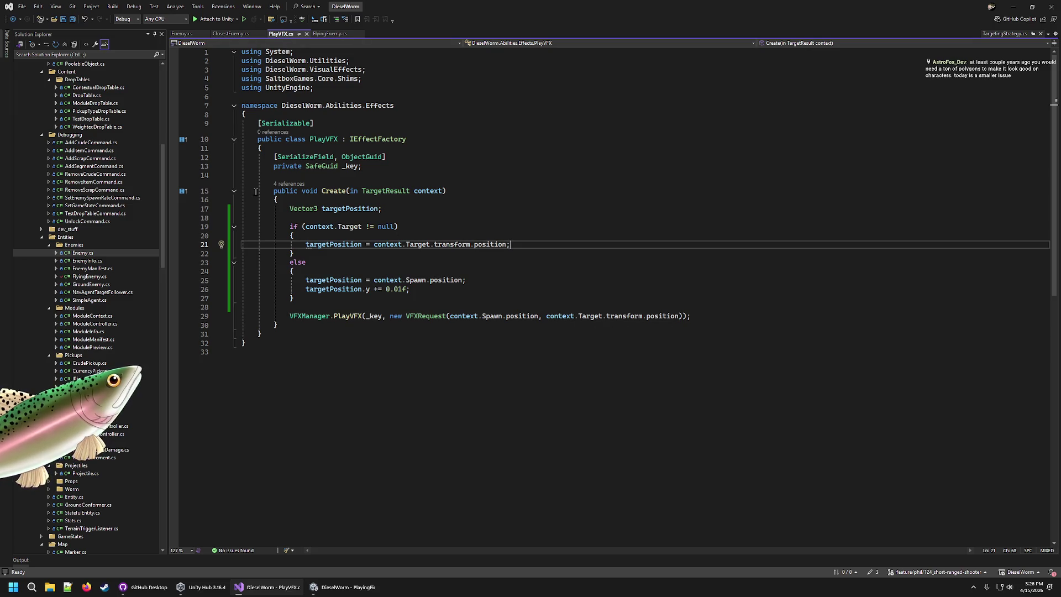
{"action": "left_click", "coordinate": [230, 33]}
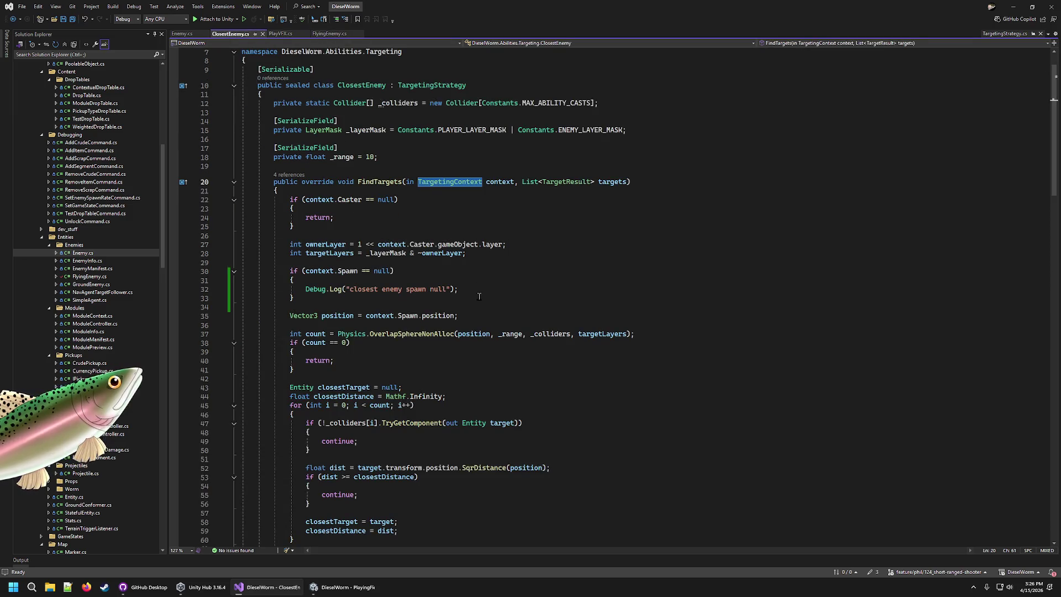
Step: Jump to the TargetingContext definition and keep TargetingStrategy.cs open as a regular tab
{"action": "left_click", "coordinate": [475, 302]}
{"action": "double_click", "coordinate": [348, 271]}
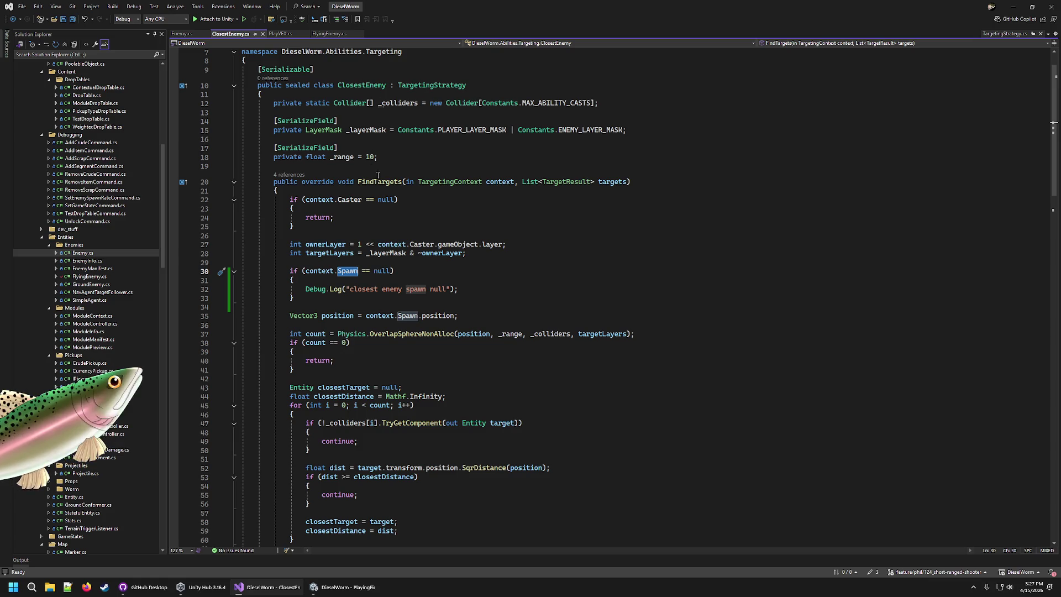
{"action": "right_click", "coordinate": [451, 184]}
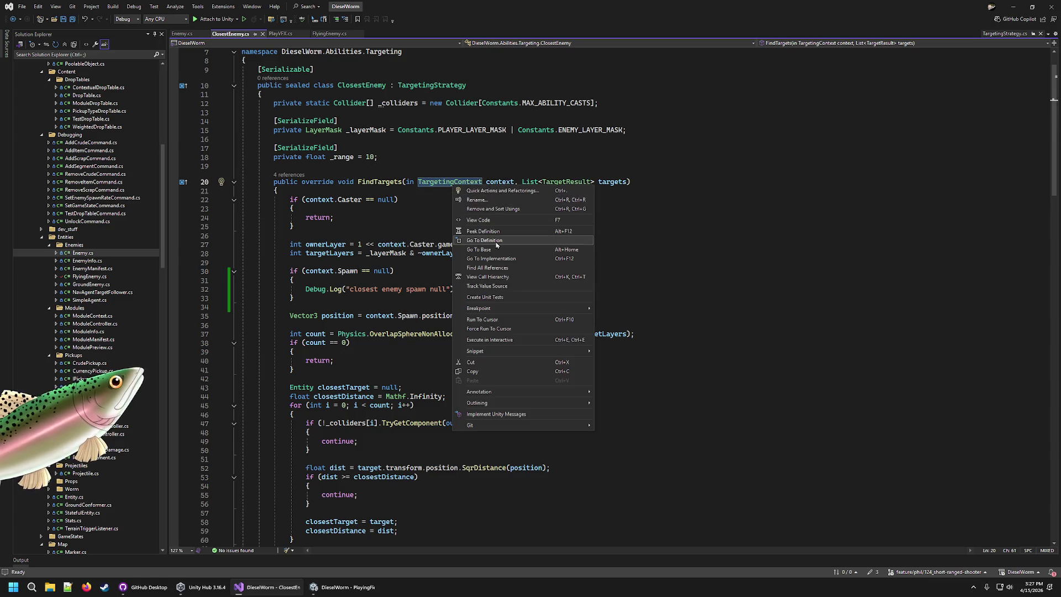
{"action": "left_click", "coordinate": [496, 241]}
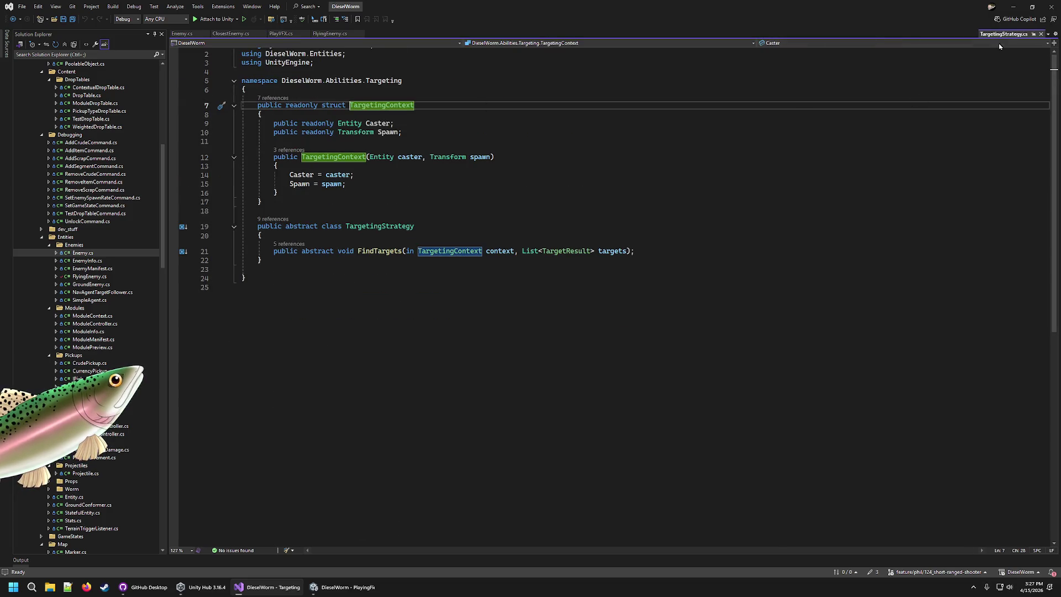
{"action": "left_click", "coordinate": [1034, 35]}
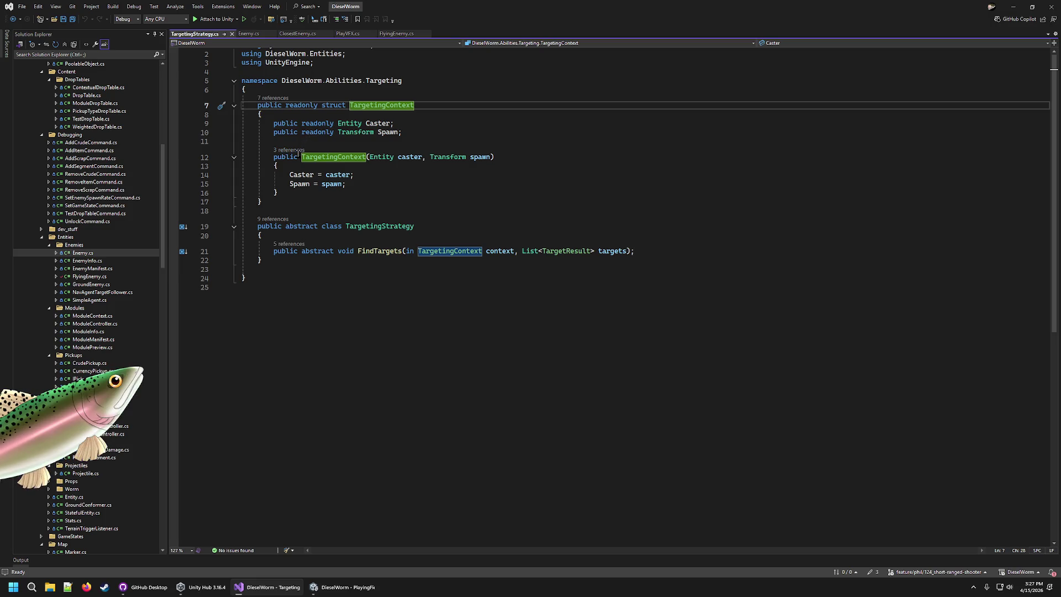
Step: Inspect the TargetingContext constructor's Caster assignment, then return to Enemy.cs
{"action": "left_click", "coordinate": [412, 167]}
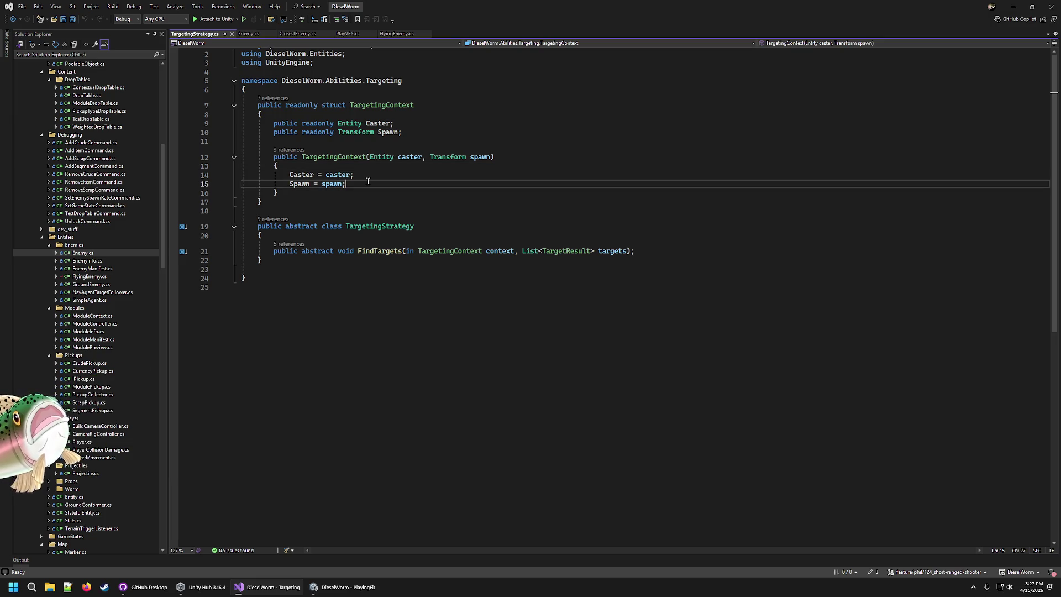
{"action": "left_click", "coordinate": [378, 176]}
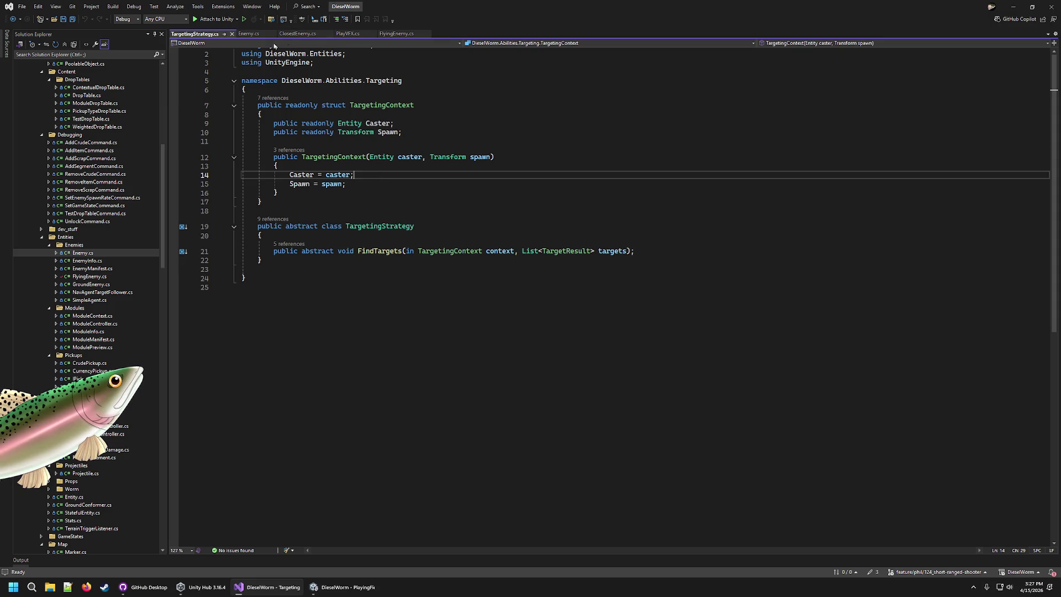
{"action": "left_click", "coordinate": [247, 35]}
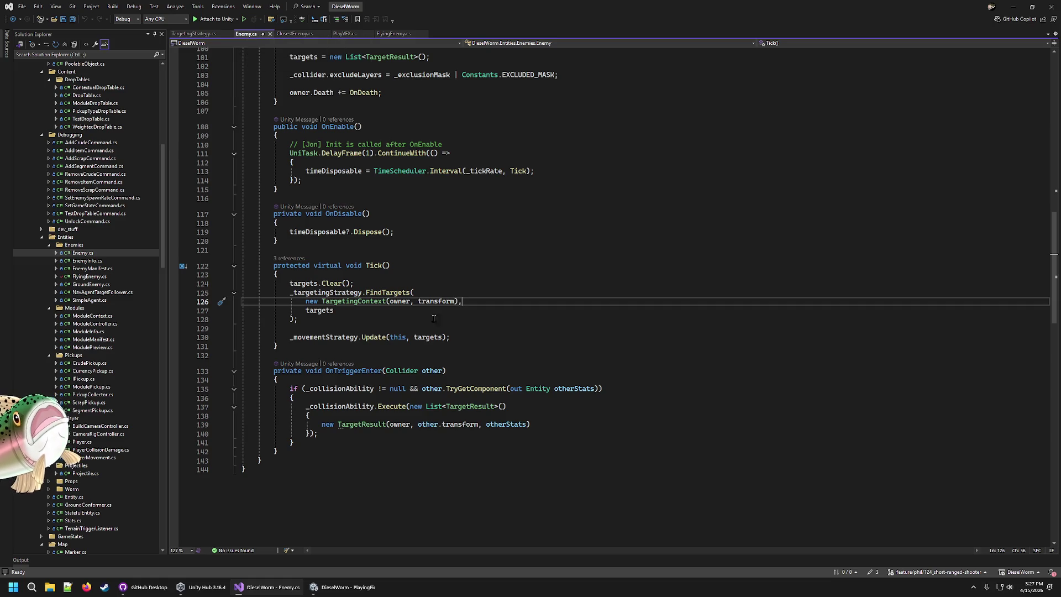
Step: Move to the TargetingContext line feeding Tick's FindTargets call in Enemy.cs
{"action": "mouse_move", "coordinate": [386, 295]}
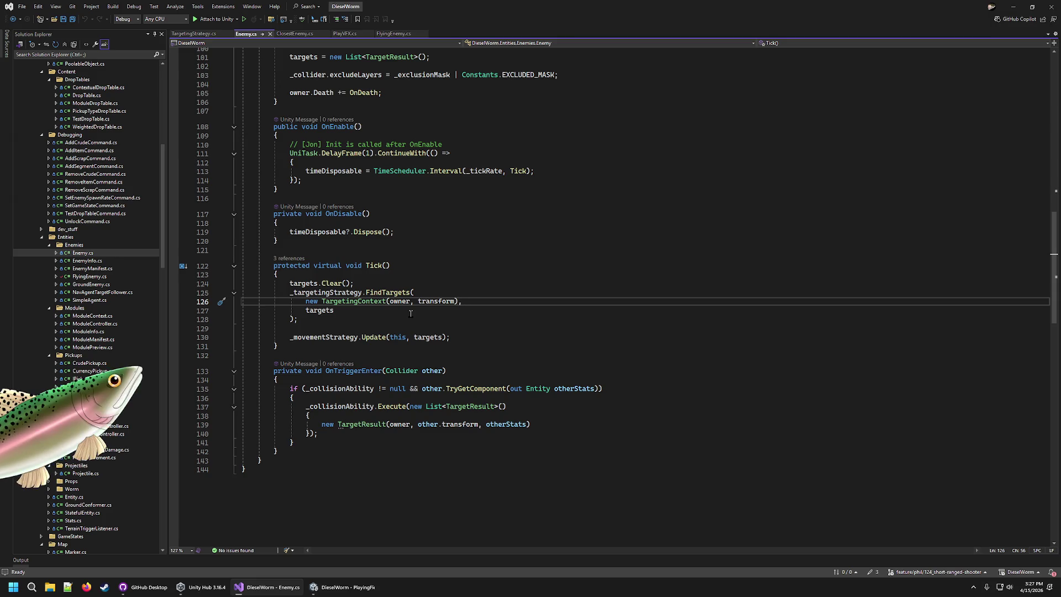
{"action": "key", "text": "Up"}
{"action": "left_click", "coordinate": [465, 302]}
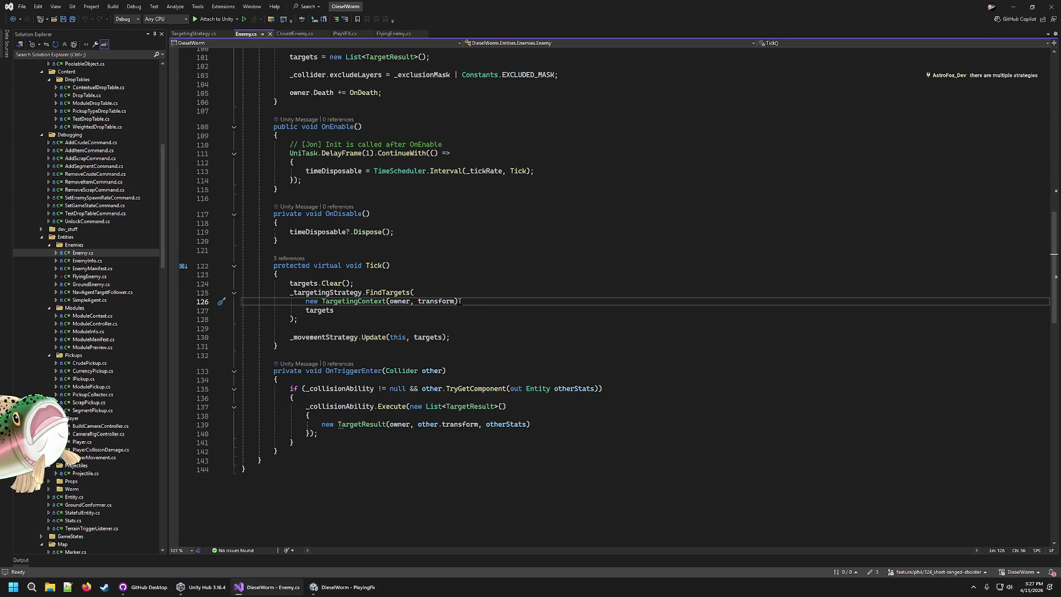
{"action": "type", "text": ","}
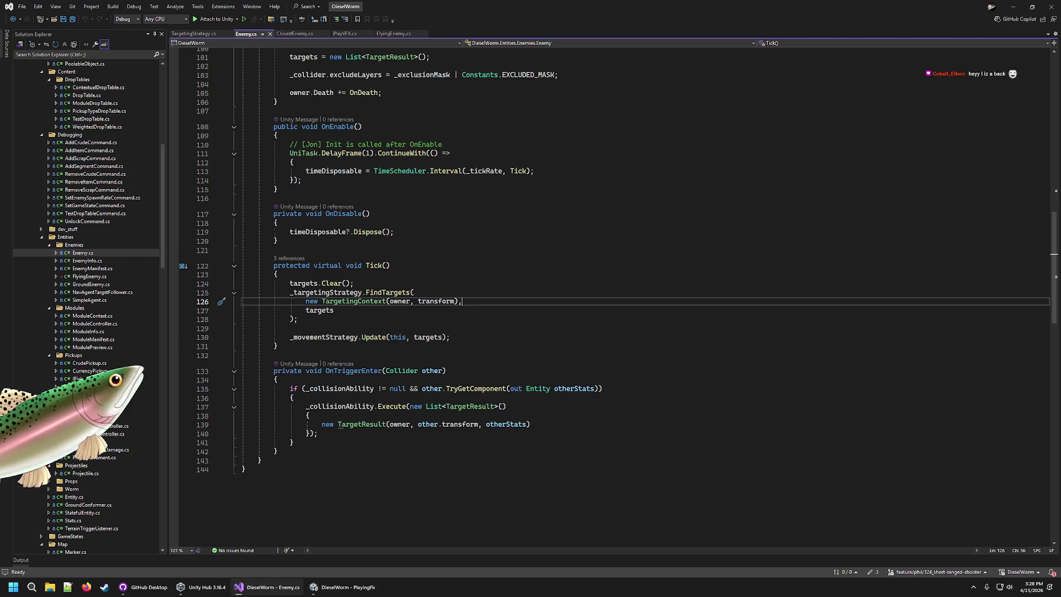
Step: Review Tick's FindTargets call and targets.Clear line, then switch to the Unity editor
{"action": "left_click", "coordinate": [400, 292]}
{"action": "left_click", "coordinate": [399, 283]}
{"action": "left_click", "coordinate": [401, 266]}
{"action": "left_click", "coordinate": [387, 283]}
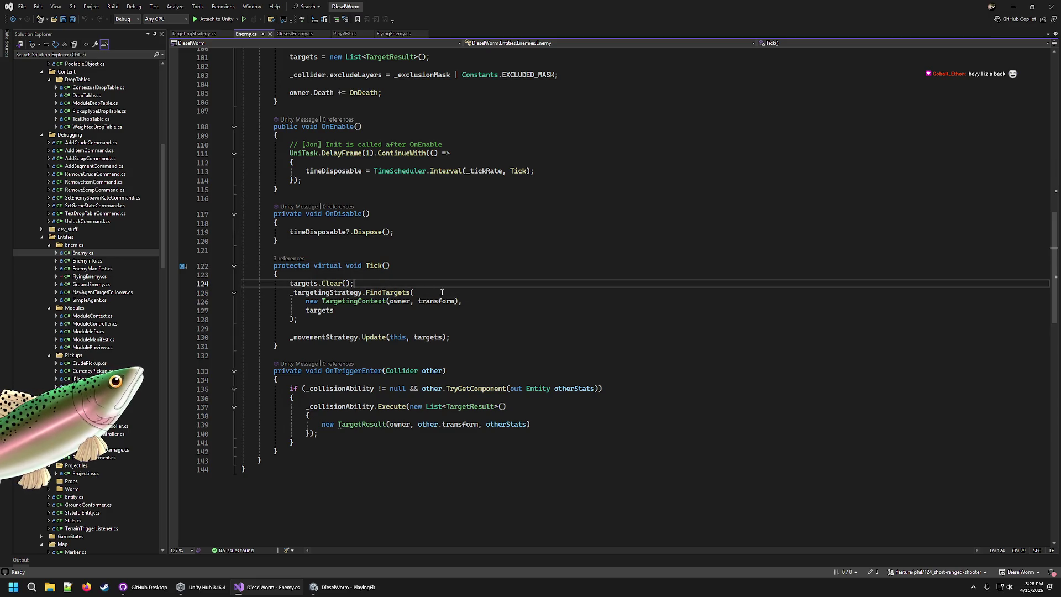
{"action": "left_click", "coordinate": [470, 294]}
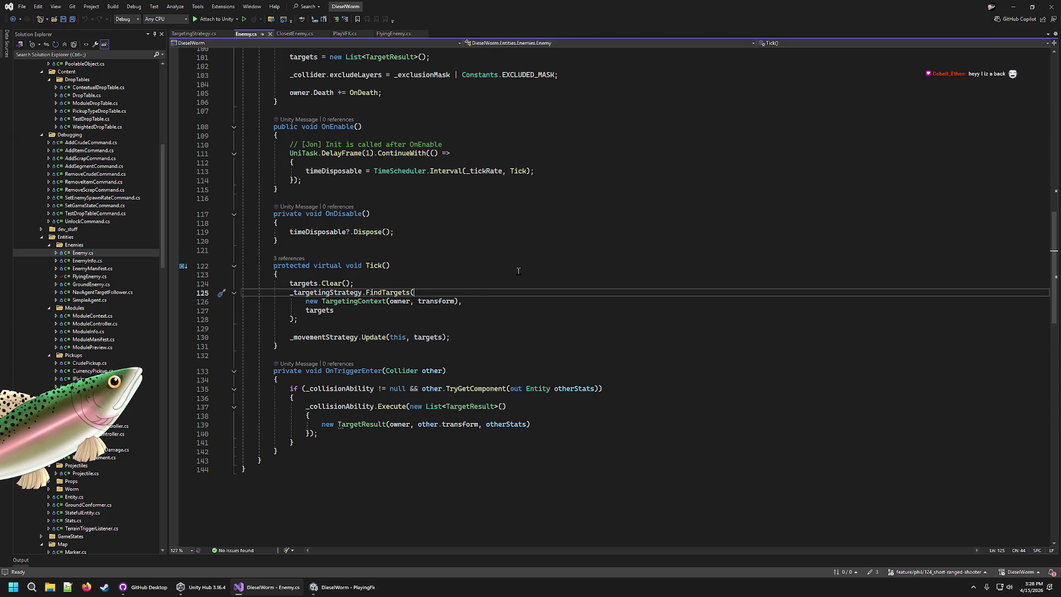
{"action": "left_click", "coordinate": [378, 283]}
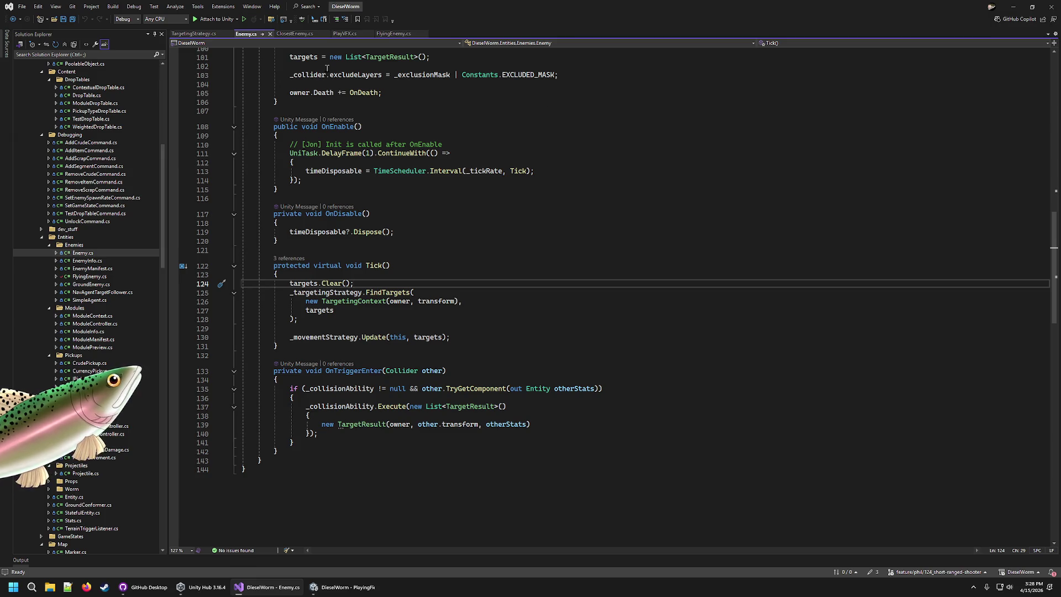
{"action": "left_click", "coordinate": [343, 586]}
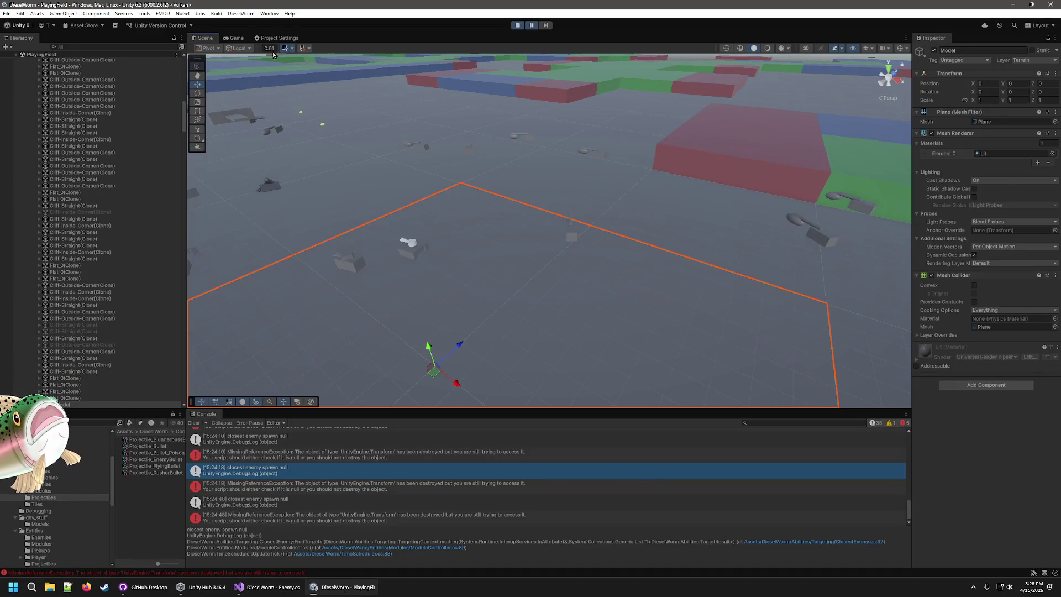
Step: Orbit the Scene view to watch the enemy tanks firing, then return to Visual Studio
{"action": "right_click", "coordinate": [471, 96]}
{"action": "left_click", "coordinate": [560, 240]}
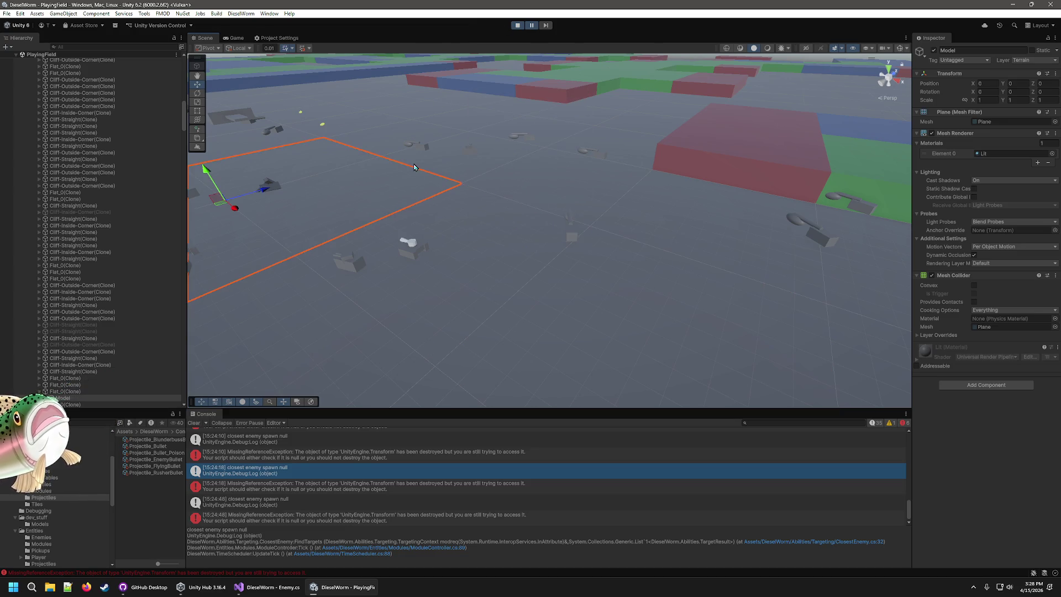
{"action": "mouse_move", "coordinate": [560, 260]}
{"action": "left_mouse_down"}
{"action": "mouse_move", "coordinate": [564, 318]}
{"action": "mouse_move", "coordinate": [605, 219]}
{"action": "mouse_move", "coordinate": [537, 338]}
{"action": "left_mouse_up"}
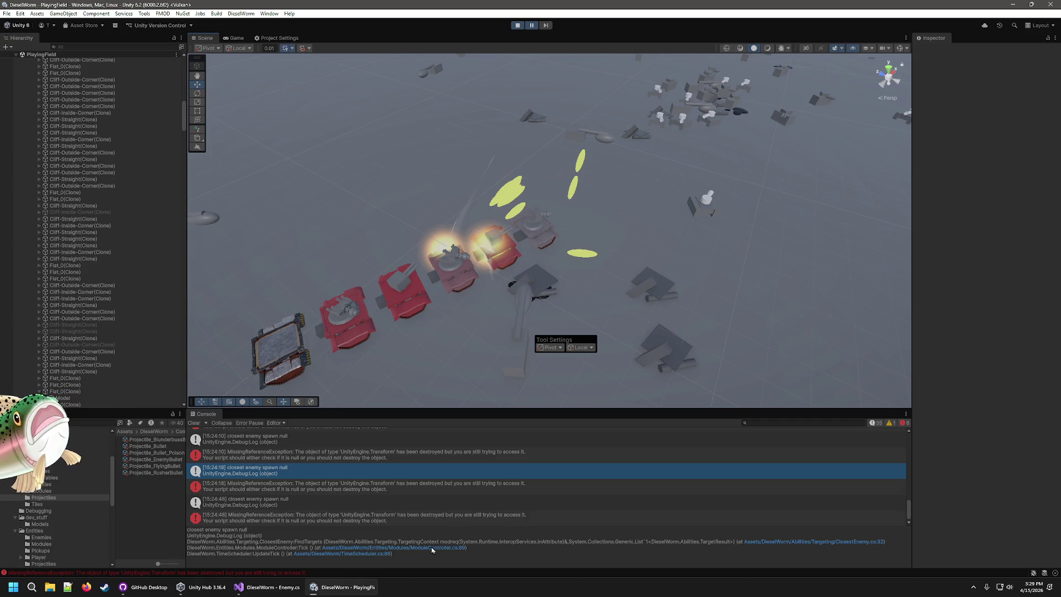
{"action": "left_click", "coordinate": [268, 591]}
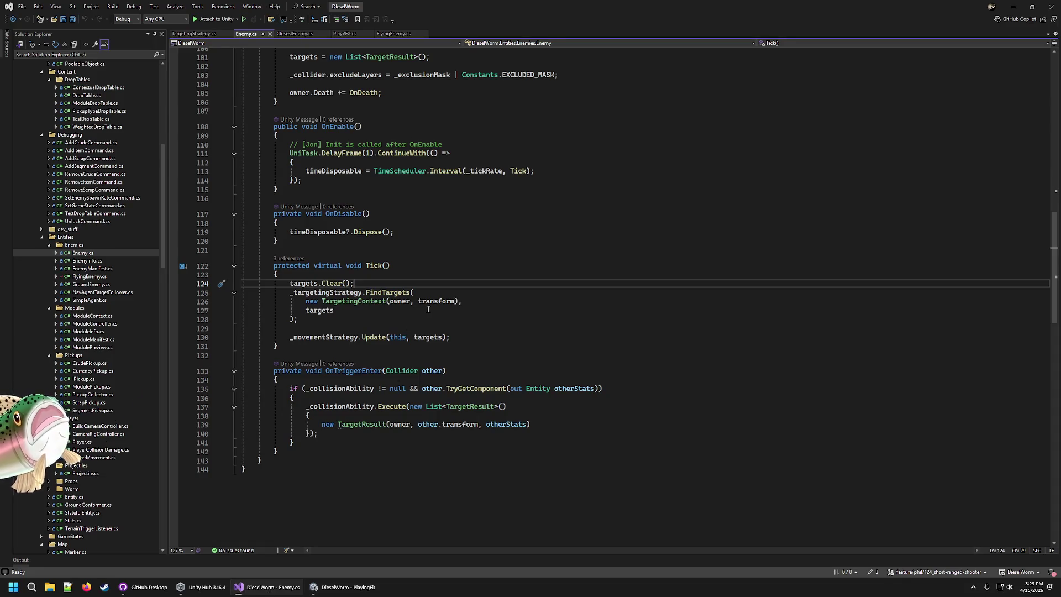
{"action": "left_click", "coordinate": [435, 301]}
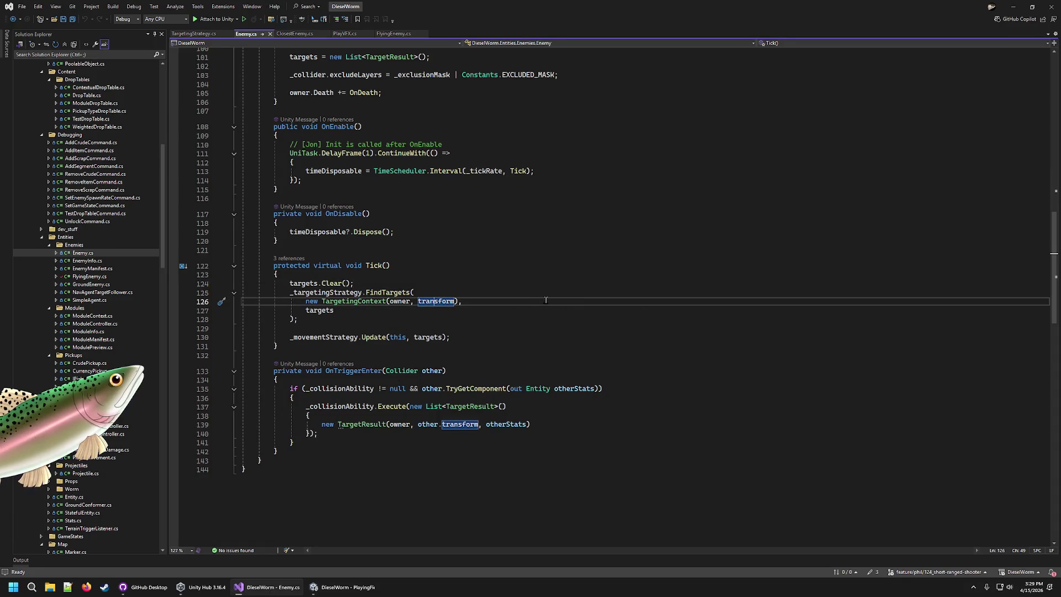
{"action": "scroll", "coordinate": [592, 324], "scroll_direction": "up", "scroll_amount": 20}
{"action": "scroll", "coordinate": [607, 320], "scroll_direction": "up", "scroll_amount": 10}
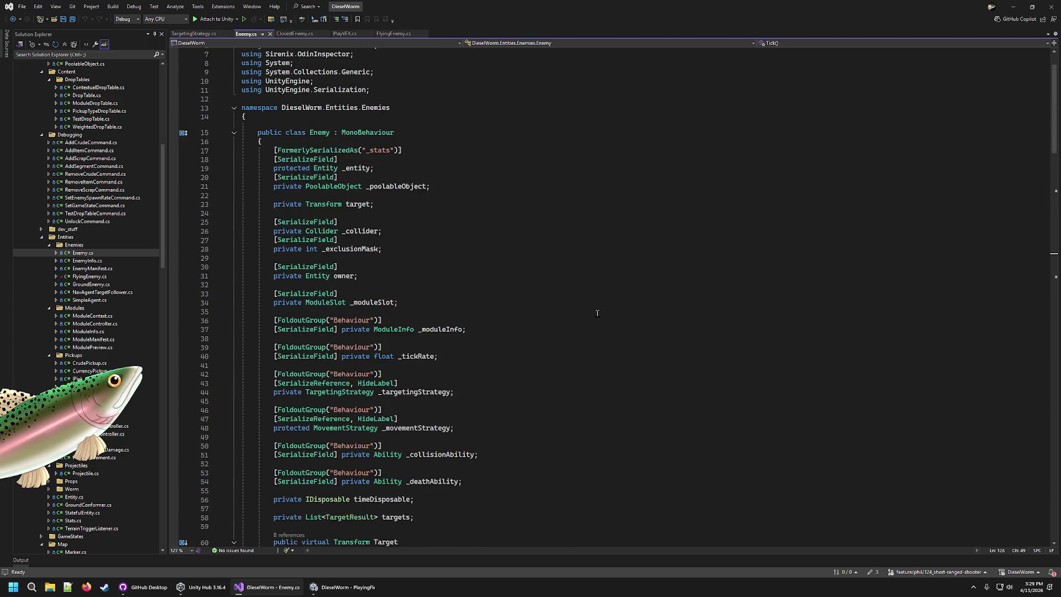
{"action": "scroll", "coordinate": [586, 305], "scroll_direction": "down", "scroll_amount": 20}
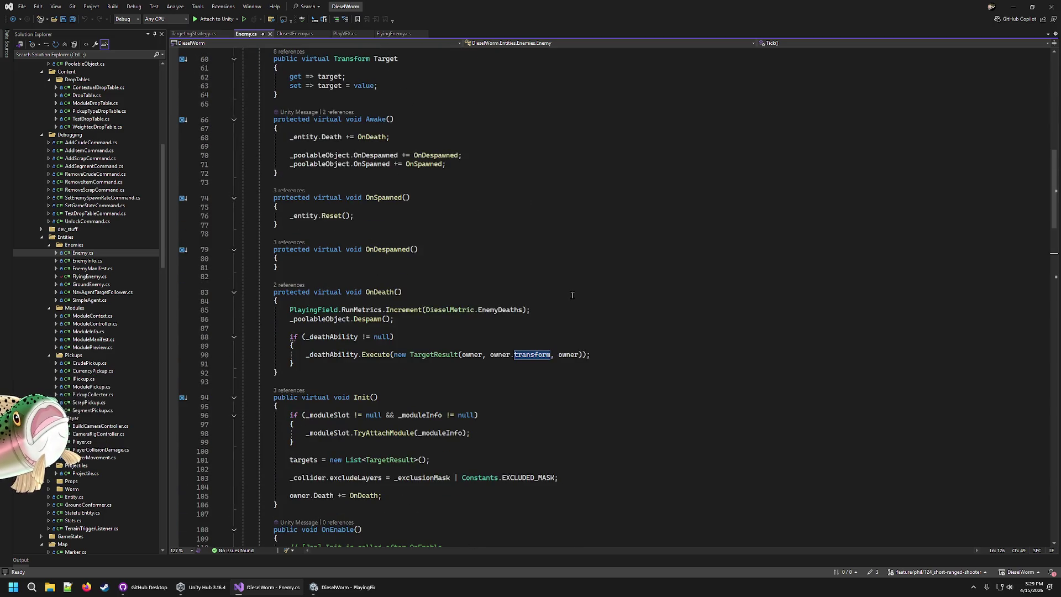
{"action": "scroll", "coordinate": [572, 294], "scroll_direction": "down", "scroll_amount": 6}
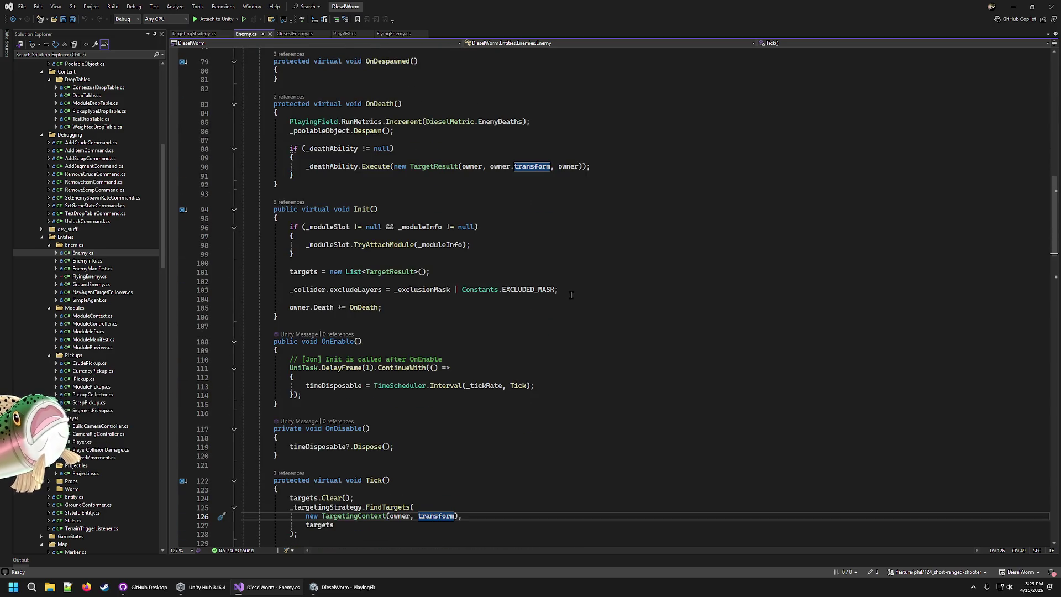
{"action": "left_click", "coordinate": [293, 34]}
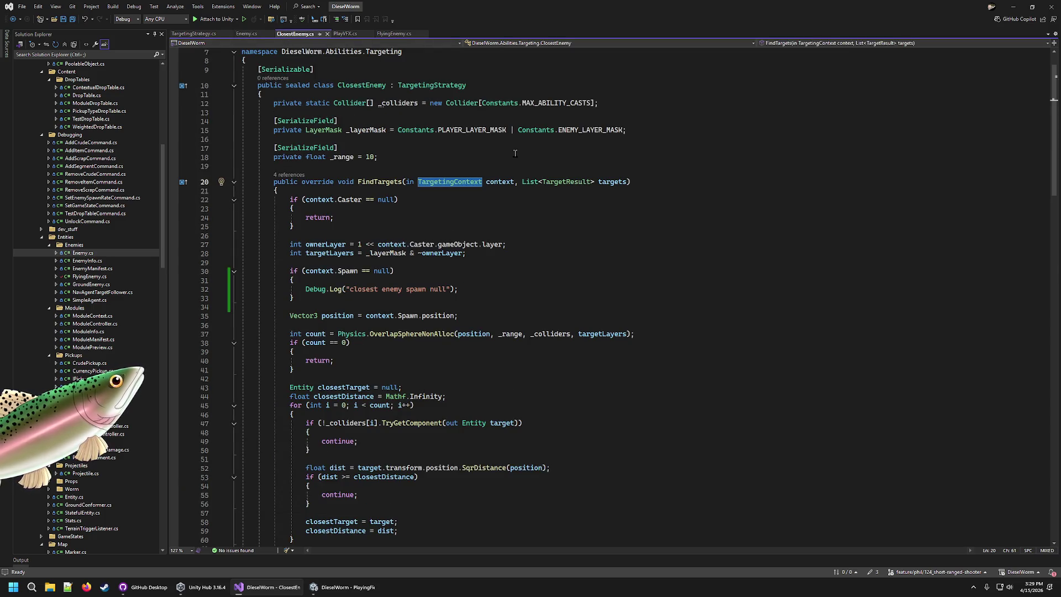
{"action": "double_click", "coordinate": [382, 183]}
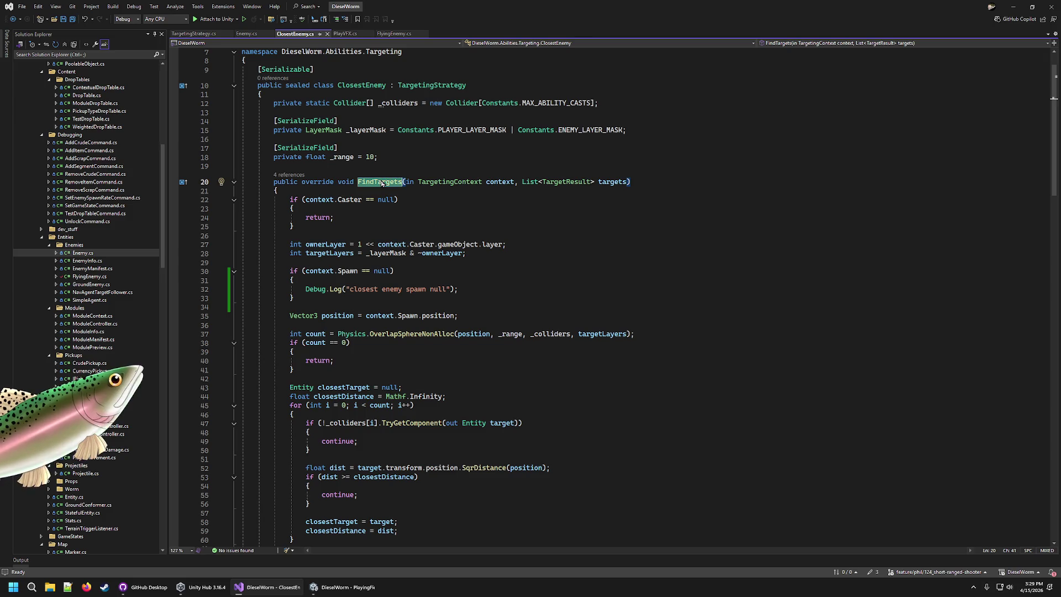
{"action": "double_click", "coordinate": [319, 271]}
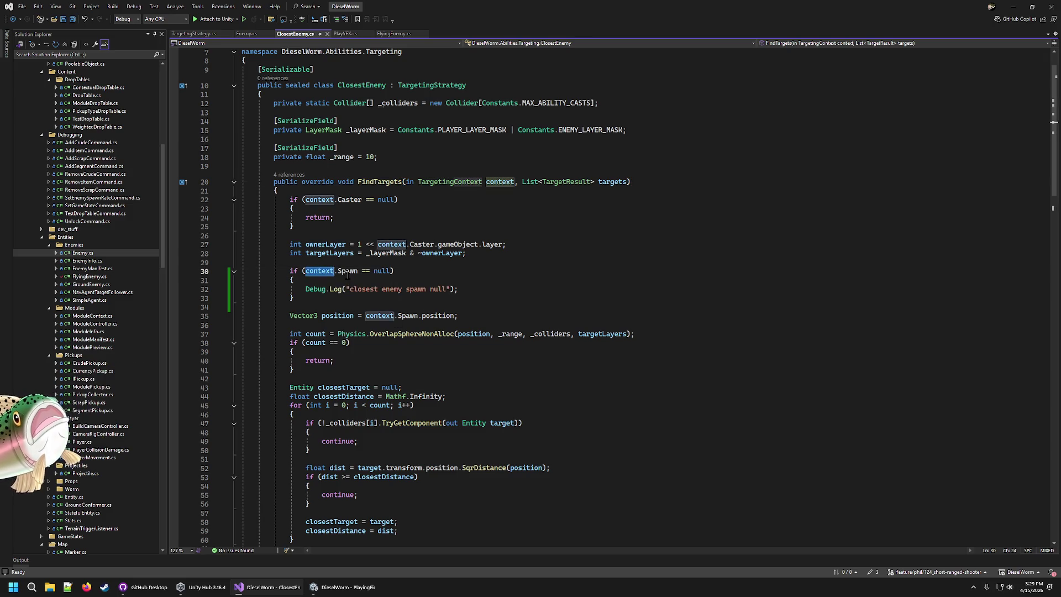
{"action": "double_click", "coordinate": [438, 289]}
{"action": "left_click", "coordinate": [471, 291]}
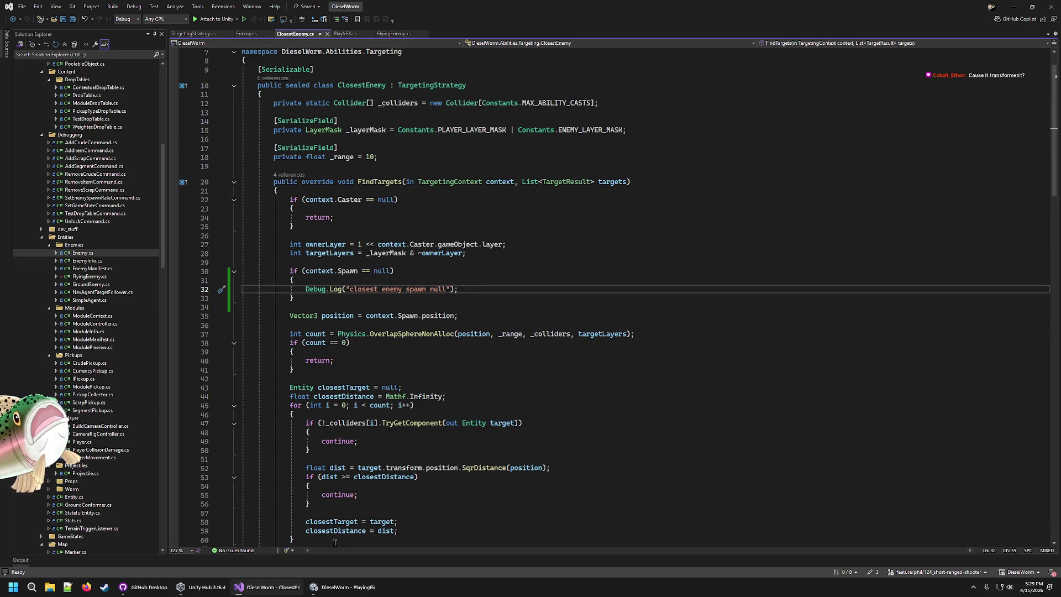
{"action": "left_click", "coordinate": [245, 34]}
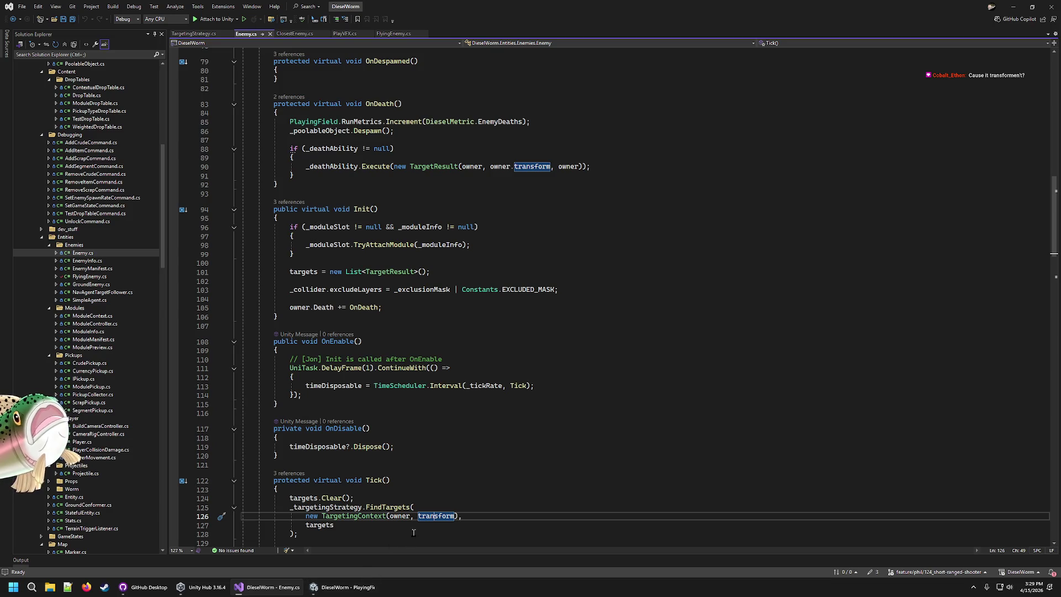
{"action": "mouse_move", "coordinate": [422, 517]}
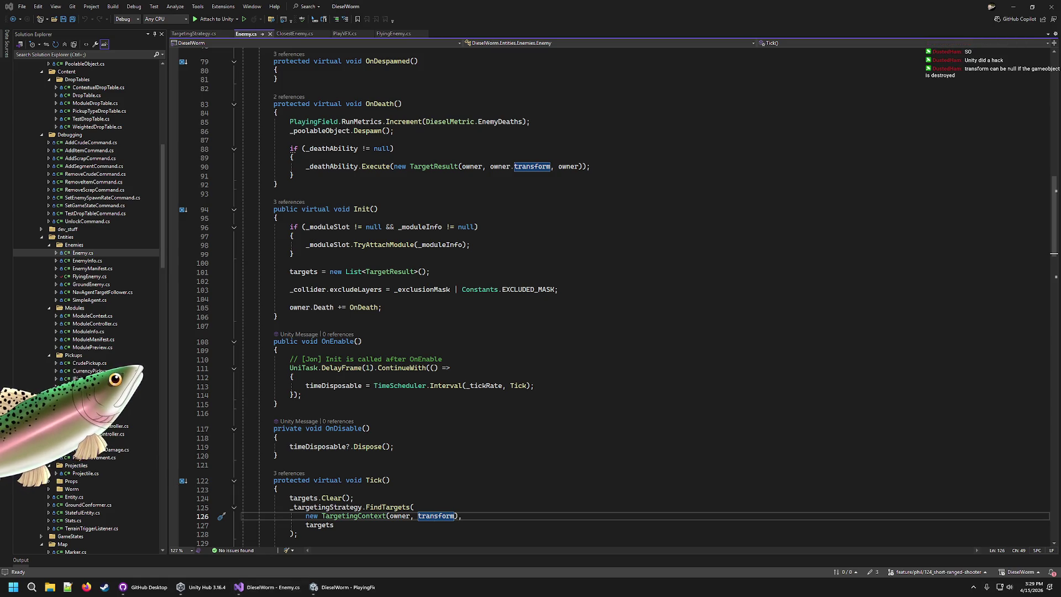
{"action": "left_click", "coordinate": [738, 4]}
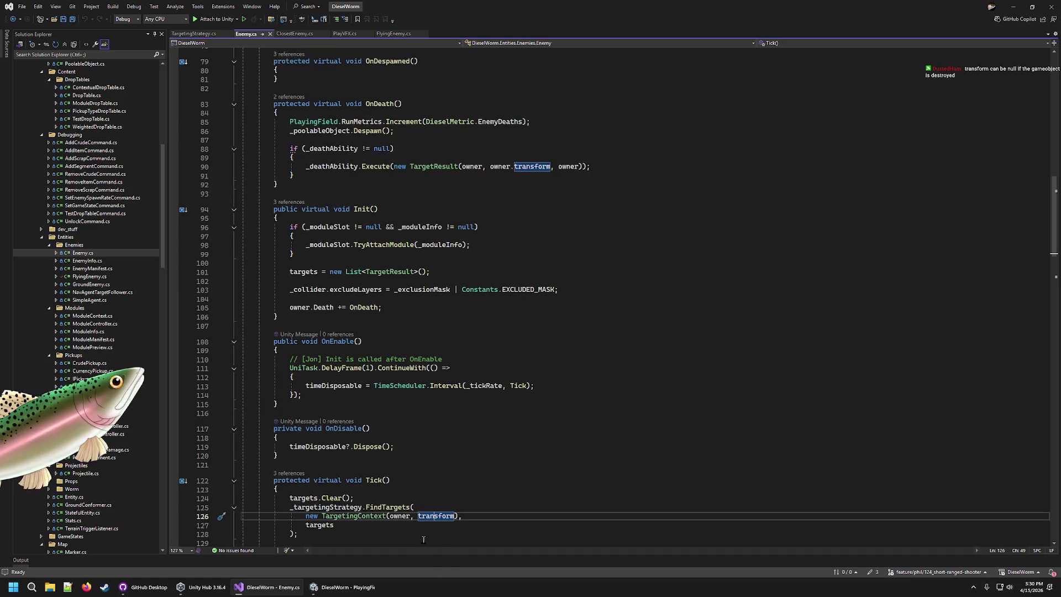
{"action": "scroll", "coordinate": [311, 319], "scroll_direction": "down", "scroll_amount": 5}
{"action": "left_click", "coordinate": [311, 319]}
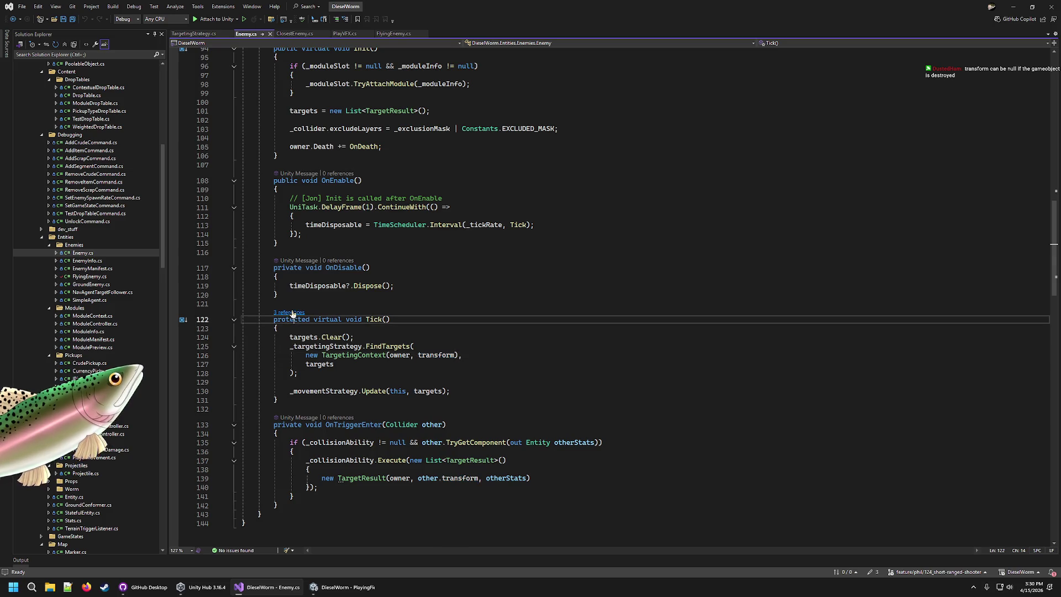
Step: Check Tick's references, finding where OnEnable schedules it, and return to Enemy.cs
{"action": "left_click", "coordinate": [288, 312]}
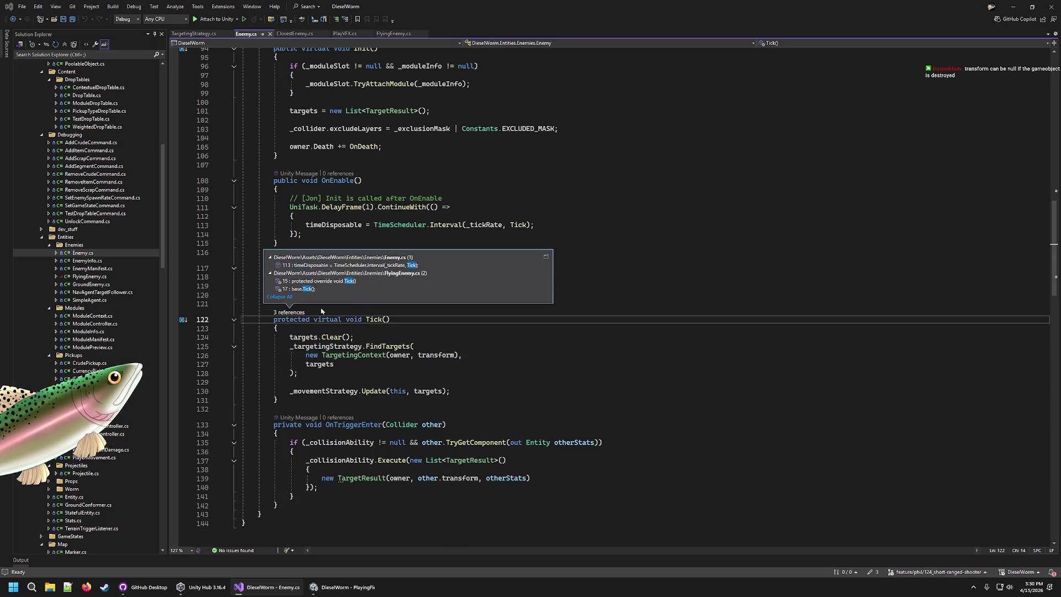
{"action": "double_click", "coordinate": [490, 265]}
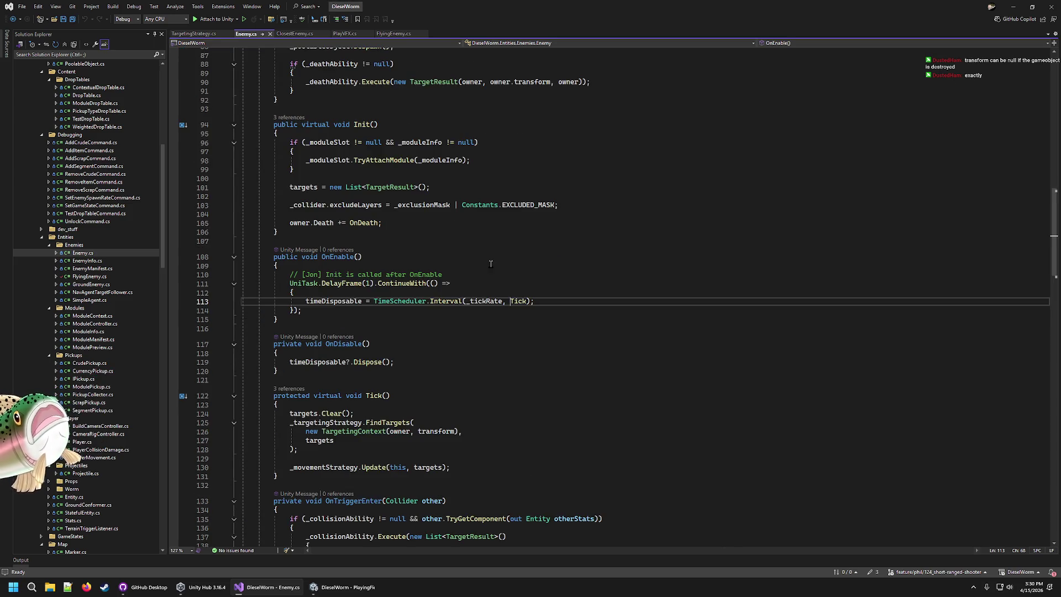
{"action": "key", "text": "ctrl+minus"}
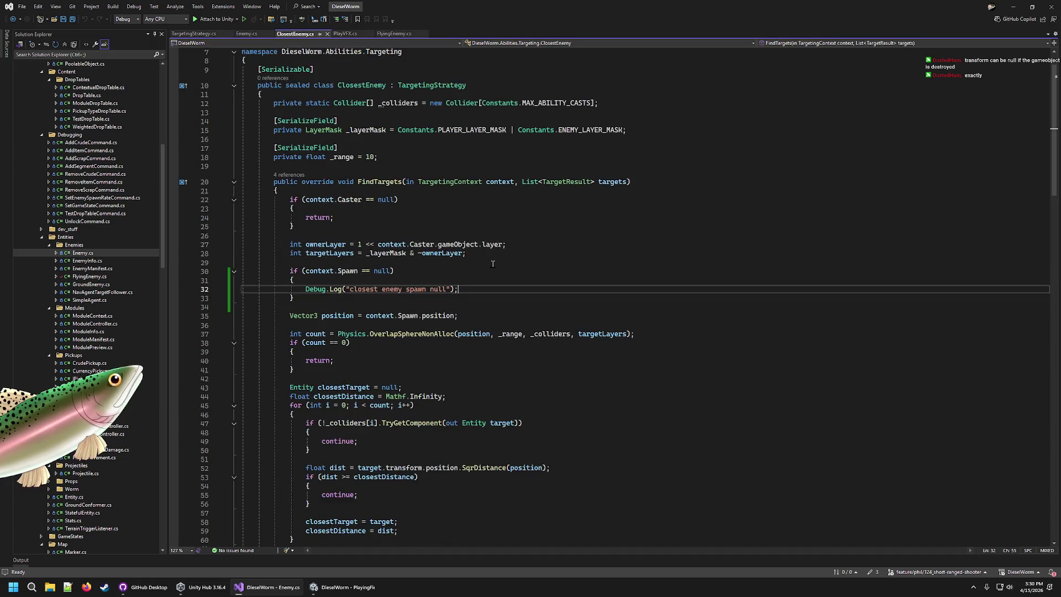
{"action": "right_click", "coordinate": [482, 309]}
{"action": "left_click", "coordinate": [479, 244]}
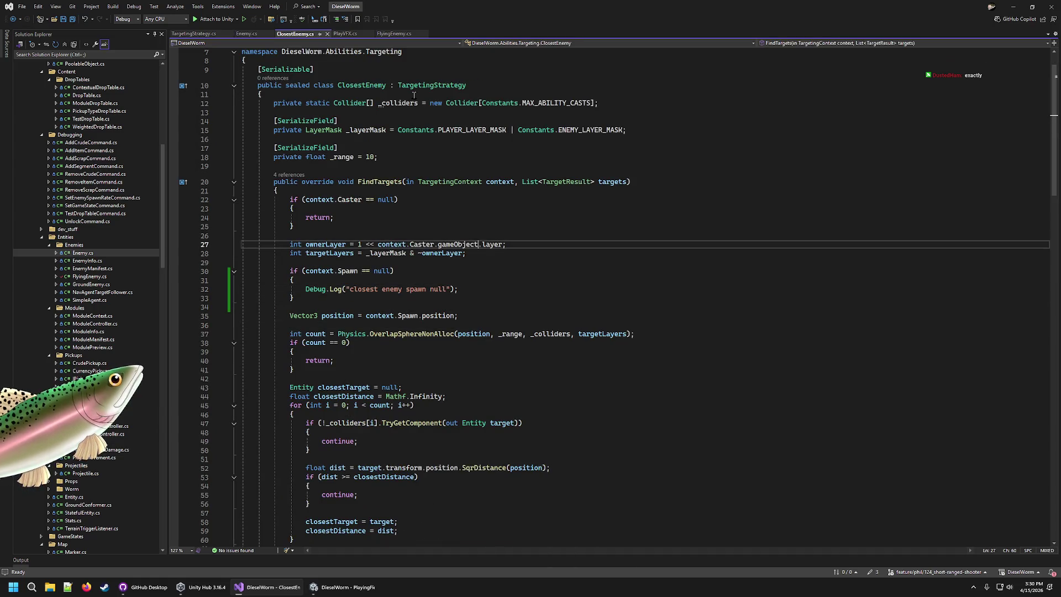
{"action": "left_click", "coordinate": [240, 34]}
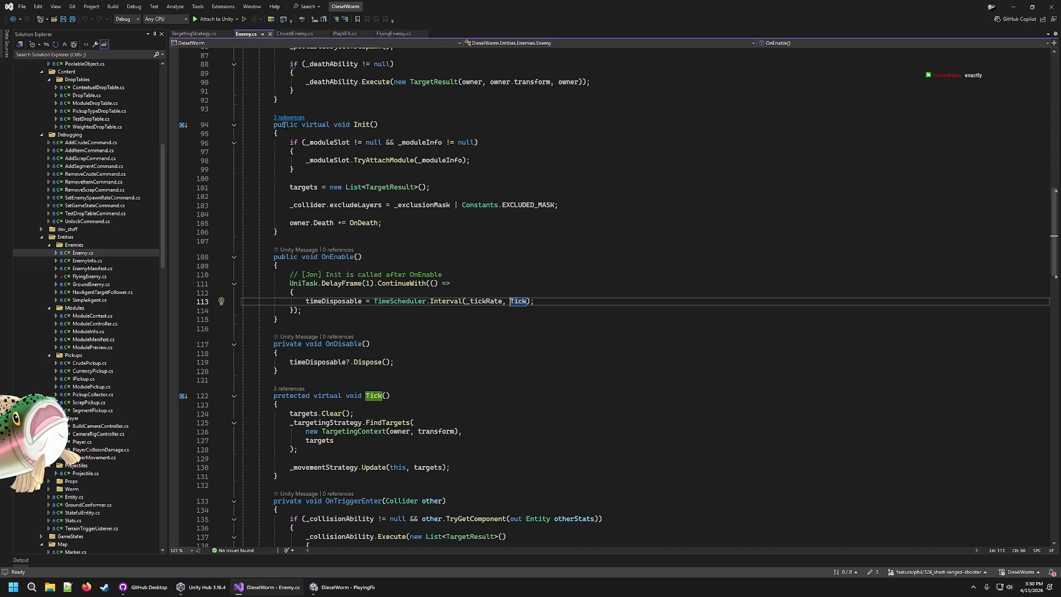
Step: Add 'if (transform == null) { return; }' at the top of Tick, save, and switch to Unity
{"action": "left_click", "coordinate": [399, 405]}
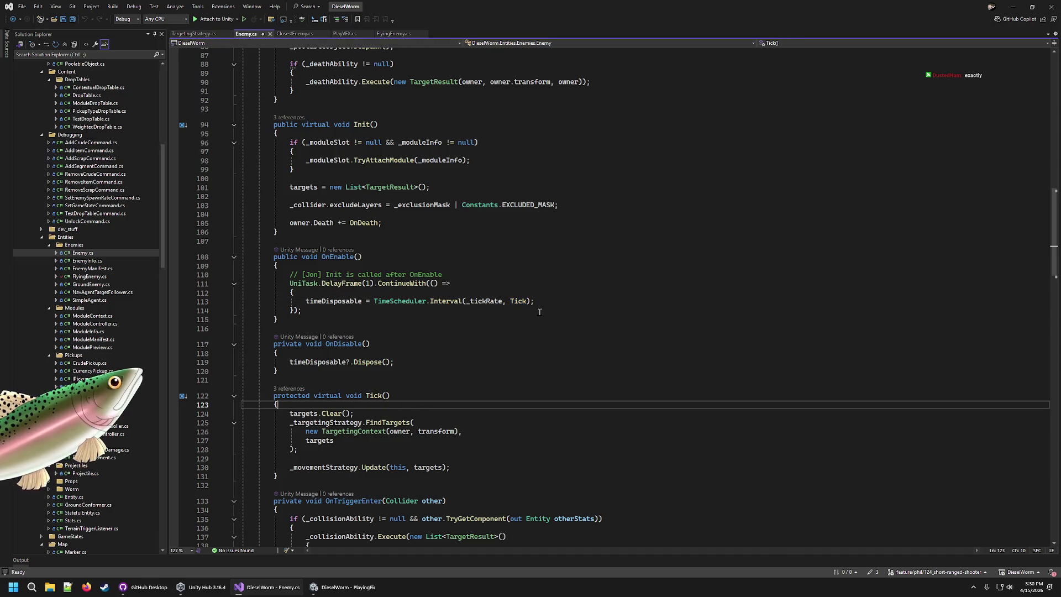
{"action": "key", "text": "Return"}
{"action": "key", "text": "Return"}
{"action": "key", "text": "Up"}
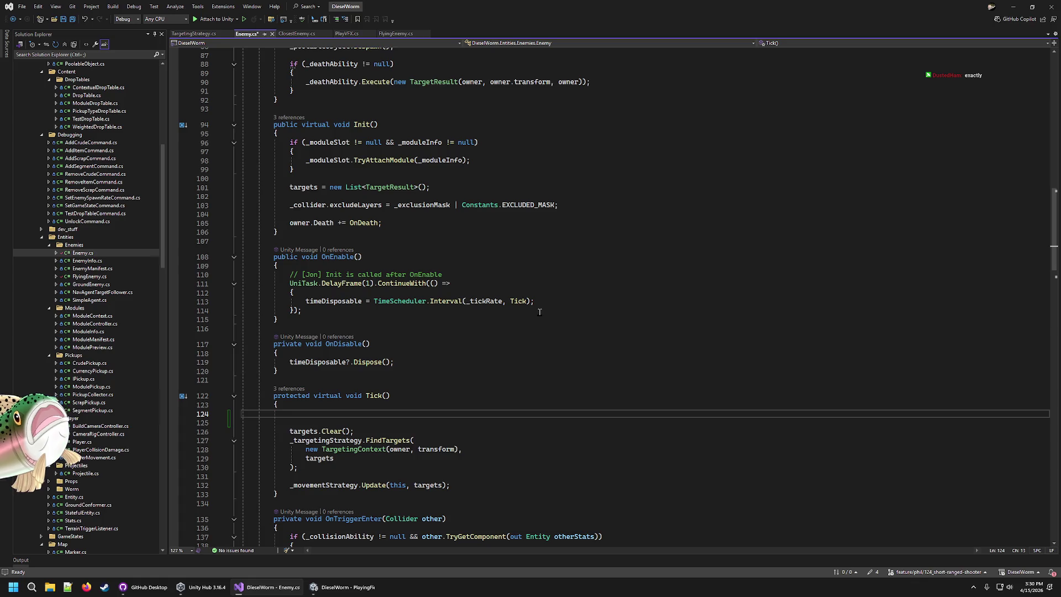
{"action": "type", "text": "if (tran"}
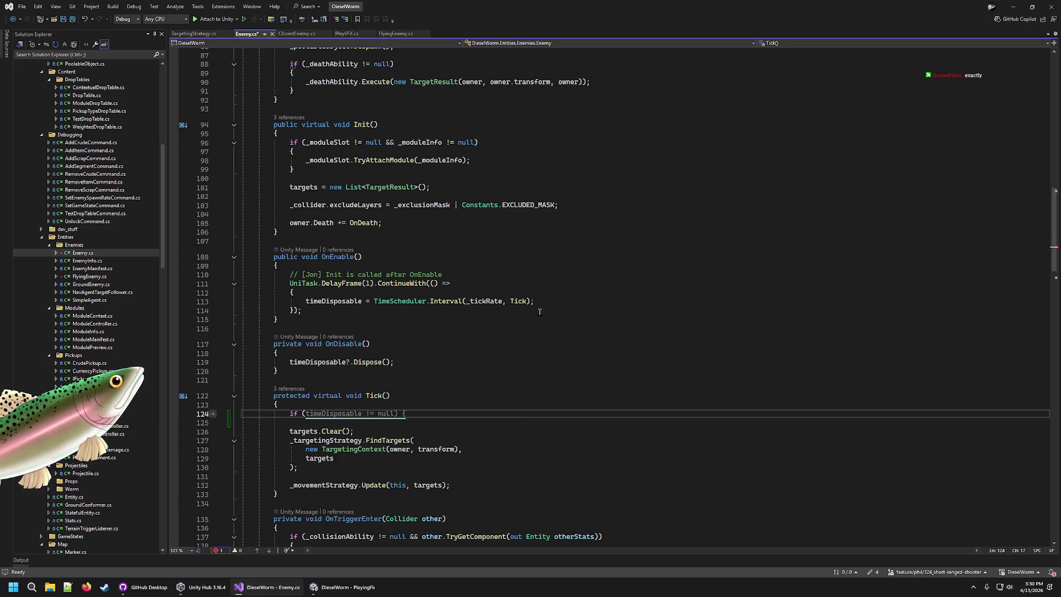
{"action": "key", "text": "Tab"}
{"action": "type", "text": "== null"}
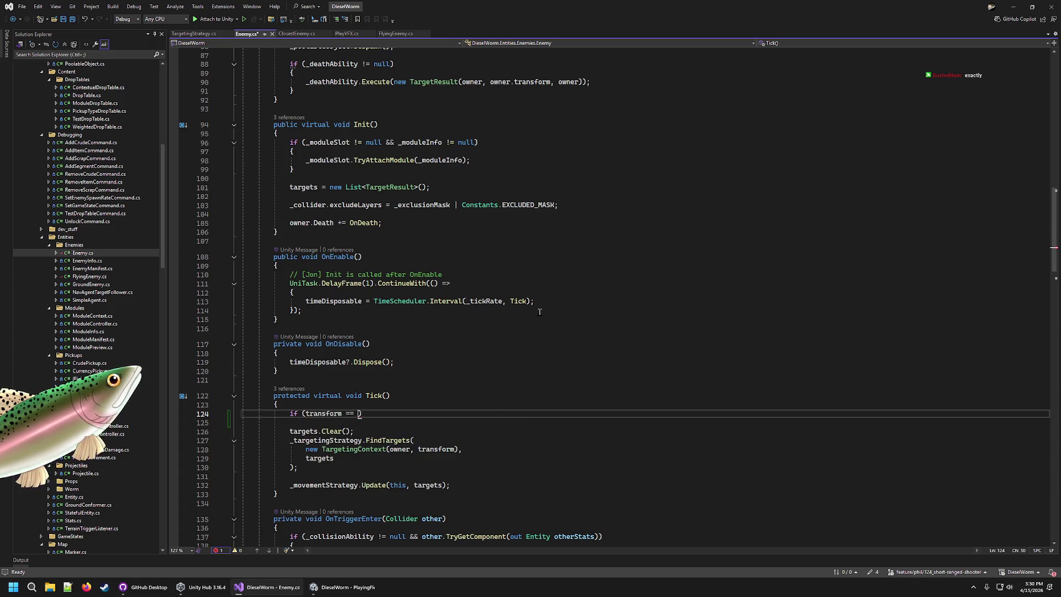
{"action": "key", "text": "Return"}
{"action": "type", "text": "{"}
{"action": "key", "text": "Return"}
{"action": "type", "text": "return;"}
{"action": "key", "text": "ctrl+s"}
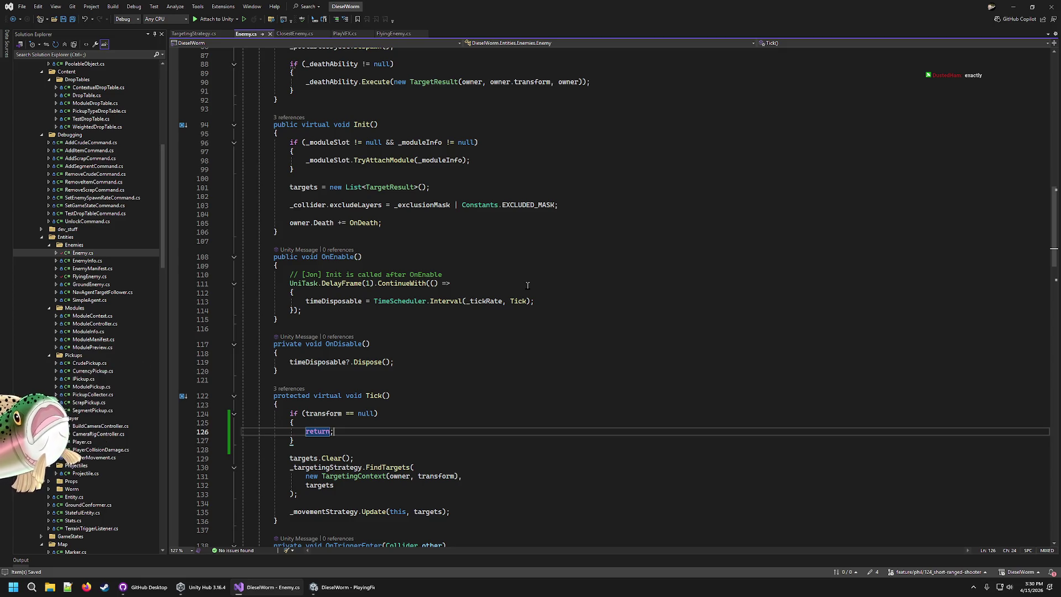
{"action": "left_click", "coordinate": [342, 587]}
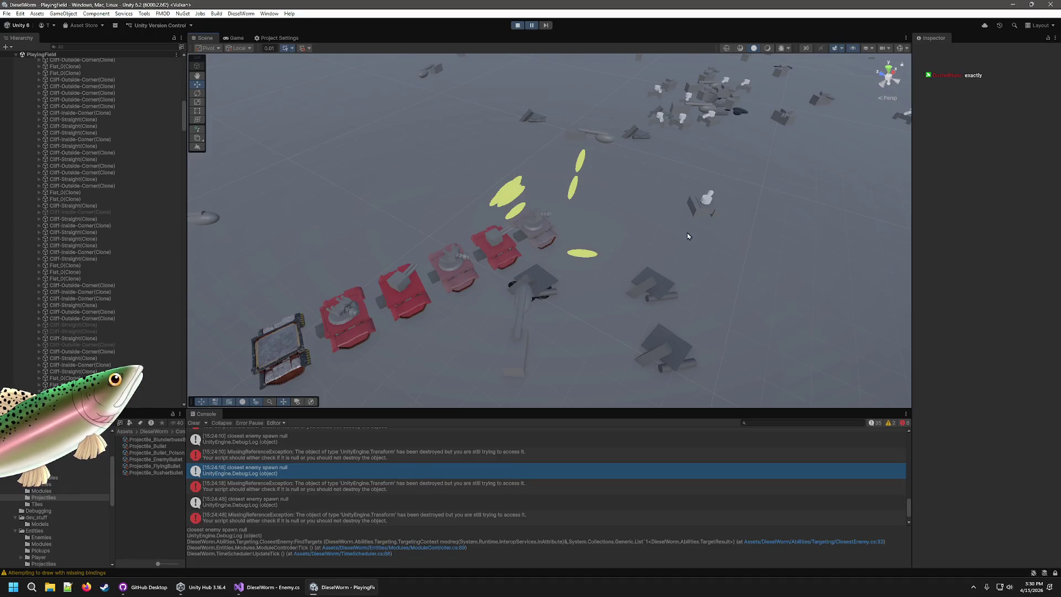
Step: Rerun the play-test and stop it after the destroyed-VisualEffect MissingReferenceException appears
{"action": "left_click", "coordinate": [517, 25]}
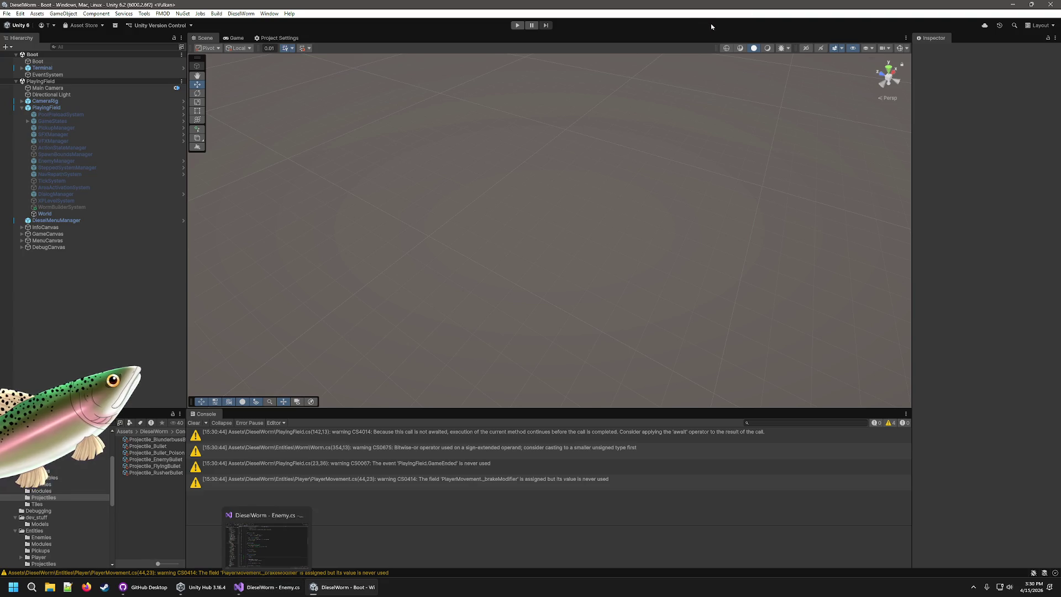
{"action": "left_click", "coordinate": [518, 25]}
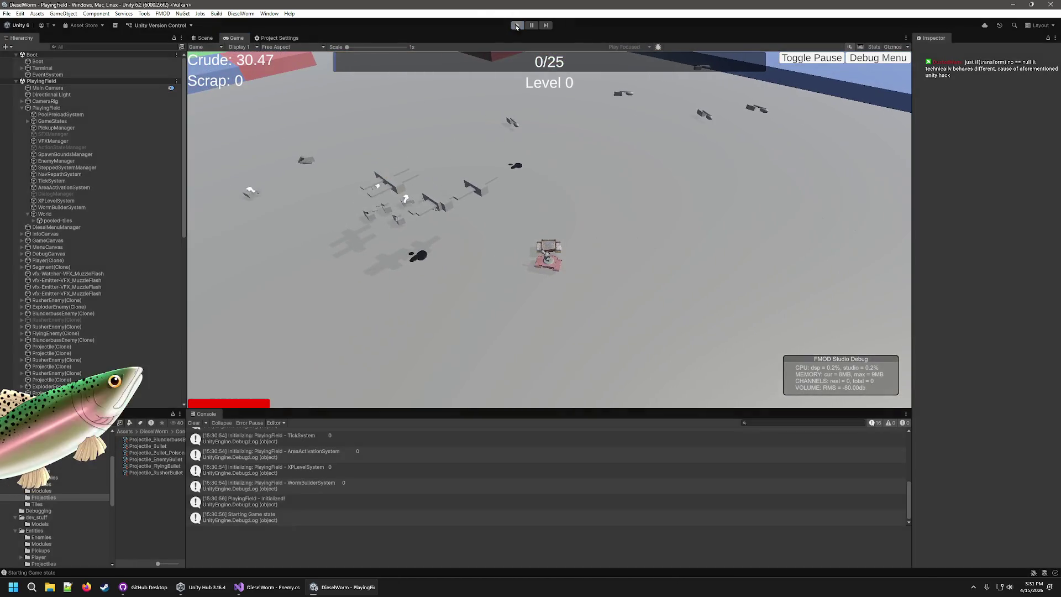
{"action": "left_click", "coordinate": [515, 25]}
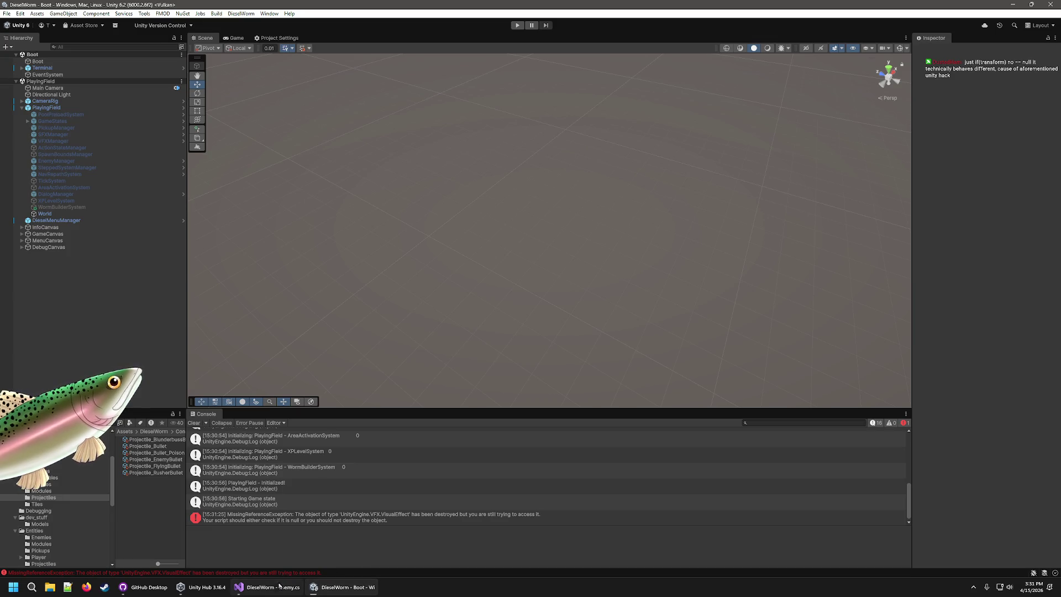
Step: Return to Enemy.cs and select null in Tick's transform guard
{"action": "mouse_move", "coordinate": [274, 590]}
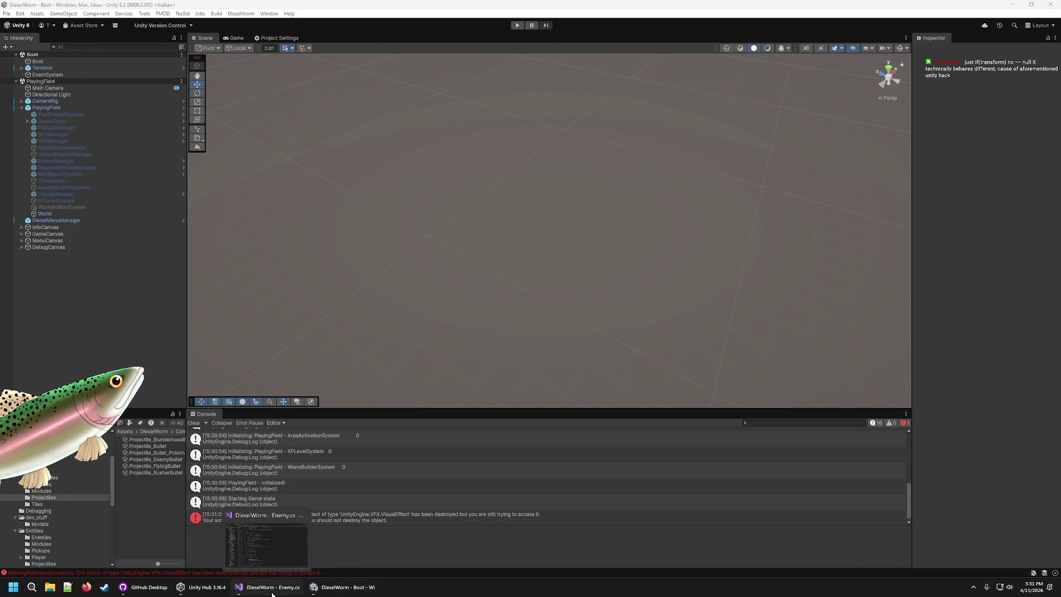
{"action": "left_click", "coordinate": [273, 589]}
{"action": "double_click", "coordinate": [366, 412]}
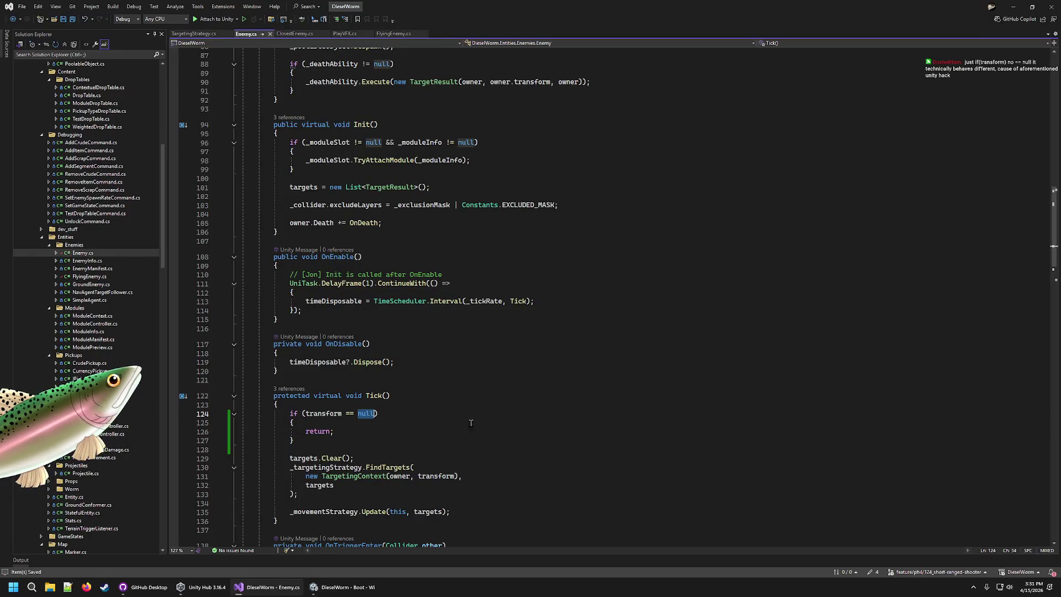
Step: Rewrite Tick's guard on line 124 as 'if (!transform)' and switch back to Unity
{"action": "key", "text": "BackSpace"}
{"action": "key", "text": "BackSpace"}
{"action": "key", "text": "BackSpace"}
{"action": "left_click", "coordinate": [581, 422]}
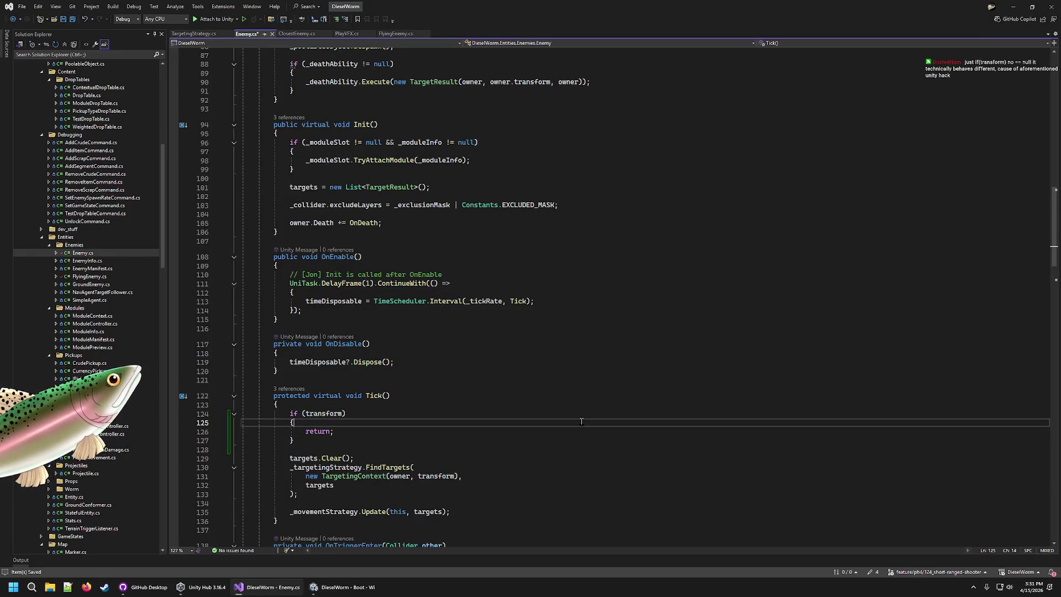
{"action": "left_click", "coordinate": [303, 413]}
{"action": "type", "text": "!"}
{"action": "left_click_drag", "start_coordinate": [507, 415], "coordinate": [508, 409]}
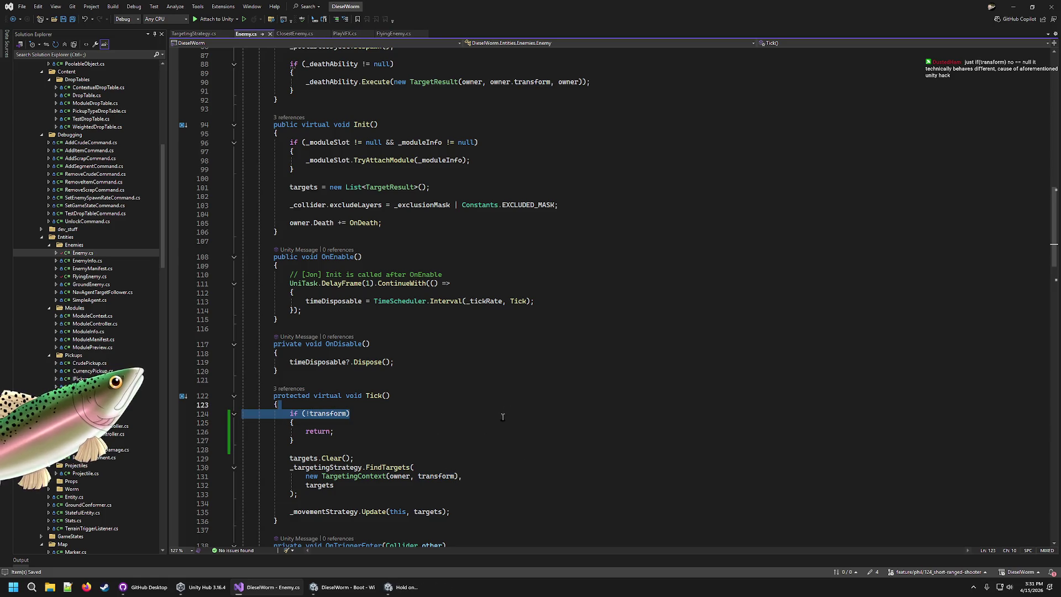
{"action": "left_click", "coordinate": [428, 432]}
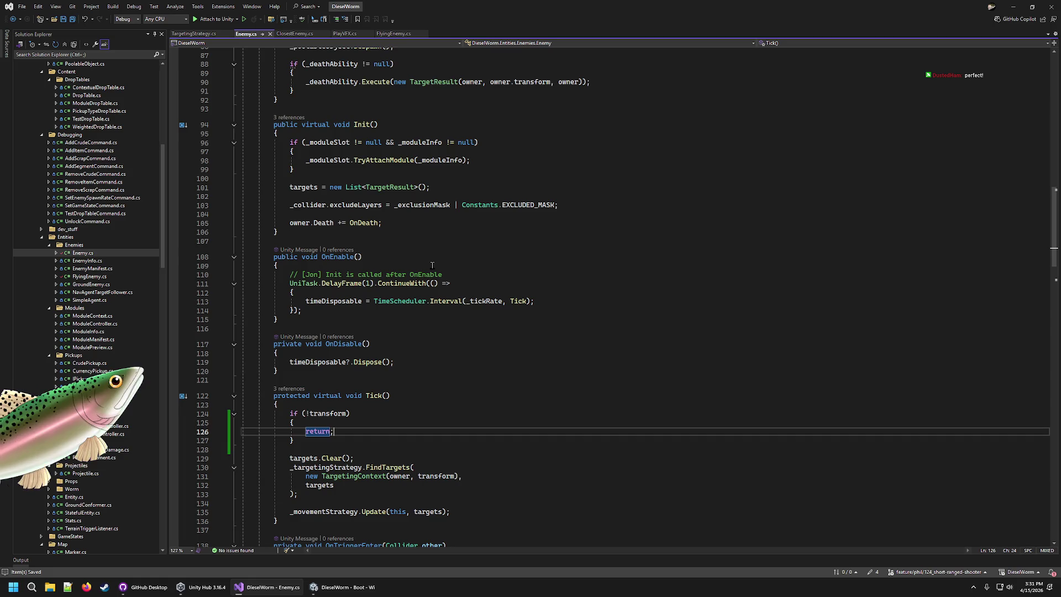
{"action": "left_click", "coordinate": [359, 587]}
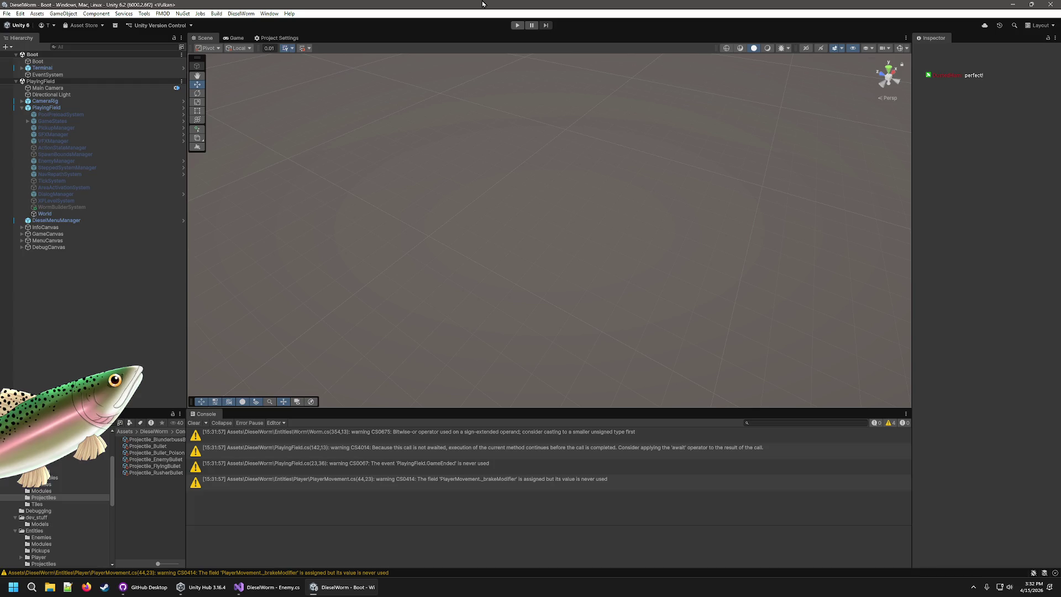
Step: Start a new play-test in Unity to try the !transform guard fix
{"action": "left_click", "coordinate": [516, 26]}
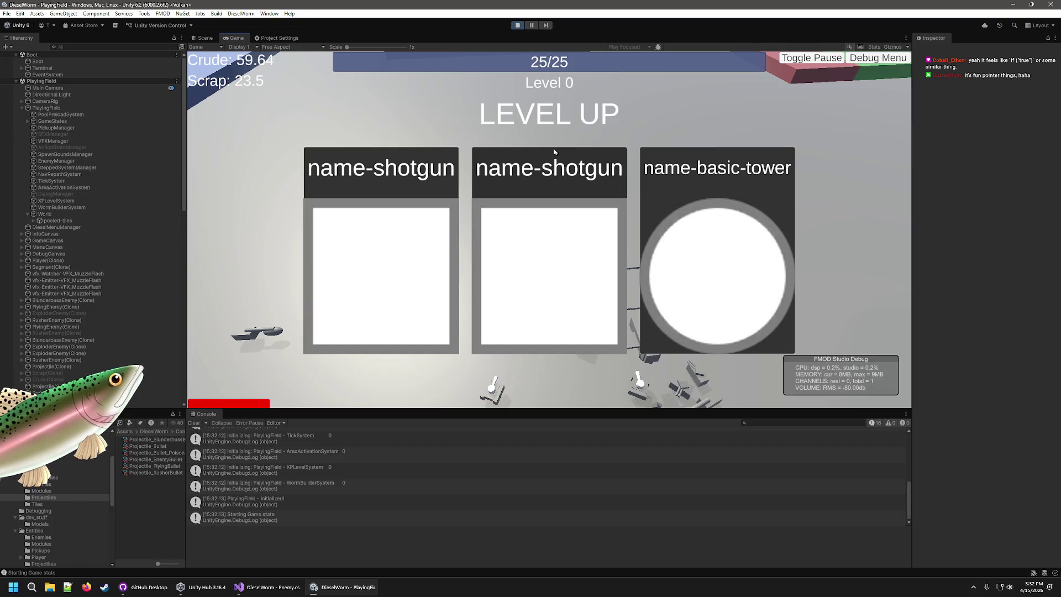
Step: Pick three level-up upgrades including the shotgun, pause at Level 3, and select the 'closest enemy spawn null' log
{"action": "left_click", "coordinate": [595, 251]}
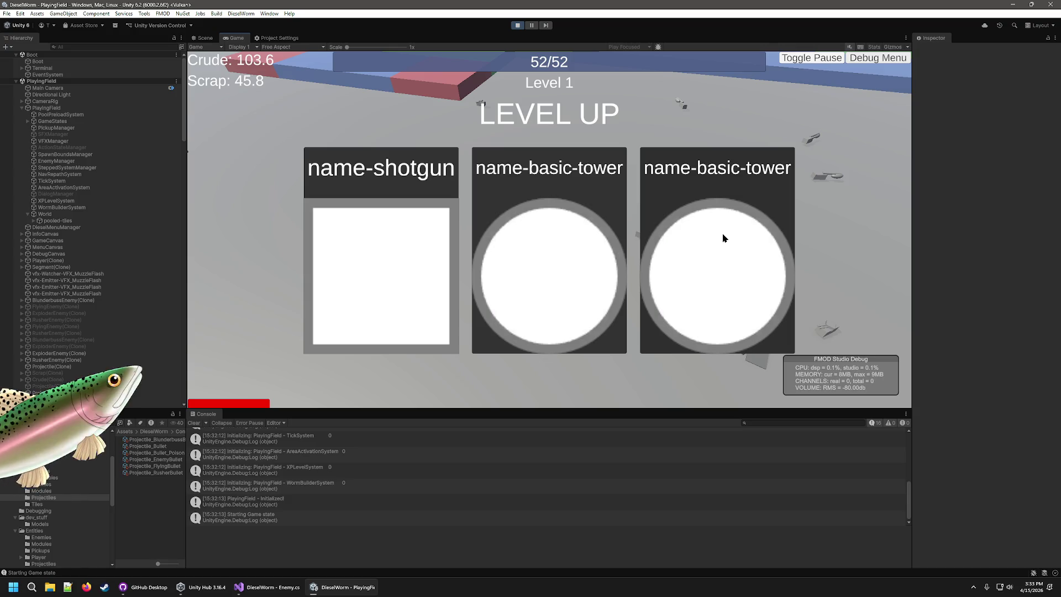
{"action": "left_click", "coordinate": [378, 297]}
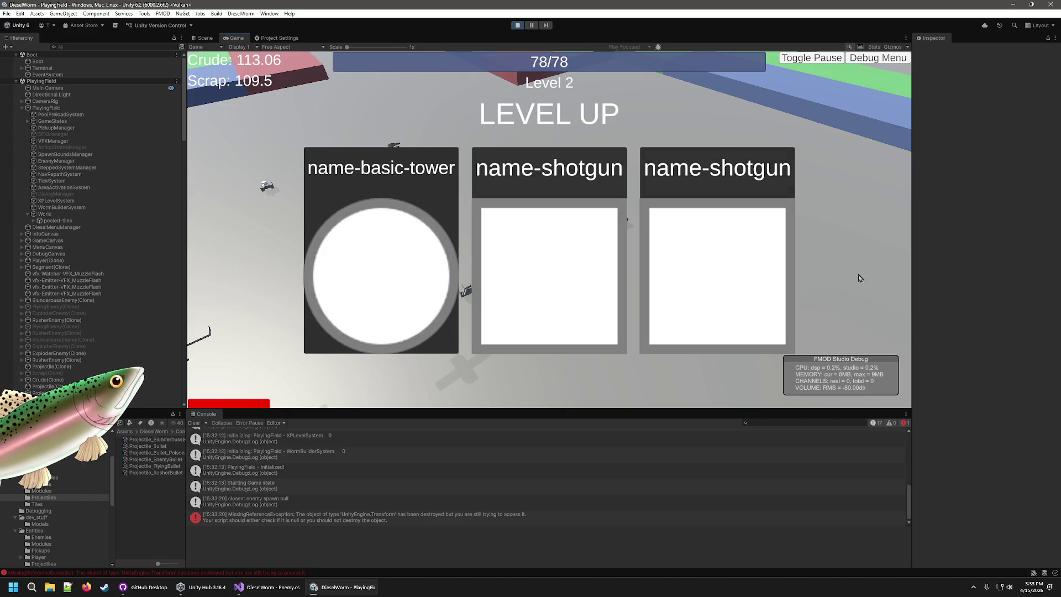
{"action": "left_click", "coordinate": [542, 288]}
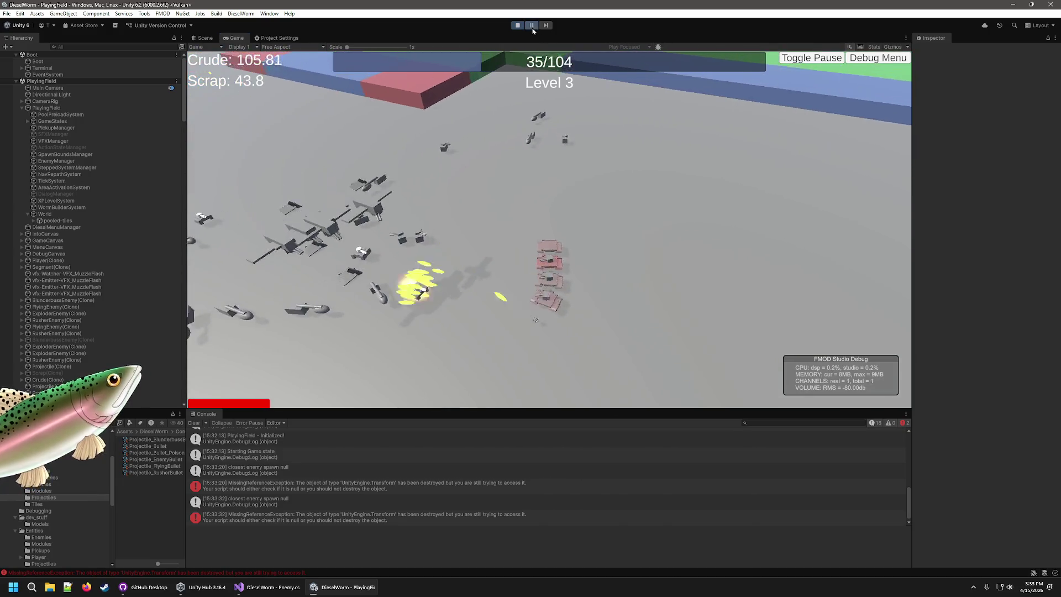
{"action": "left_click", "coordinate": [532, 25]}
{"action": "left_click", "coordinate": [365, 472]}
Step: Open the spawn-null log's source in ClosestEnemy.cs, then review the !transform guard in Enemy.cs
{"action": "double_click", "coordinate": [365, 471]}
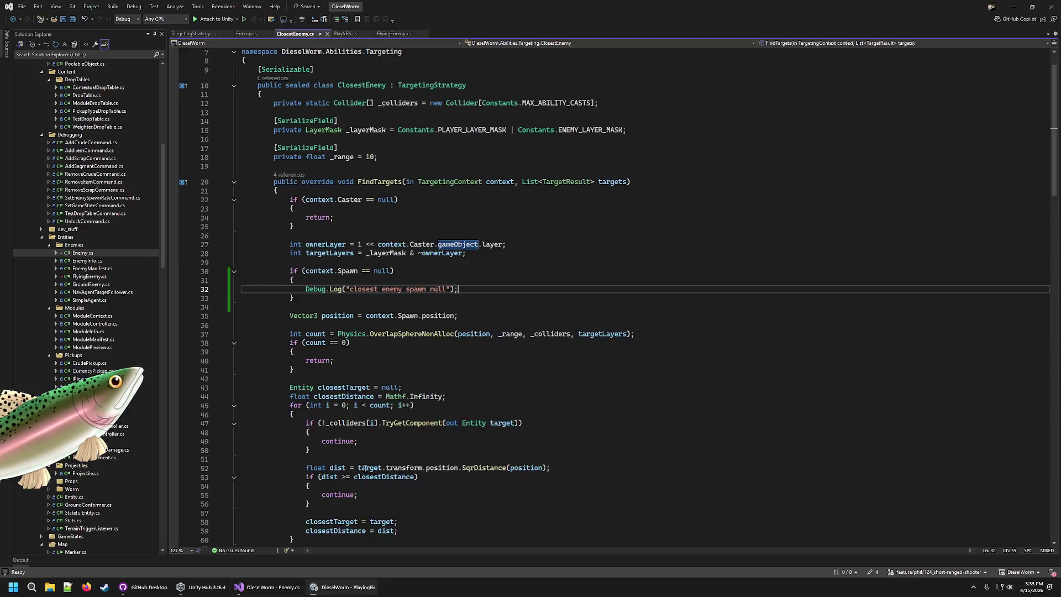
{"action": "double_click", "coordinate": [347, 271]}
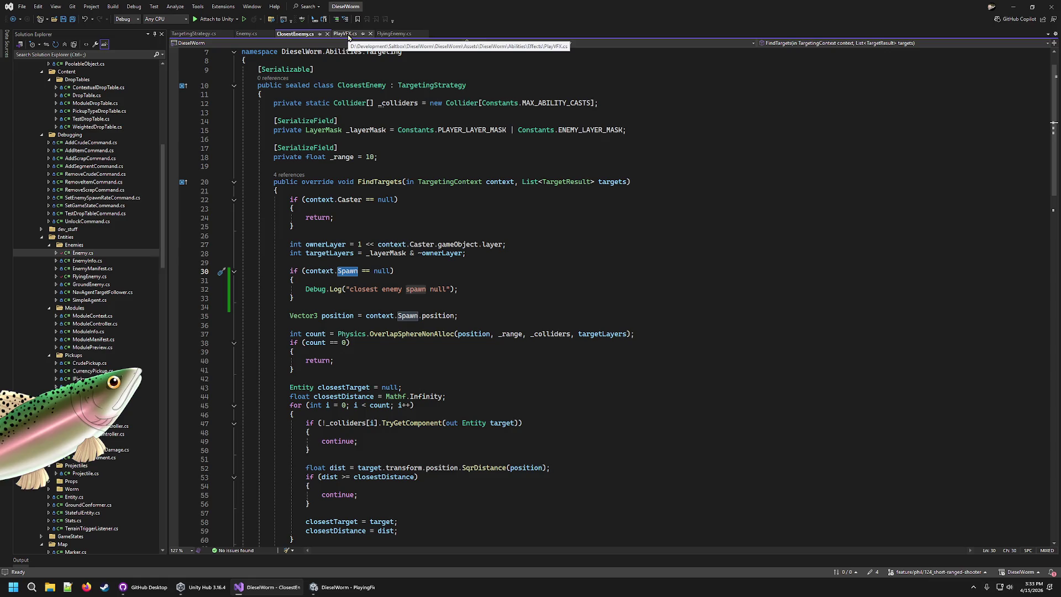
{"action": "left_click", "coordinate": [249, 33]}
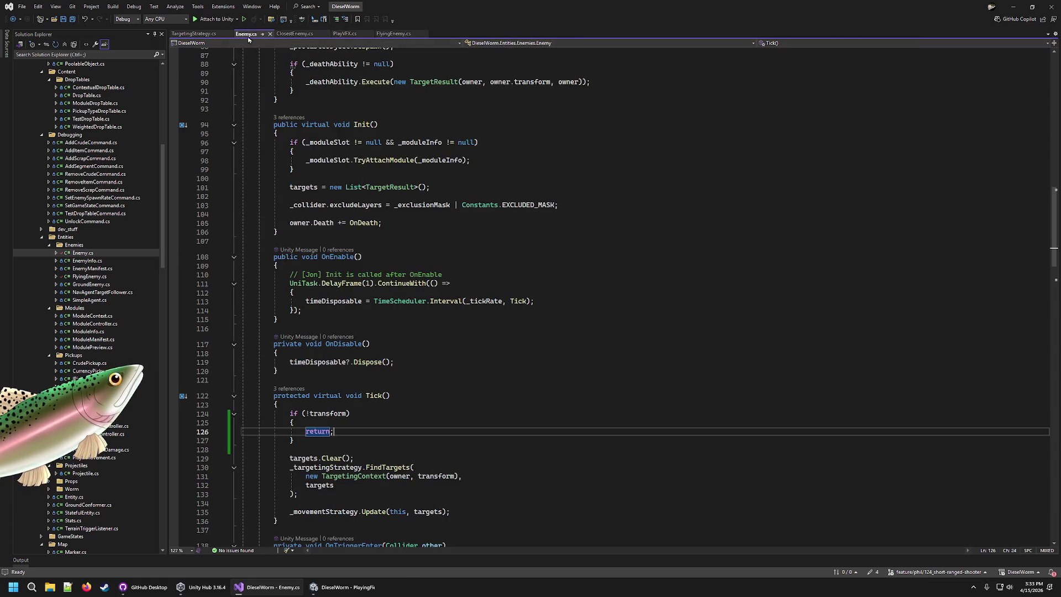
{"action": "scroll", "coordinate": [392, 332], "scroll_direction": "down", "scroll_amount": 3}
{"action": "left_click", "coordinate": [393, 330]}
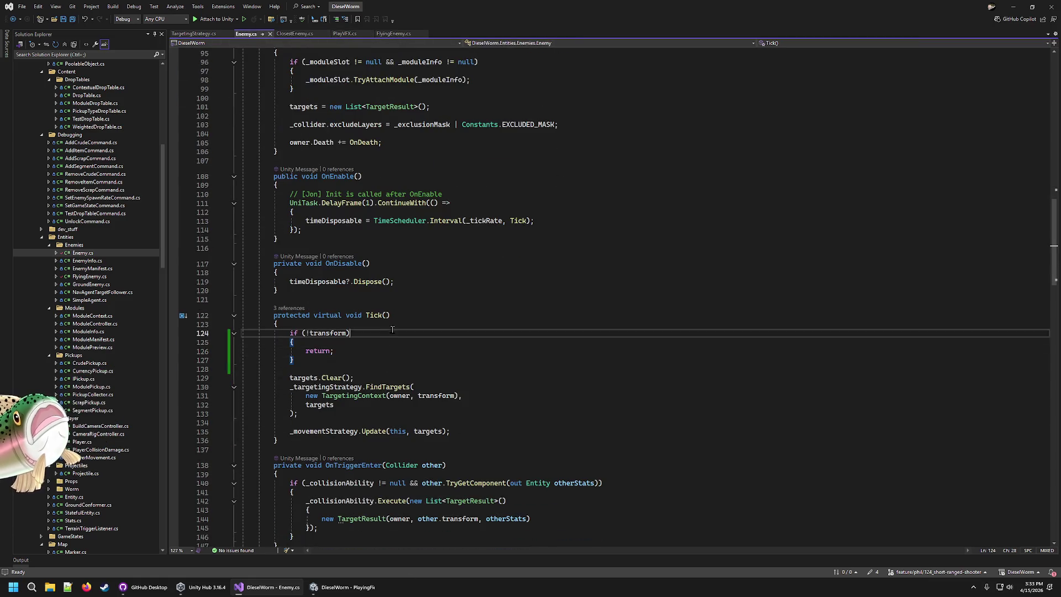
{"action": "left_click", "coordinate": [450, 373]}
Step: Open Projectile.cs's FindTargets call from the CodeLens references, then view TargetingStrategy.cs and Enemy.cs
{"action": "left_click", "coordinate": [295, 34]}
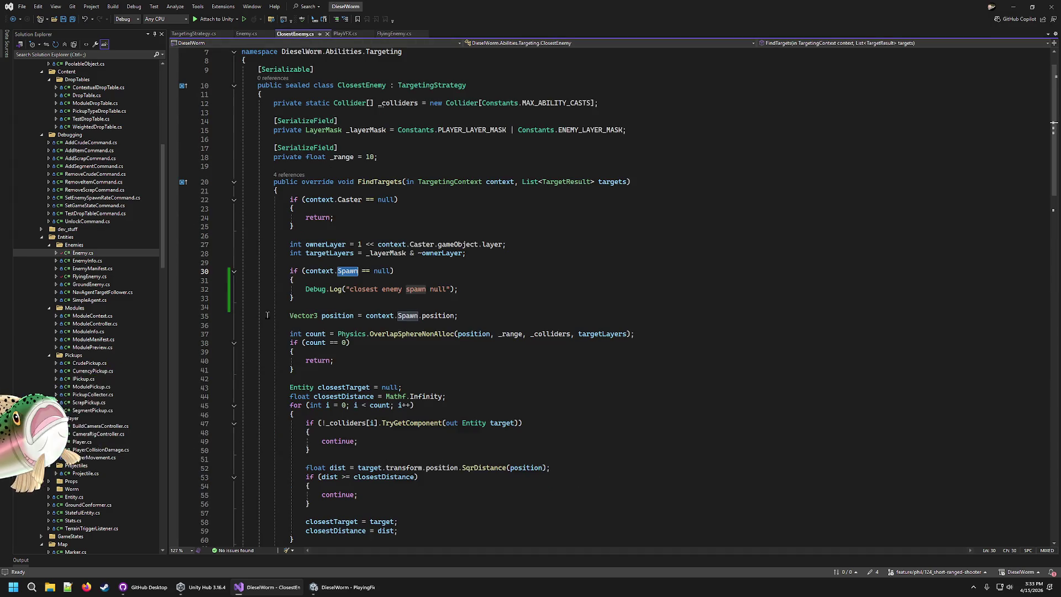
{"action": "scroll", "coordinate": [293, 216], "scroll_direction": "up", "scroll_amount": 1}
{"action": "left_click", "coordinate": [286, 202]}
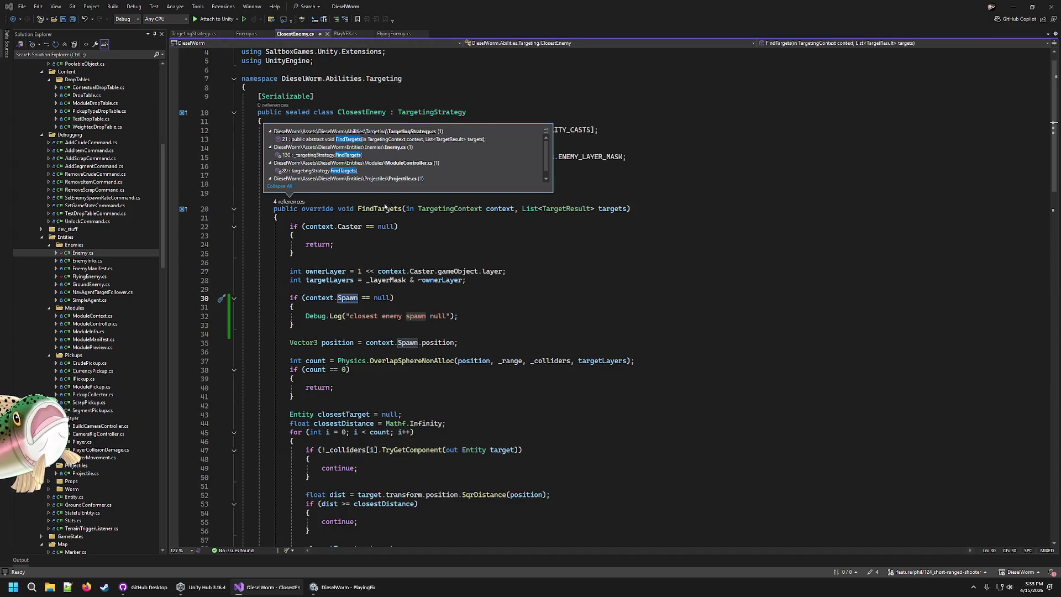
{"action": "scroll", "coordinate": [392, 166], "scroll_direction": "down", "scroll_amount": 1}
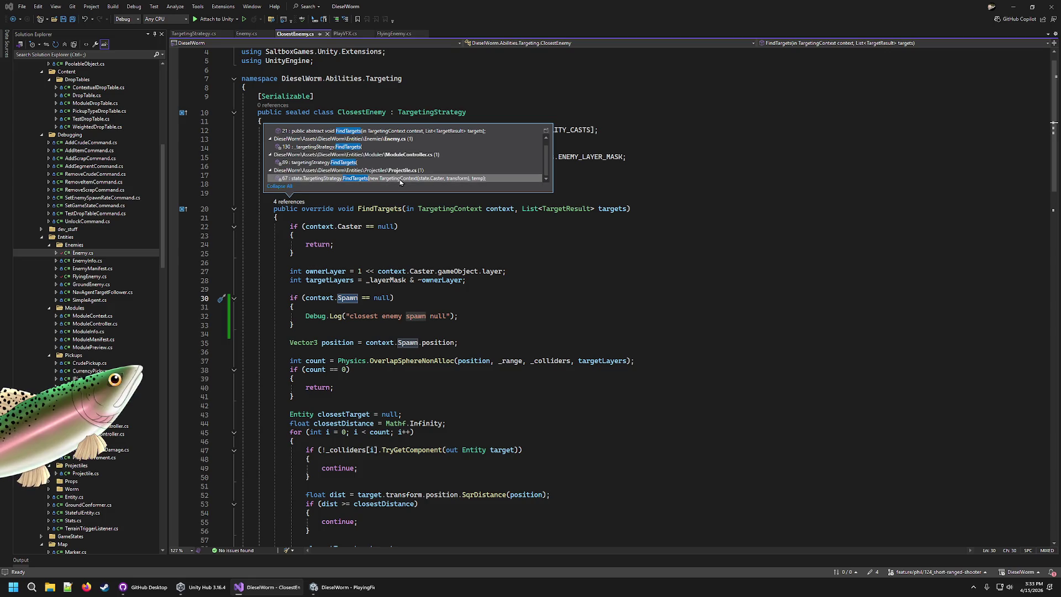
{"action": "double_click", "coordinate": [400, 179]}
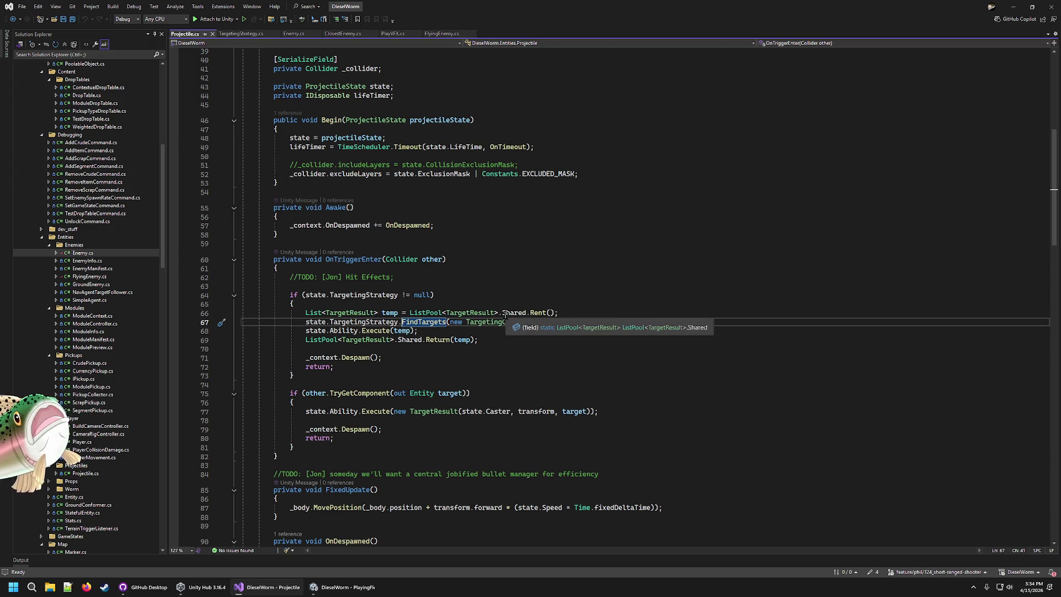
{"action": "left_click", "coordinate": [232, 35]}
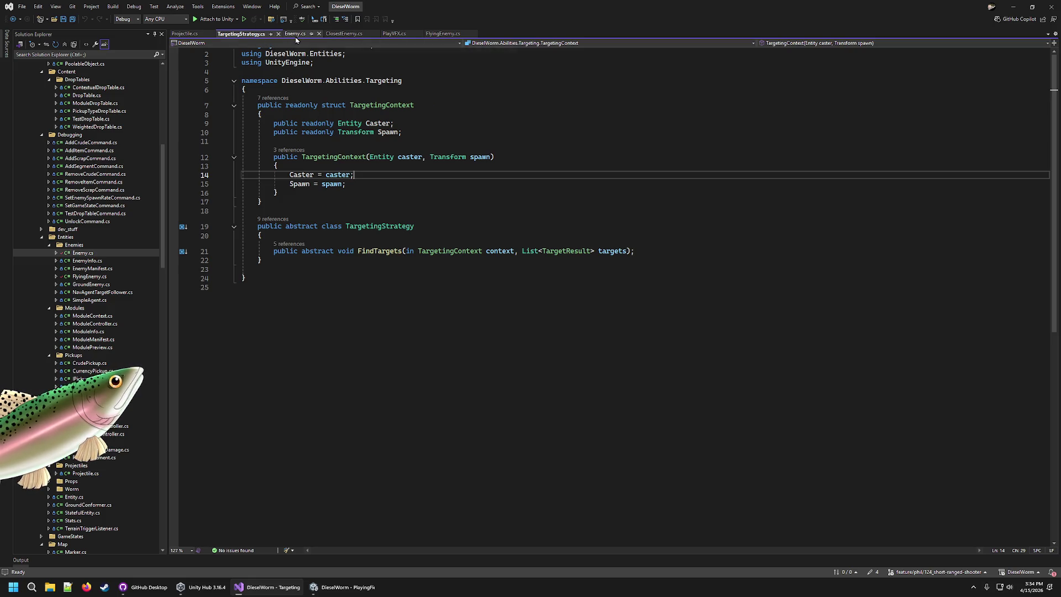
{"action": "left_click", "coordinate": [295, 35]}
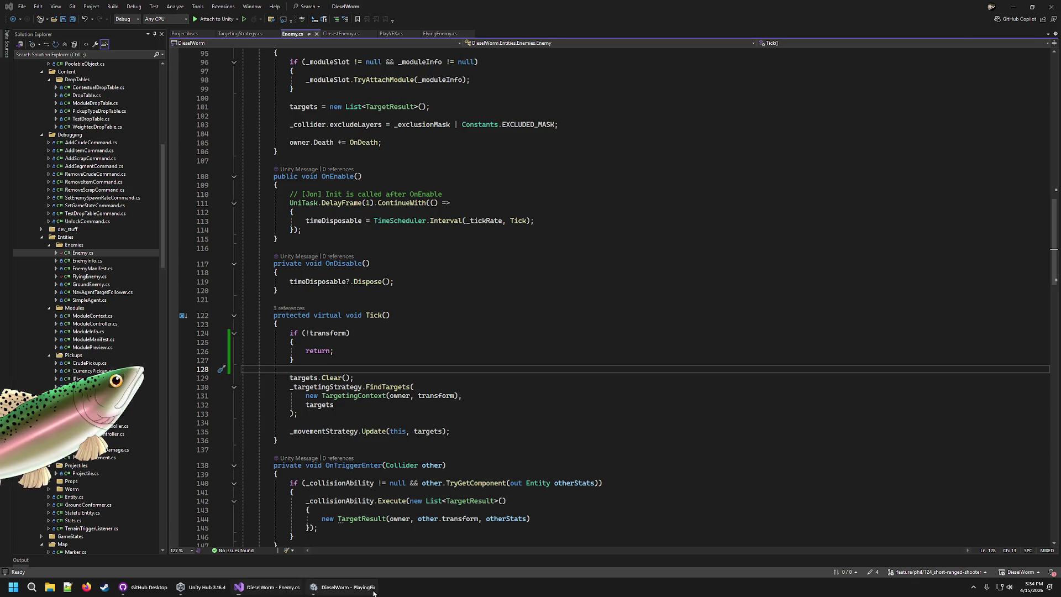
Step: Trace the destroyed-Transform exception via ClosestEnemy.cs to ModuleController.cs line 89's FindTargets call
{"action": "left_click", "coordinate": [348, 587]}
{"action": "left_click", "coordinate": [431, 486]}
{"action": "double_click", "coordinate": [428, 487]}
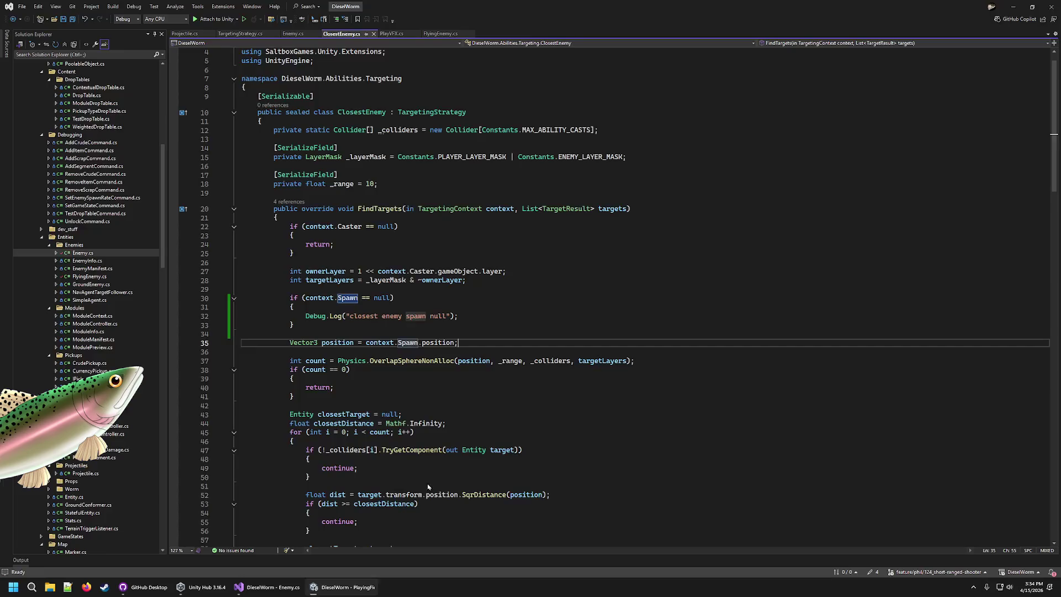
{"action": "left_click", "coordinate": [367, 593]}
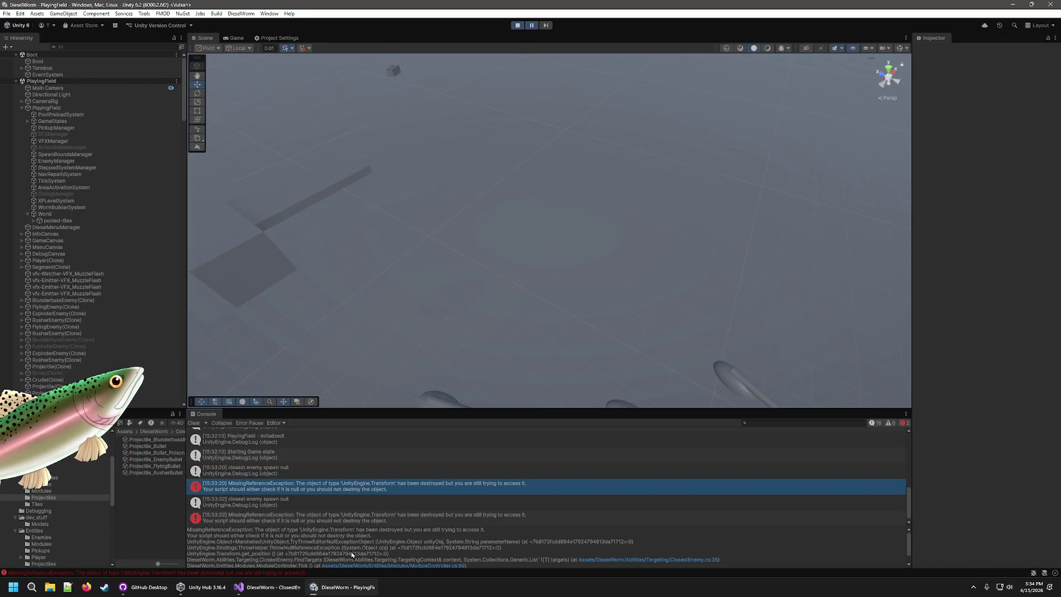
{"action": "scroll", "coordinate": [548, 540], "scroll_direction": "down", "scroll_amount": 1}
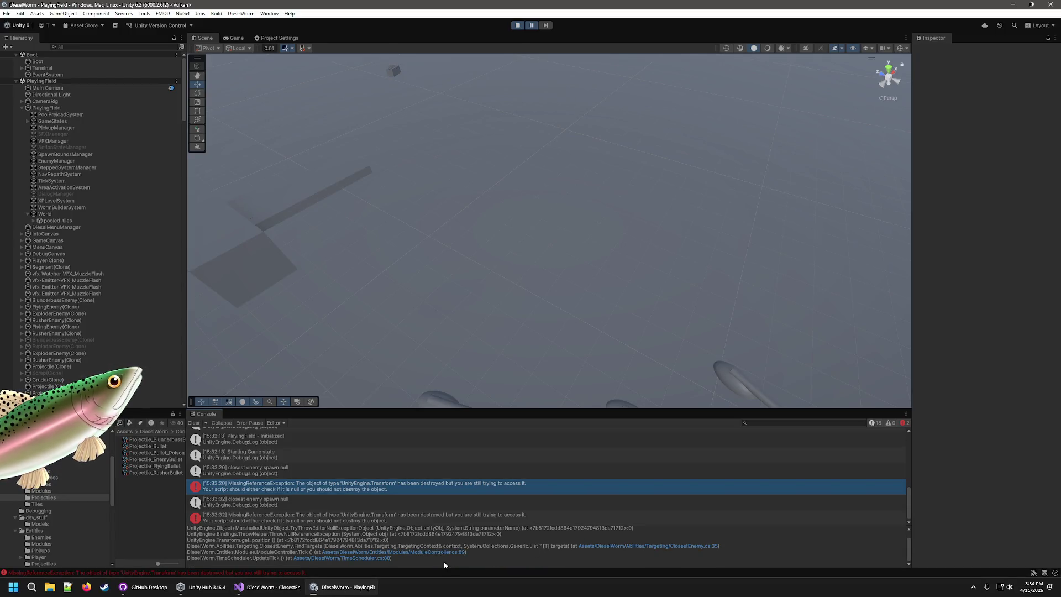
{"action": "key", "text": "ctrl+a"}
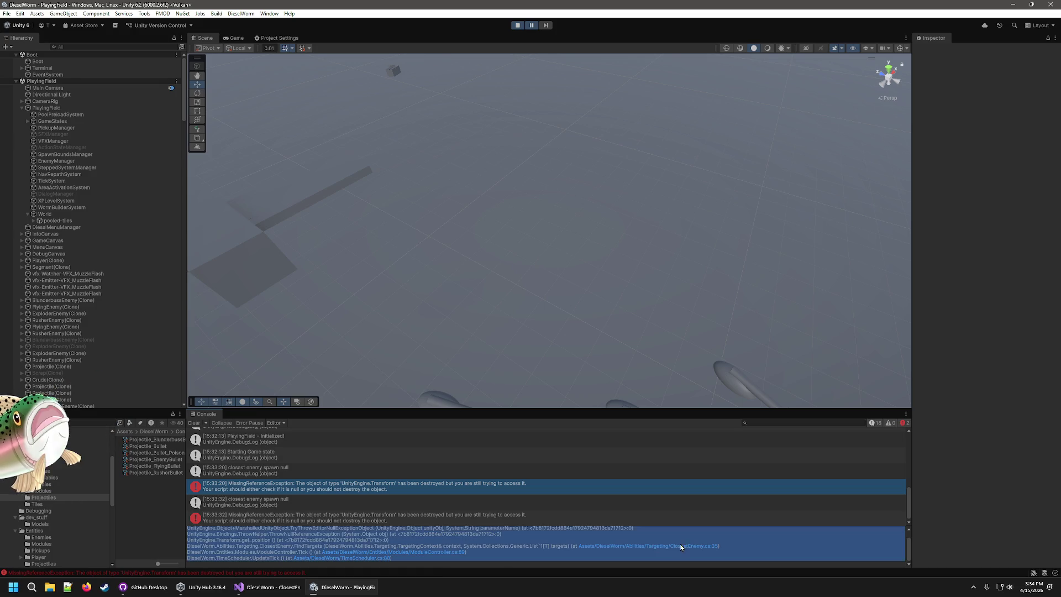
{"action": "left_click", "coordinate": [453, 558]}
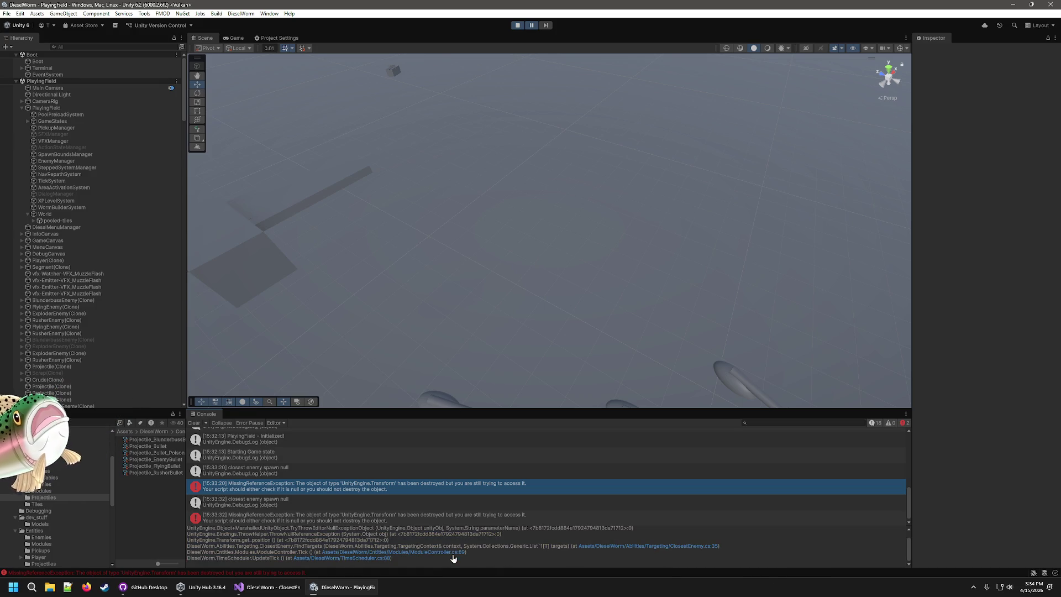
{"action": "left_click", "coordinate": [453, 553]}
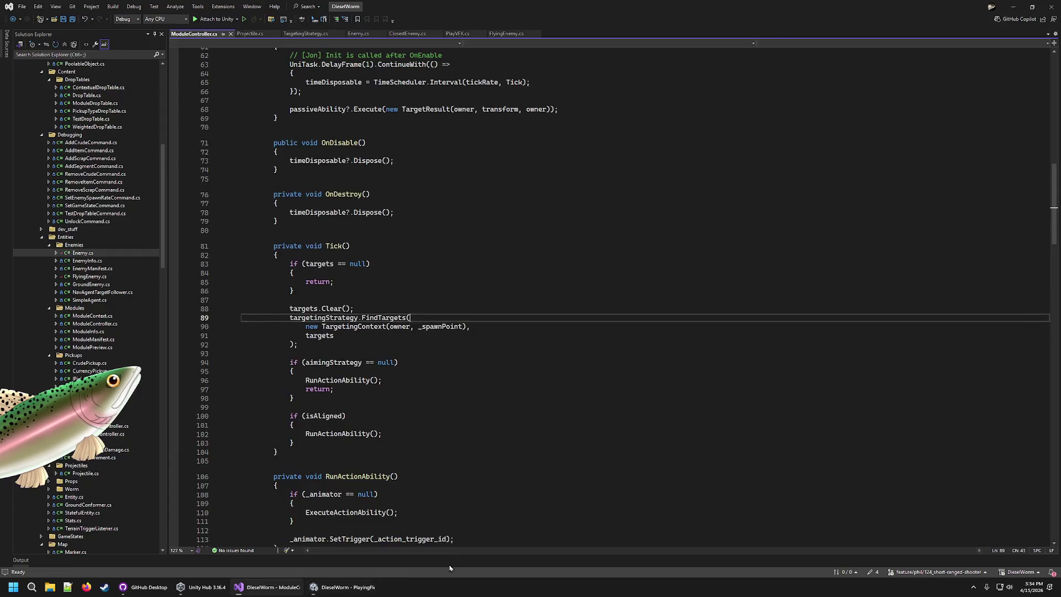
Step: Change the Tick guard in ModuleController.cs to if (targets == null || !_spawnPoint) and save
{"action": "left_click", "coordinate": [443, 301]}
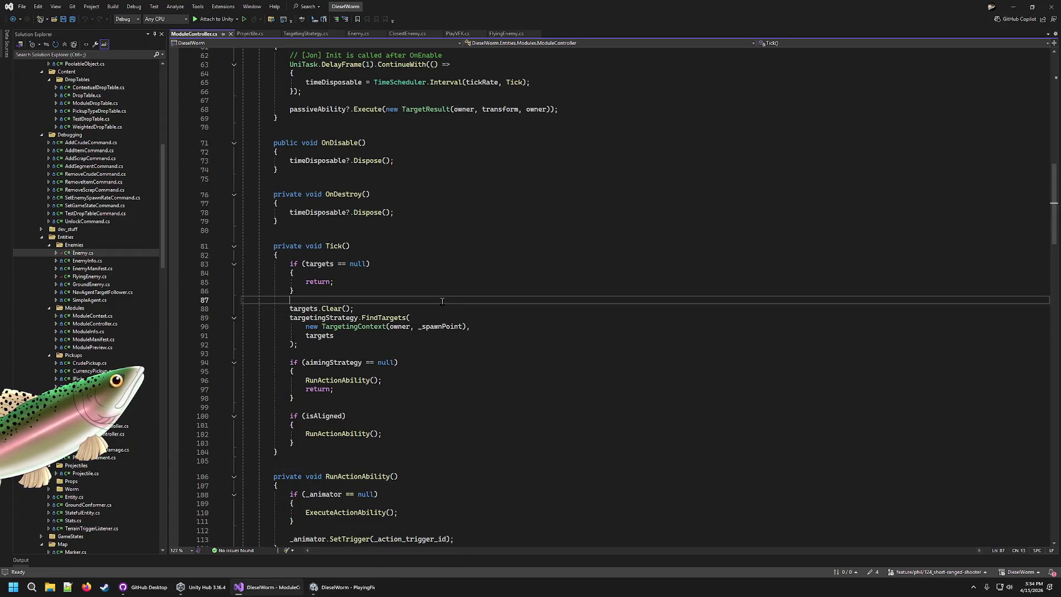
{"action": "left_click", "coordinate": [366, 264]}
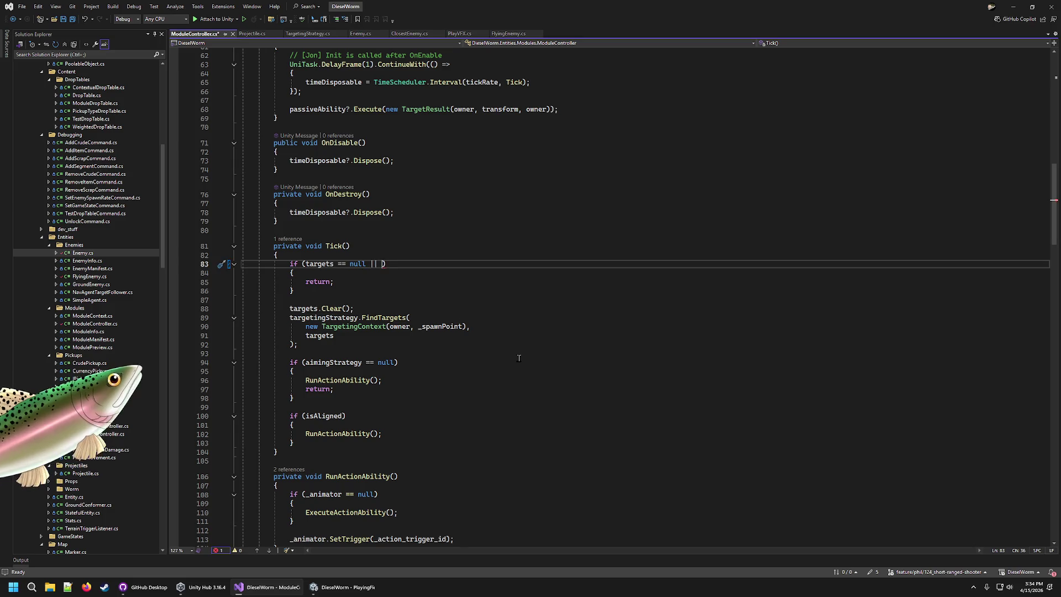
{"action": "type", "text": "rans"}
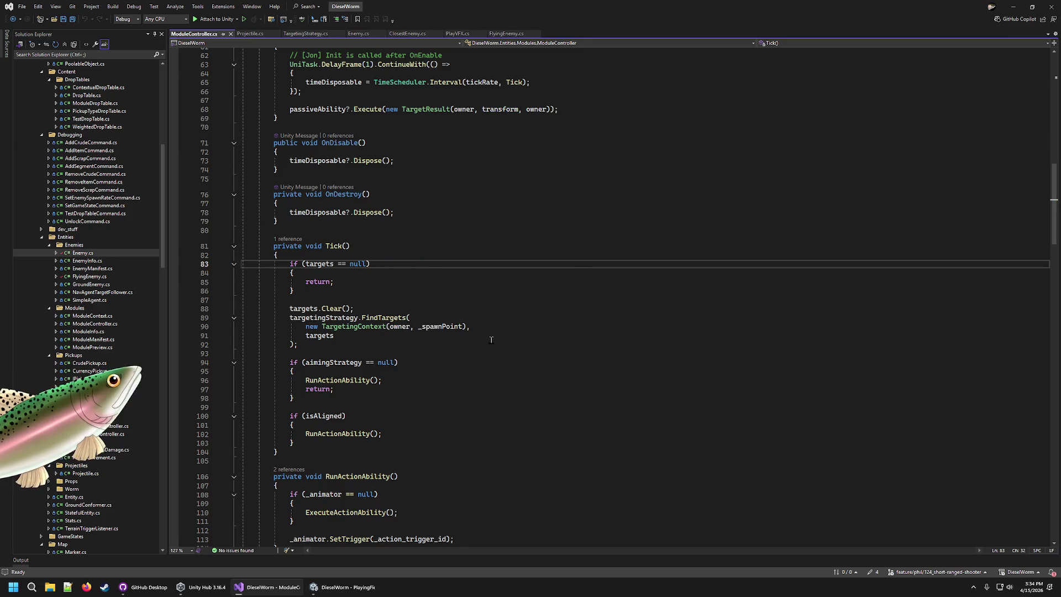
{"action": "type", "text": "spawnPoint"}
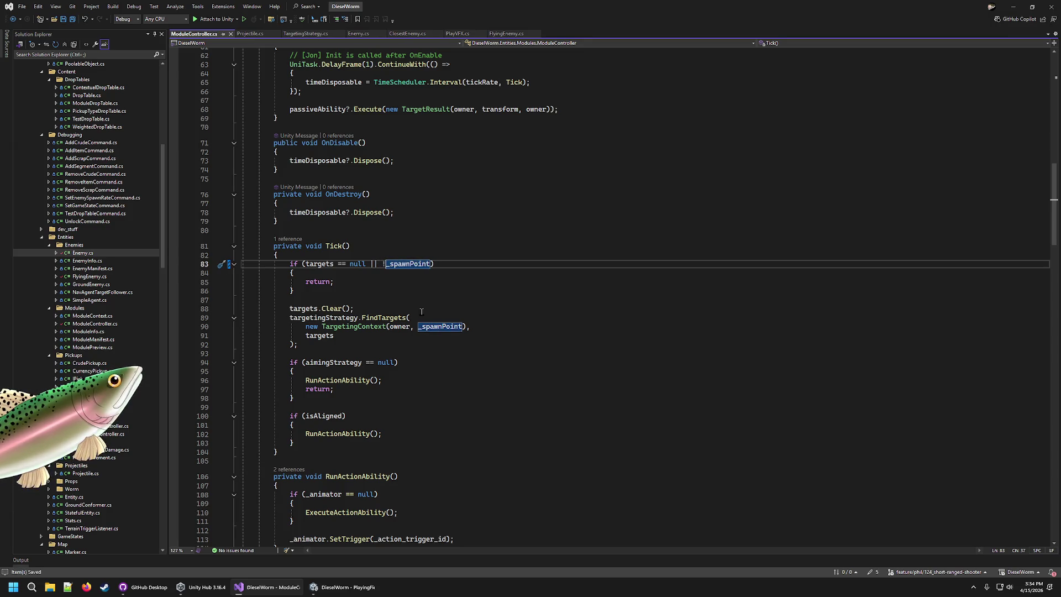
{"action": "scroll", "coordinate": [386, 326], "scroll_direction": "down", "scroll_amount": 5}
{"action": "scroll", "coordinate": [387, 326], "scroll_direction": "up", "scroll_amount": 5}
{"action": "key", "text": "alt+Tab"}
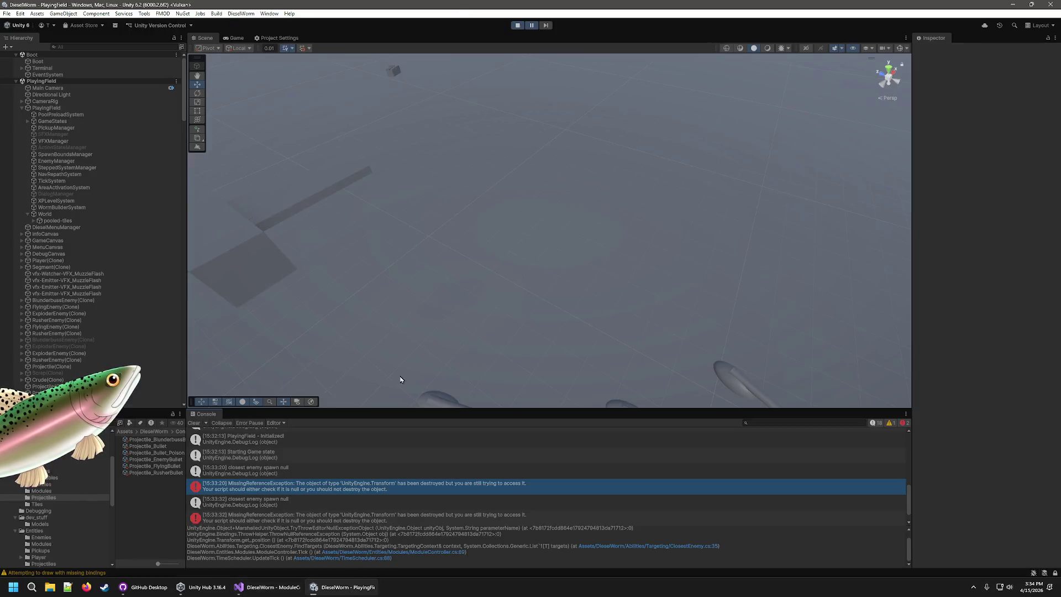
Step: Stop play mode, let the scripts recompile, and restart the game
{"action": "left_click", "coordinate": [516, 25]}
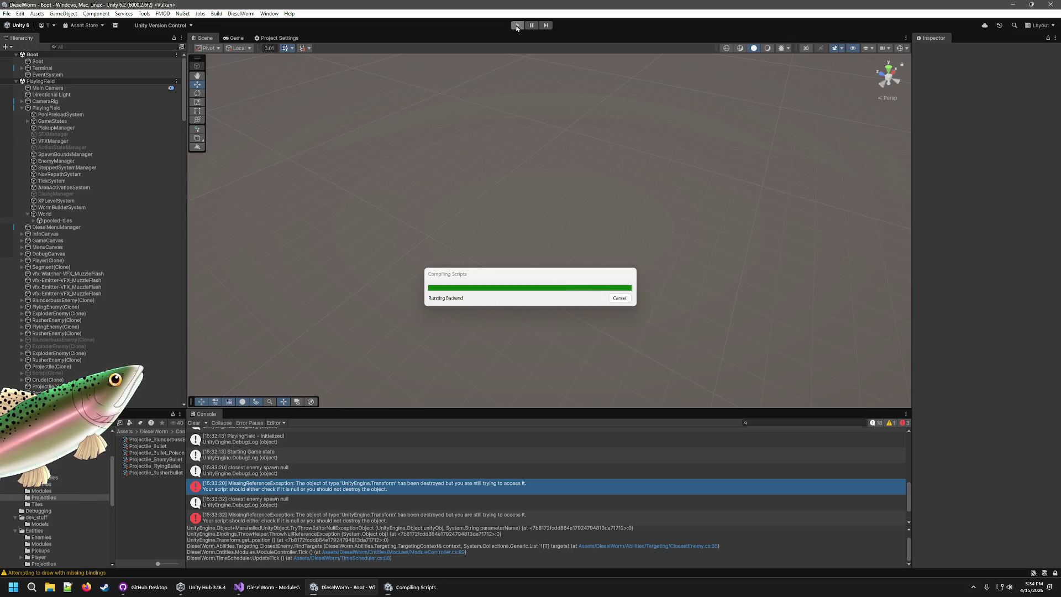
{"action": "left_click", "coordinate": [517, 26]}
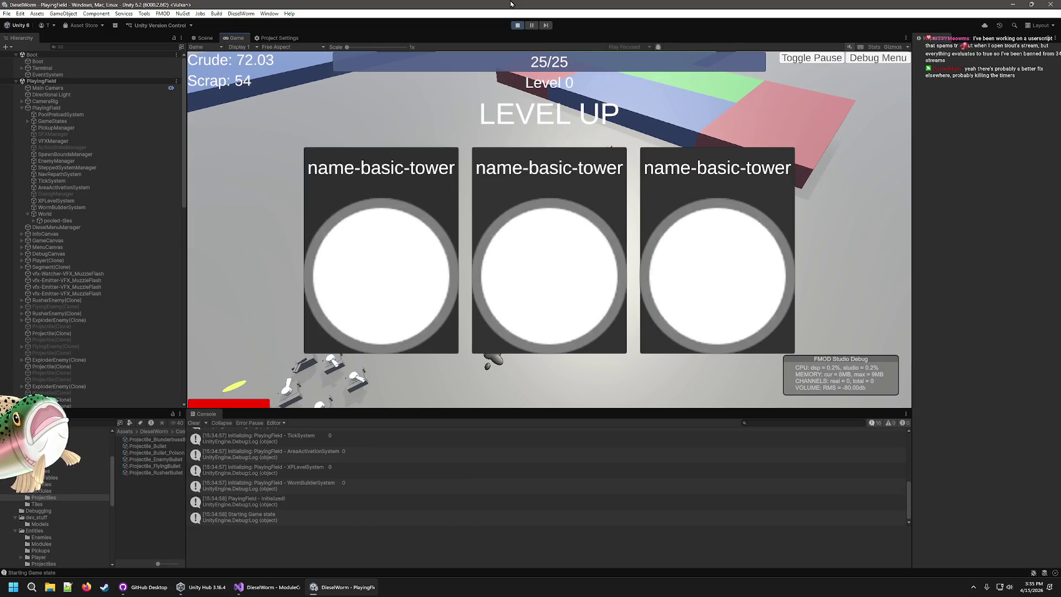
Step: Pick a basic-tower card at each level-up until the worm dies at Level 6
{"action": "left_click", "coordinate": [528, 310]}
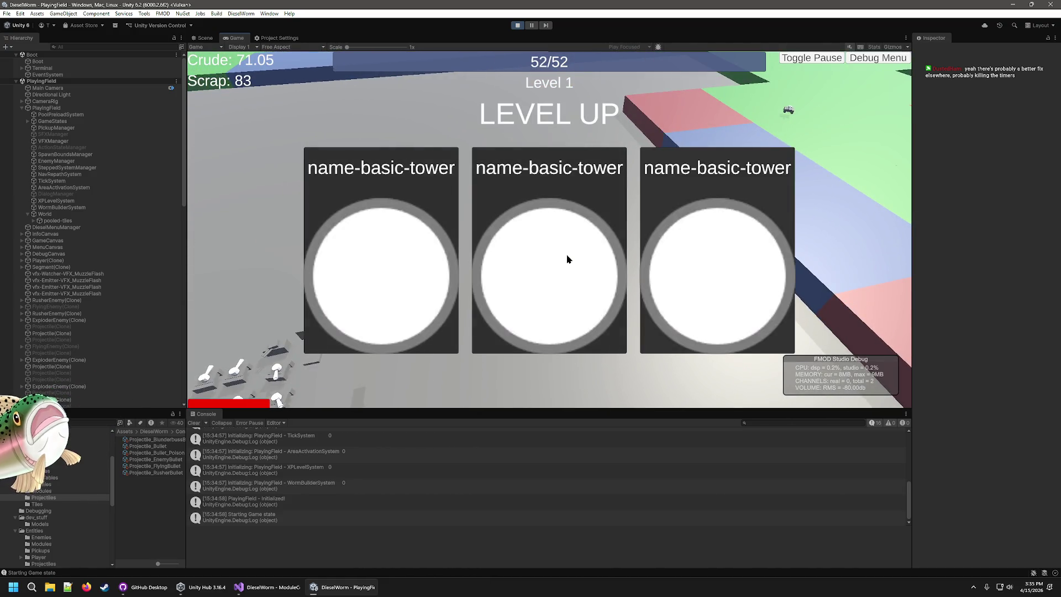
{"action": "left_click", "coordinate": [550, 242]}
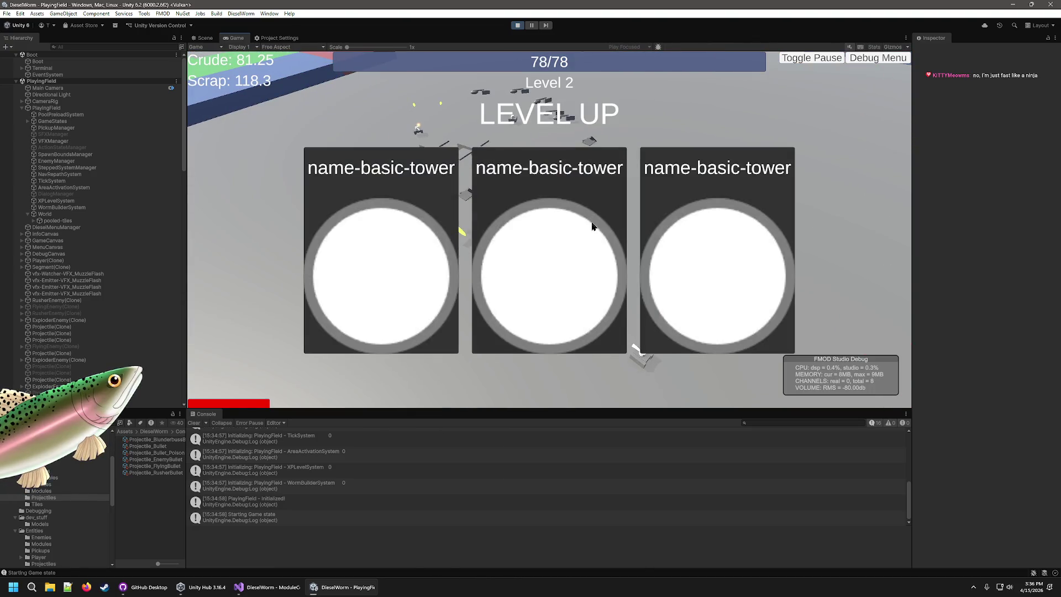
{"action": "left_click", "coordinate": [581, 351]}
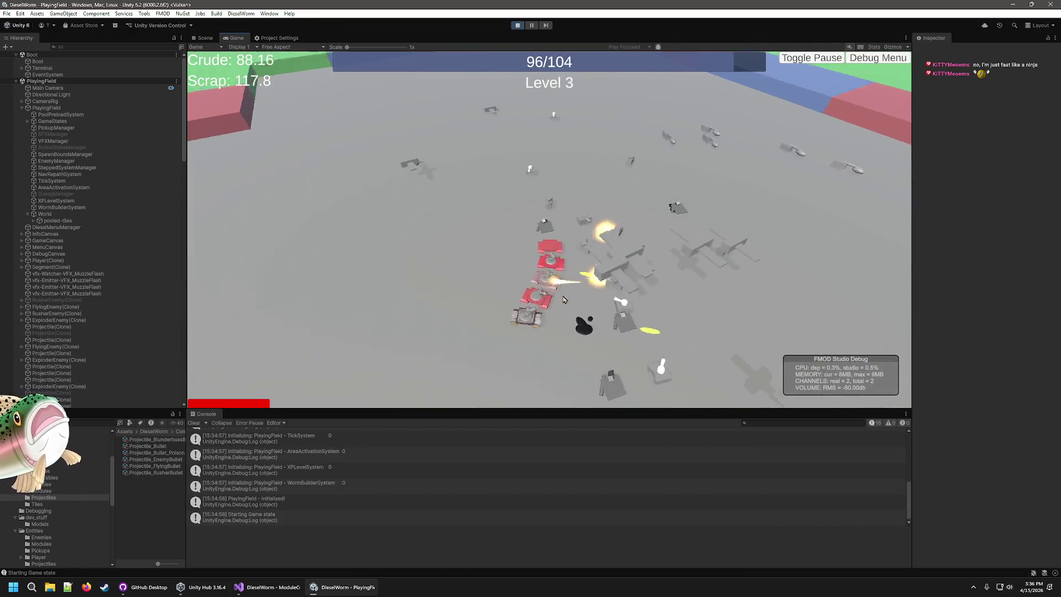
{"action": "left_click", "coordinate": [563, 287]}
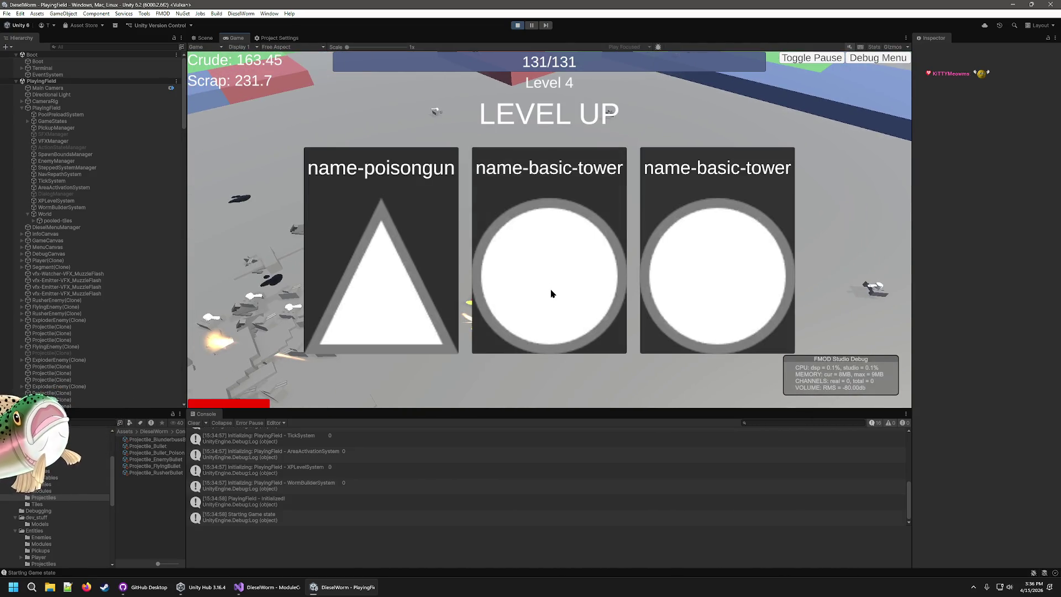
{"action": "left_click", "coordinate": [551, 293]}
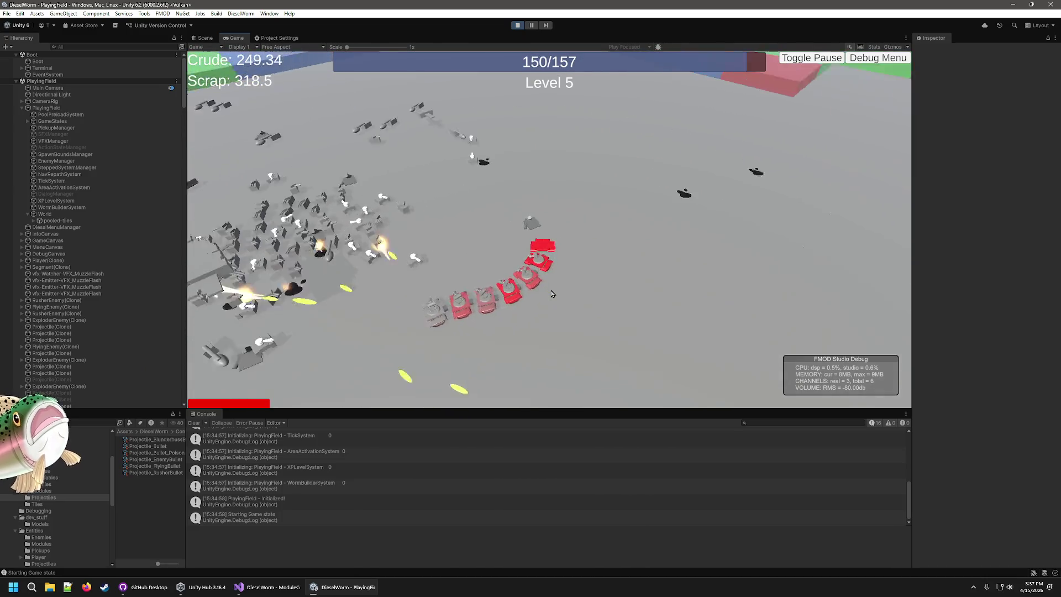
{"action": "left_click", "coordinate": [551, 294]}
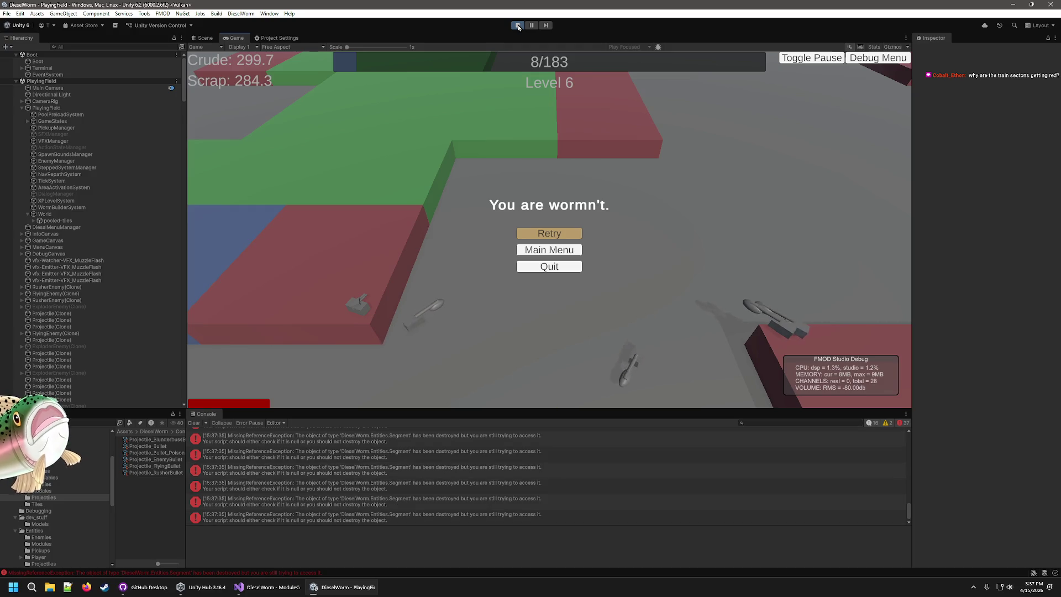
Step: Stop the play test and open the first missing-reference error's source line
{"action": "left_click", "coordinate": [518, 25]}
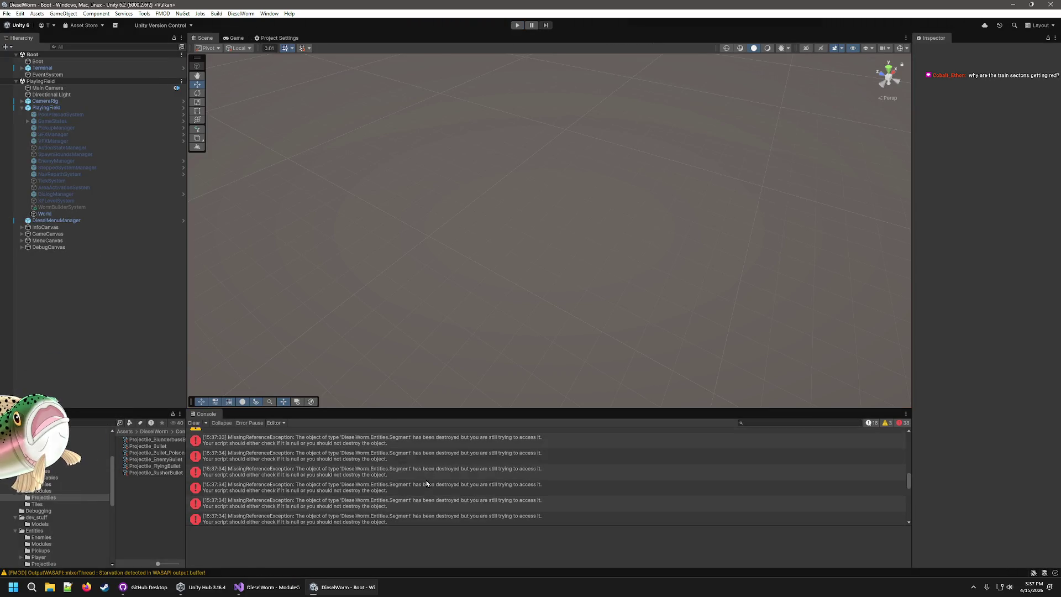
{"action": "scroll", "coordinate": [436, 481], "scroll_direction": "down", "scroll_amount": 2}
{"action": "left_click", "coordinate": [431, 484]}
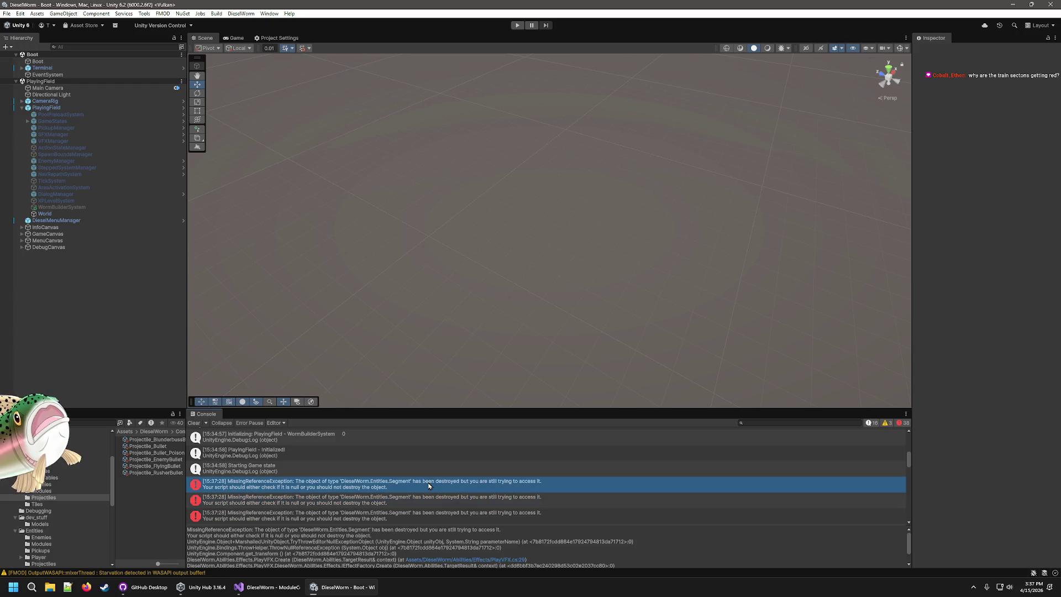
{"action": "double_click", "coordinate": [429, 485]}
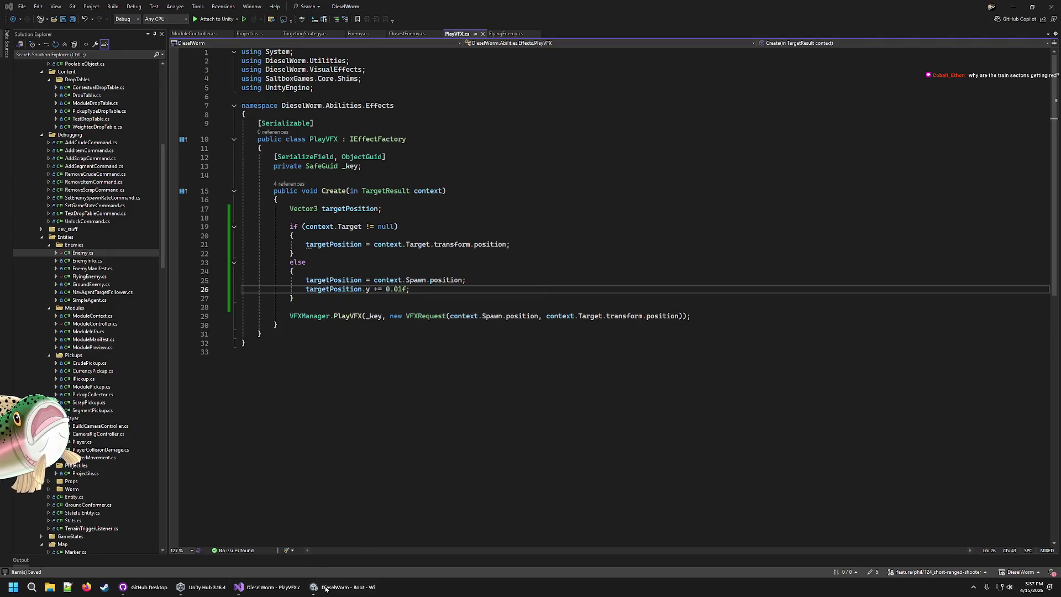
Step: Step through the Console's error entries and enlarge the stack-trace pane to read it
{"action": "left_click", "coordinate": [326, 590]}
{"action": "left_click", "coordinate": [519, 500]}
{"action": "key", "text": "Down"}
{"action": "key", "text": "Down"}
{"action": "key", "text": "Down"}
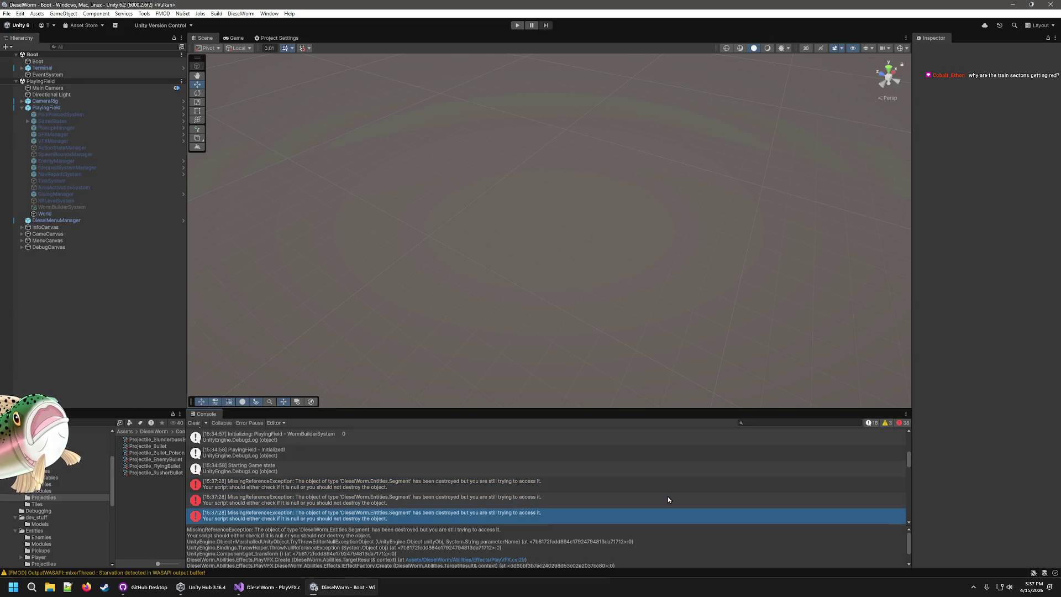
{"action": "key", "text": "Up"}
{"action": "key", "text": "Down"}
{"action": "key", "text": "Down"}
{"action": "key", "text": "Down"}
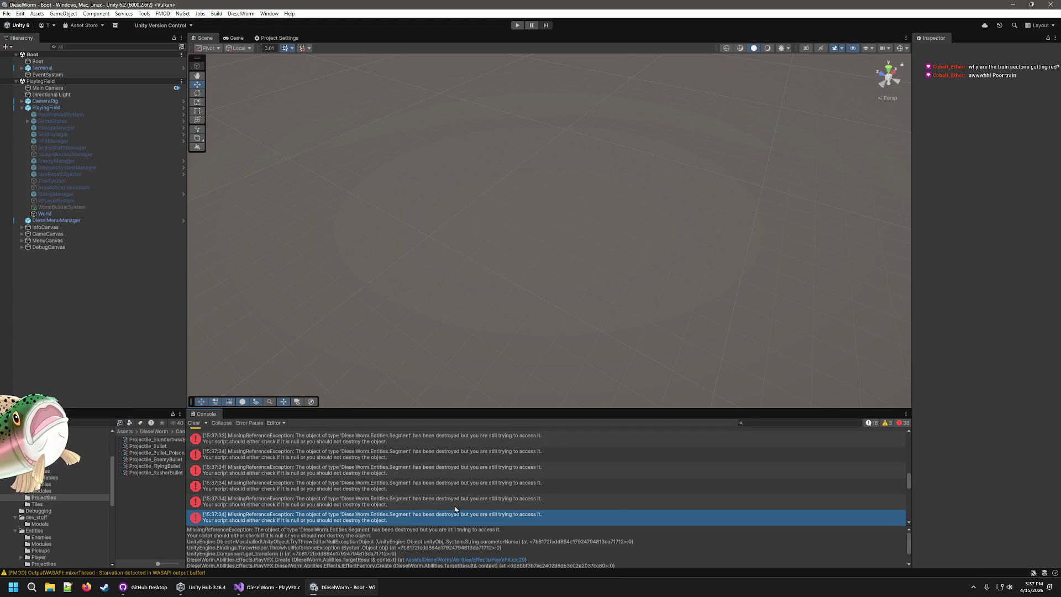
{"action": "scroll", "coordinate": [492, 499], "scroll_direction": "down", "scroll_amount": 3}
{"action": "scroll", "coordinate": [529, 551], "scroll_direction": "down", "scroll_amount": 1}
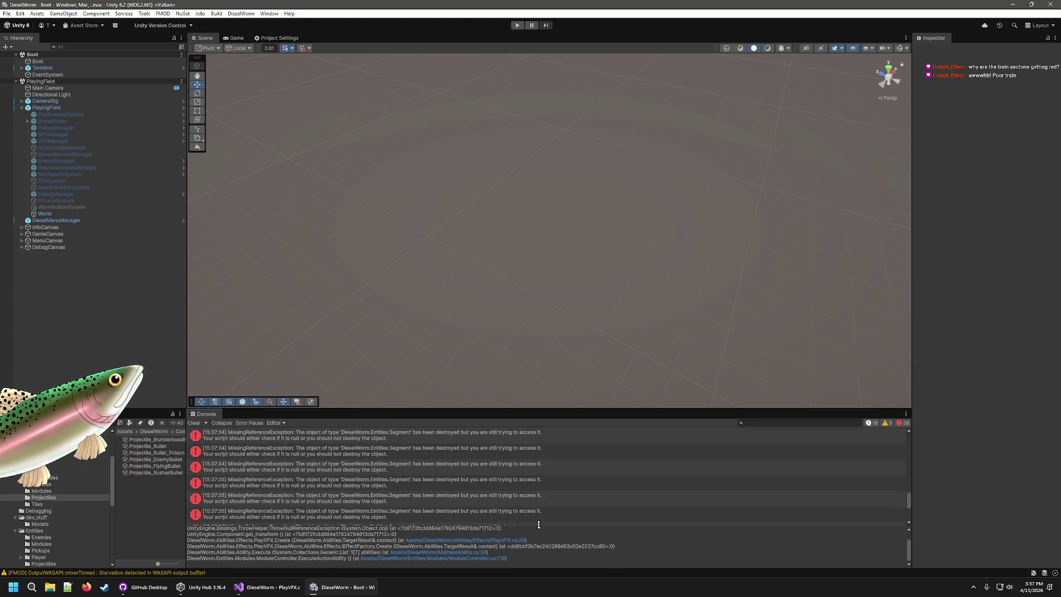
{"action": "left_click_drag", "start_coordinate": [539, 527], "coordinate": [543, 476]}
{"action": "key", "text": "Up"}
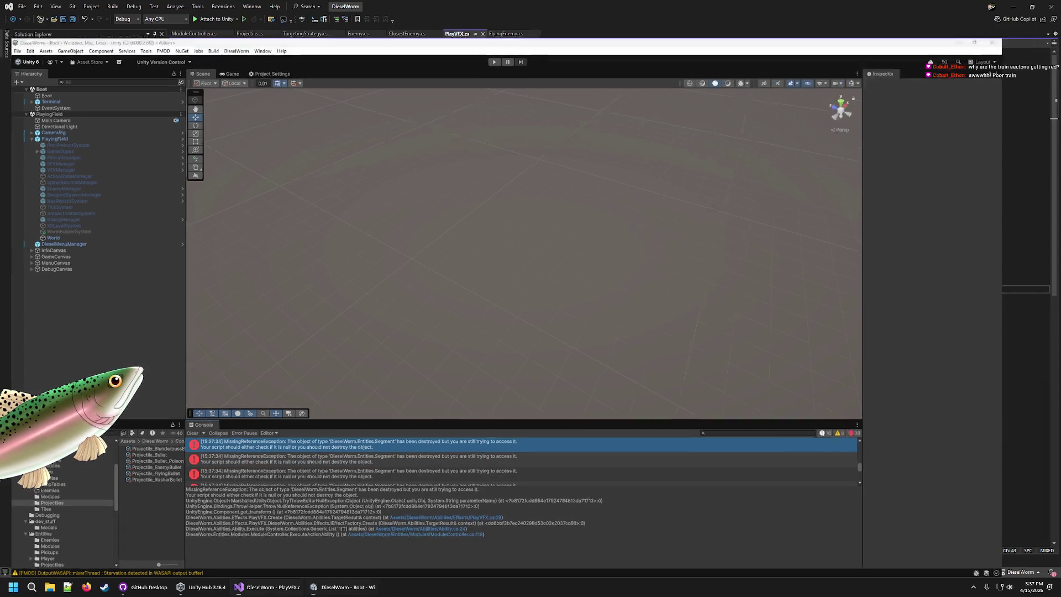
Step: In PlayVFX.cs, check Create's CodeLens callers and add blank lines at its top
{"action": "left_click", "coordinate": [271, 587]}
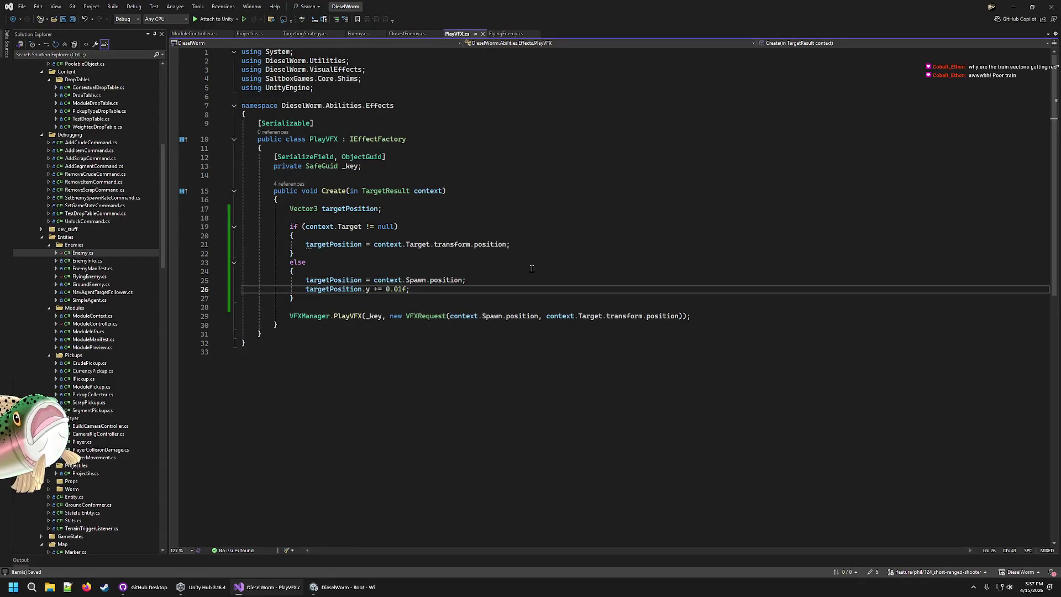
{"action": "left_click", "coordinate": [297, 185]}
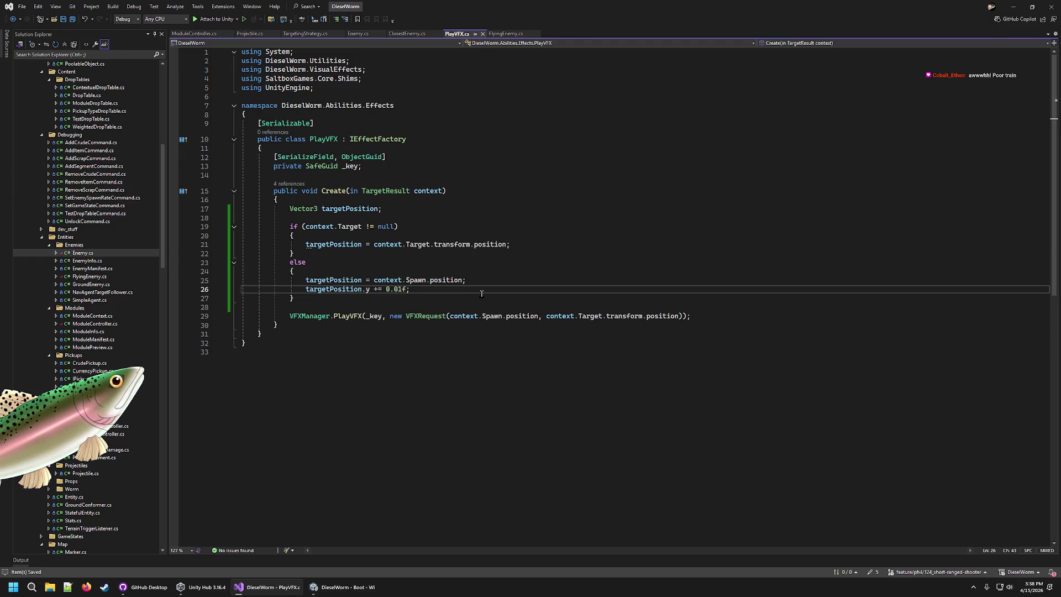
{"action": "key", "text": "alt+Tab"}
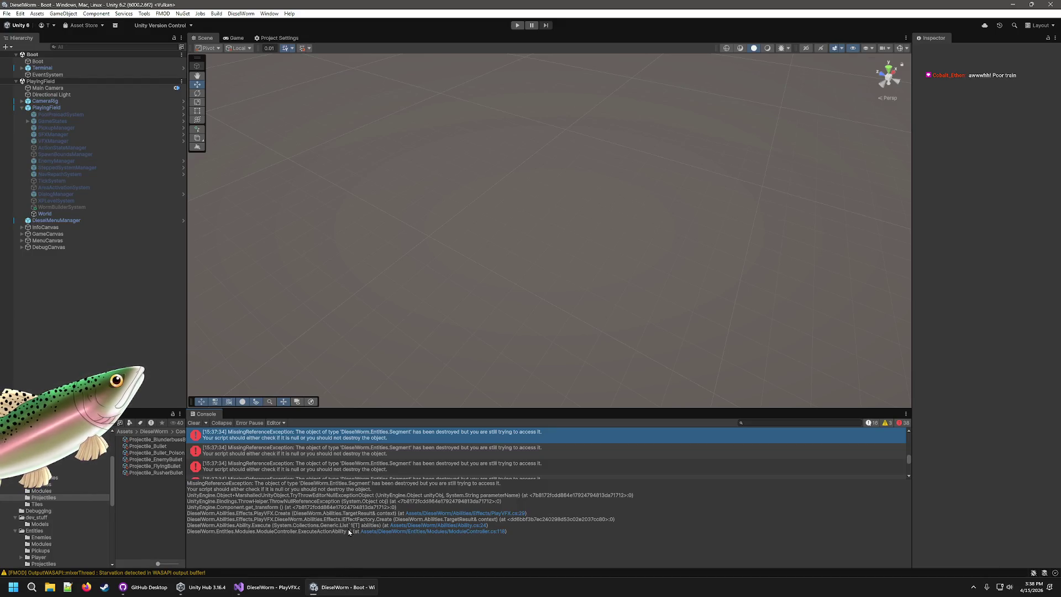
{"action": "left_click", "coordinate": [271, 587]}
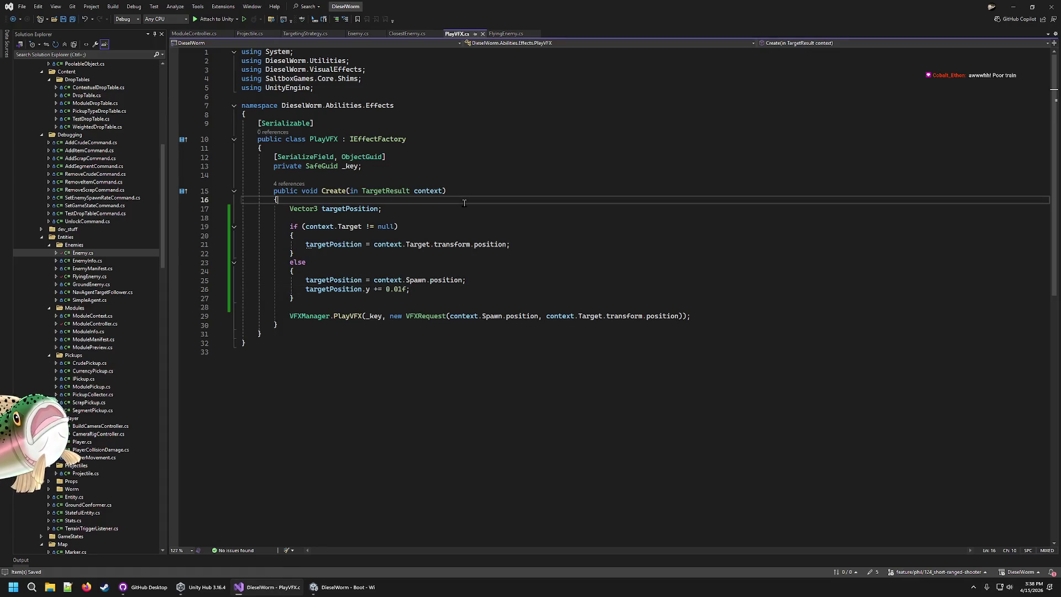
{"action": "key", "text": "Return"}
{"action": "key", "text": "Return"}
{"action": "key", "text": "Up"}
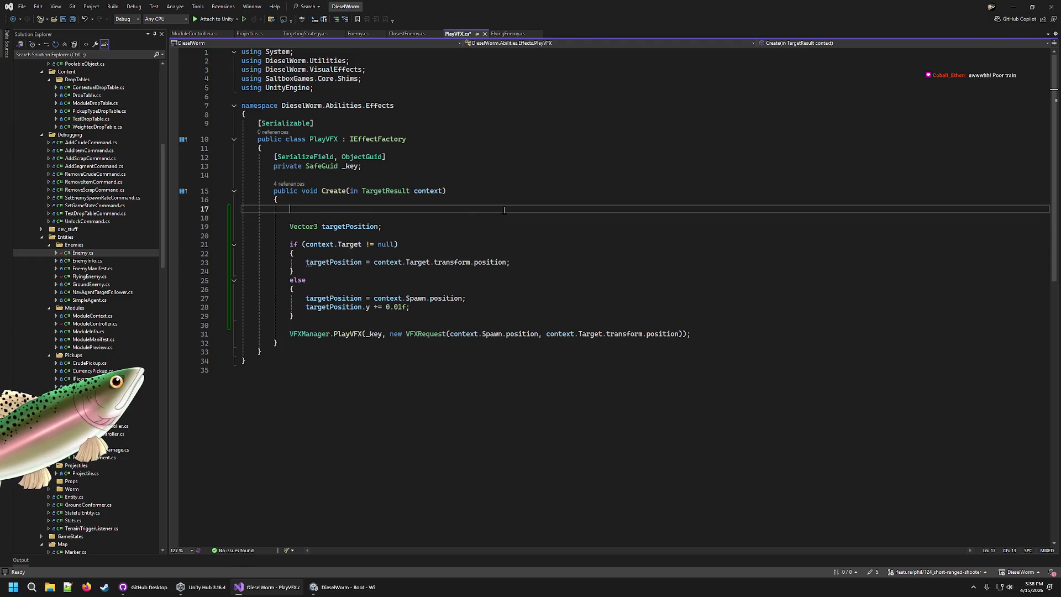
Step: Add 'if (!context.Spawn.transform) { return; }' at the top of PlayVFX.Create and save
{"action": "type", "text": "cont"}
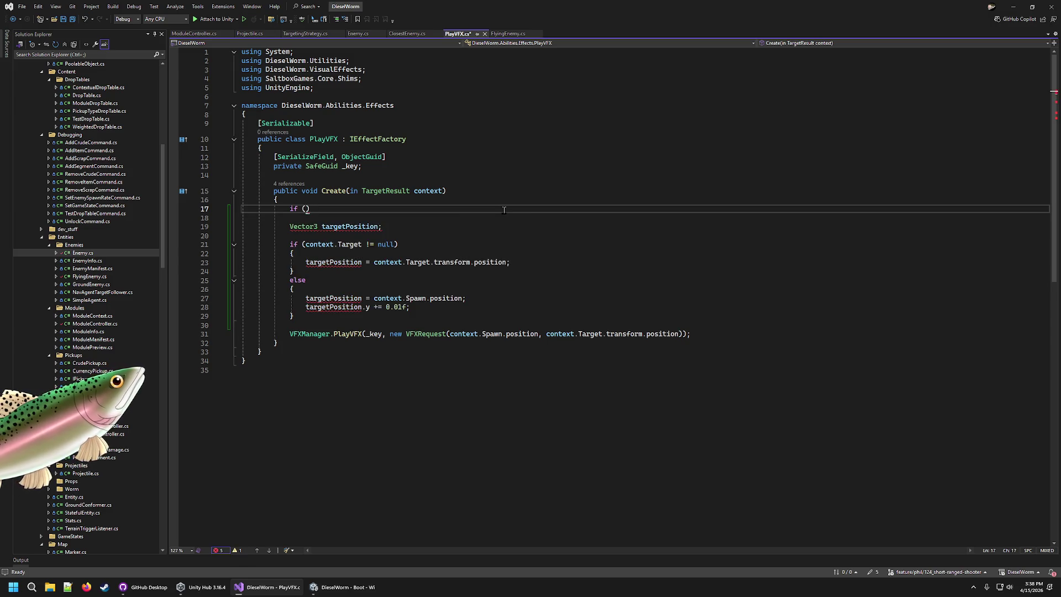
{"action": "type", "text": "ontext.Caster."}
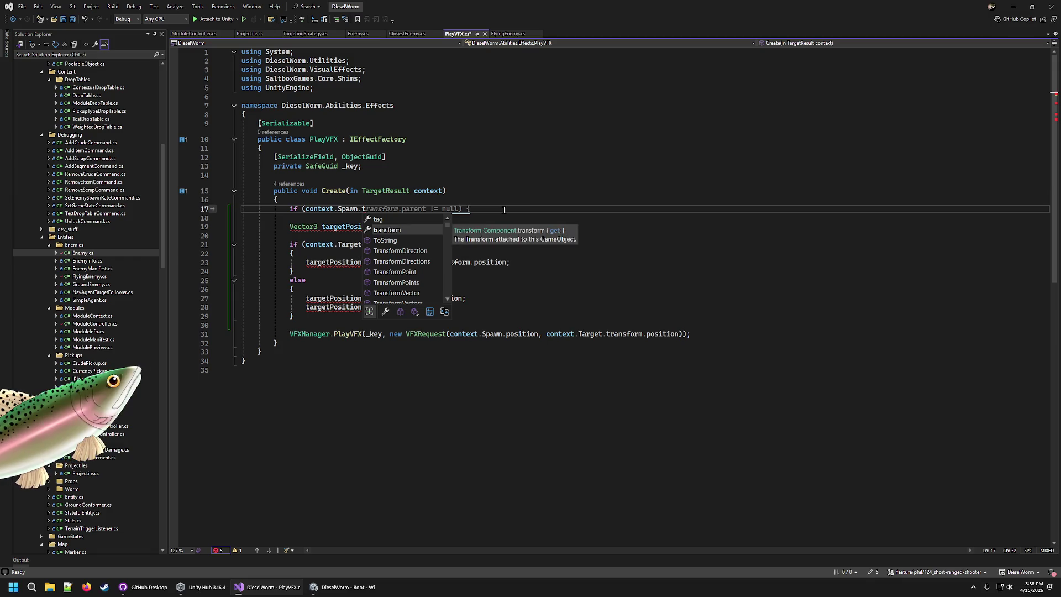
{"action": "key", "text": "Tab"}
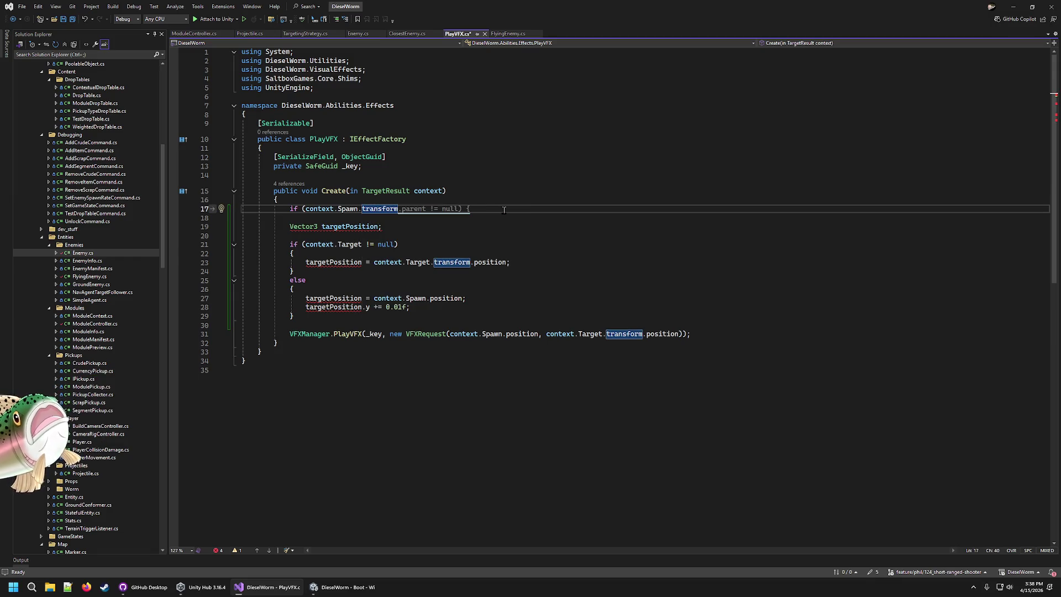
{"action": "type", "text": "{"}
{"action": "key", "text": "Return"}
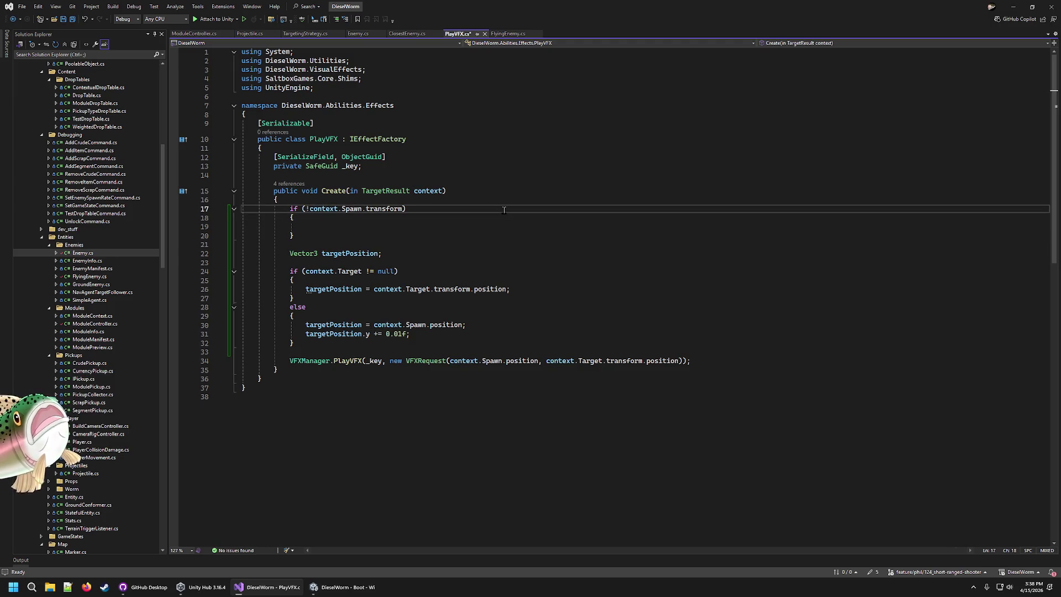
{"action": "key", "text": "Down"}
{"action": "key", "text": "Tab"}
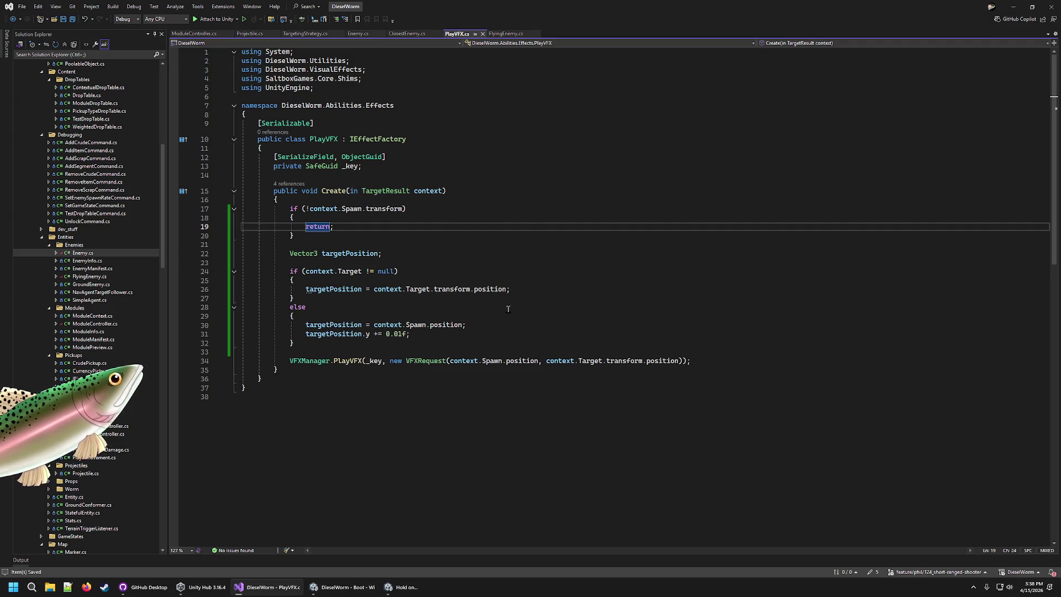
{"action": "key", "text": "Up"}
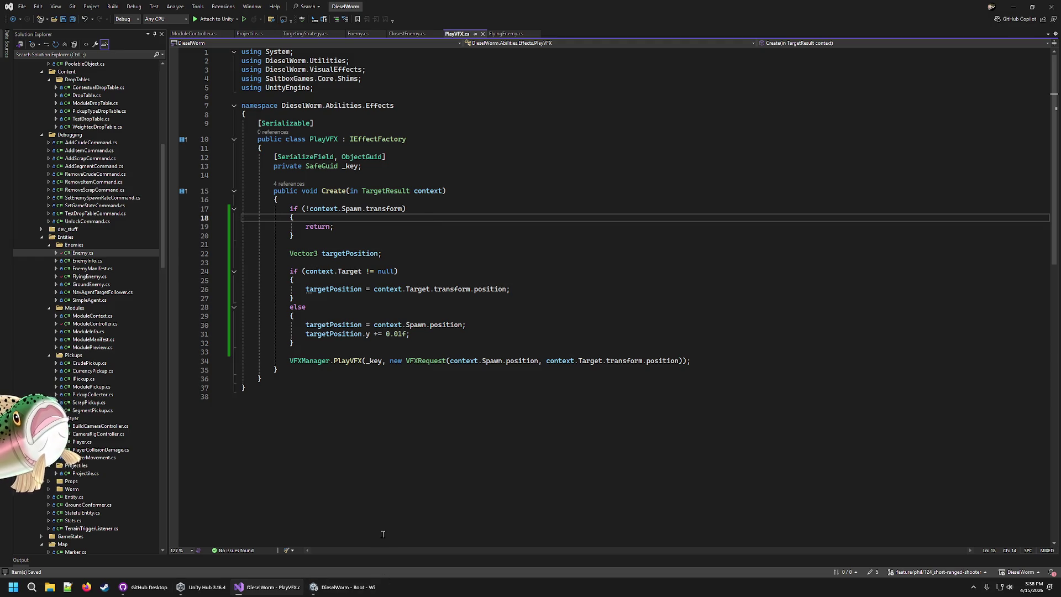
{"action": "left_click", "coordinate": [350, 587]}
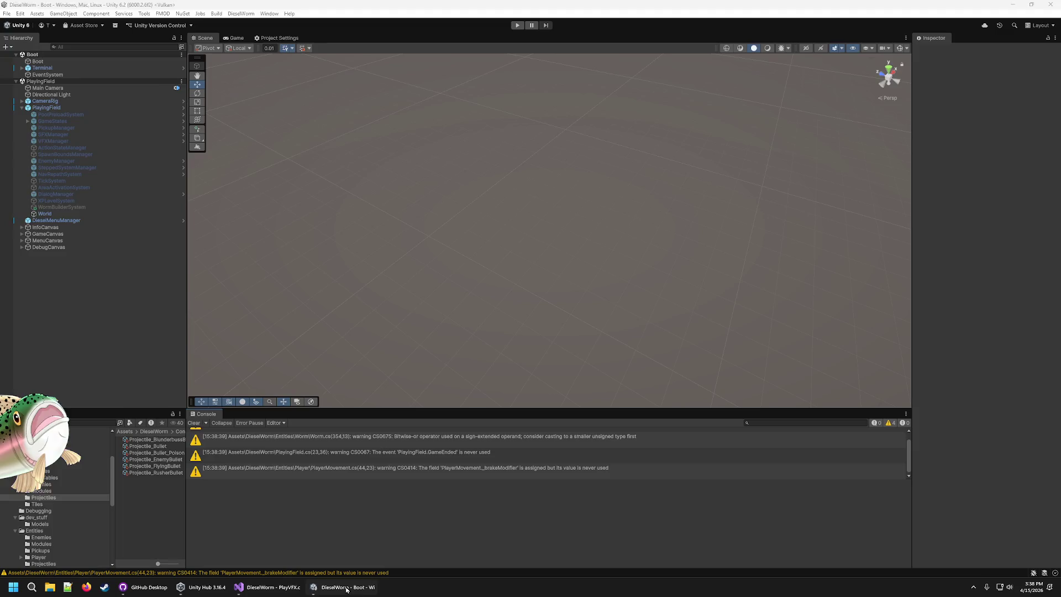
Step: Play to Level 5 with a taller Console, taking shotgun, basic-tower and poisongun upgrades until game over
{"action": "left_click", "coordinate": [518, 25]}
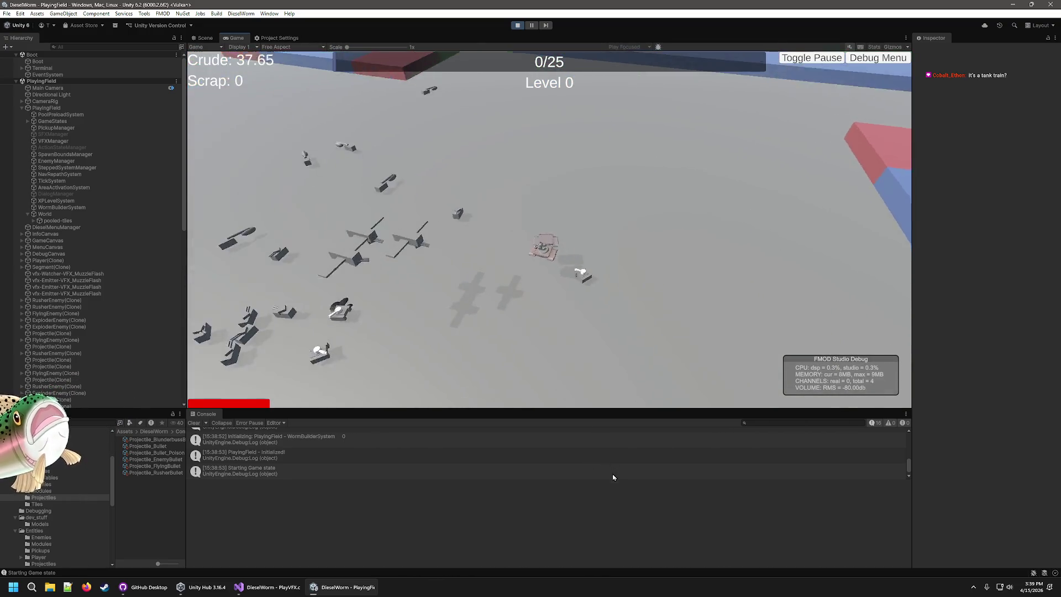
{"action": "left_click_drag", "start_coordinate": [613, 476], "coordinate": [605, 533]}
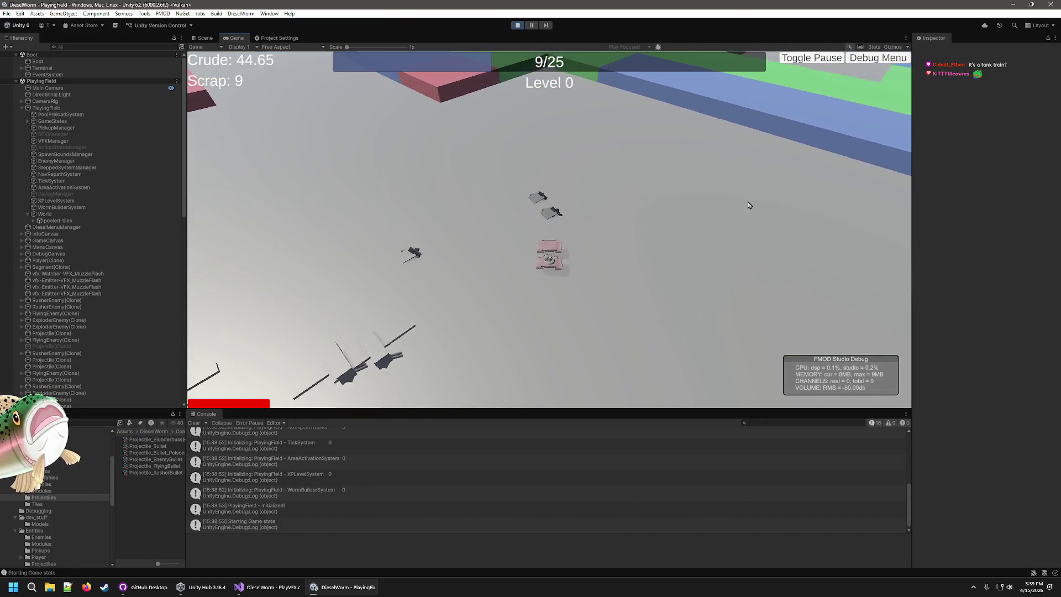
{"action": "left_click", "coordinate": [540, 319]}
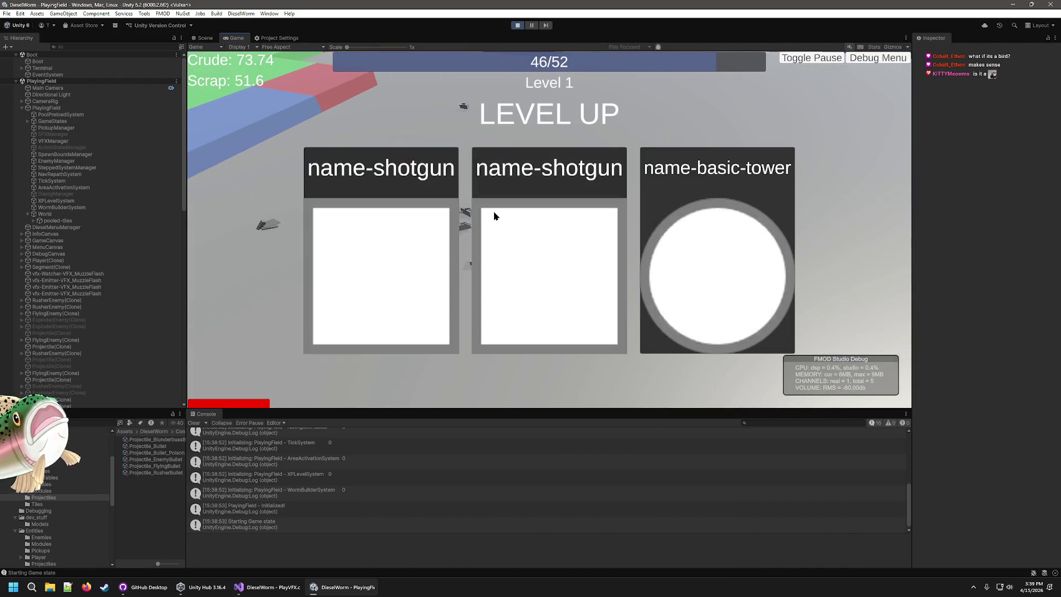
{"action": "left_click", "coordinate": [590, 319]}
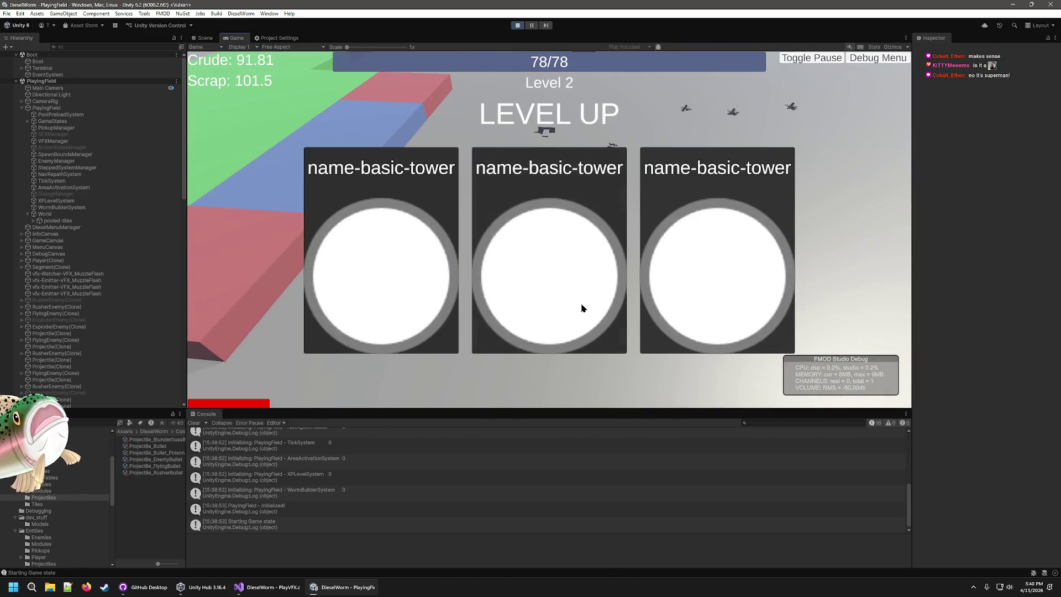
{"action": "left_click", "coordinate": [587, 306]}
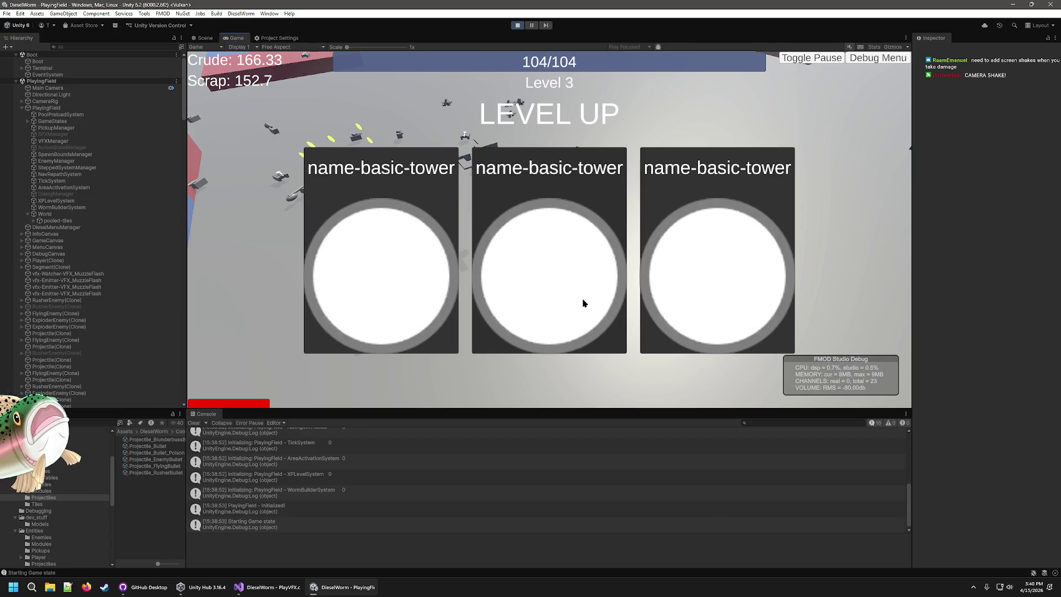
{"action": "left_click", "coordinate": [527, 297]}
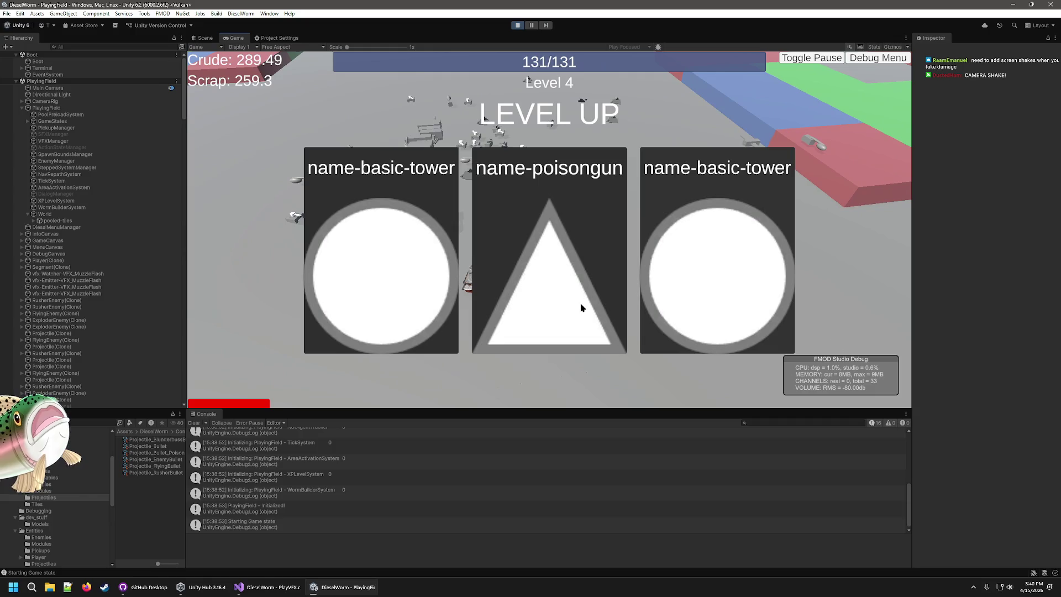
{"action": "left_click", "coordinate": [591, 303]}
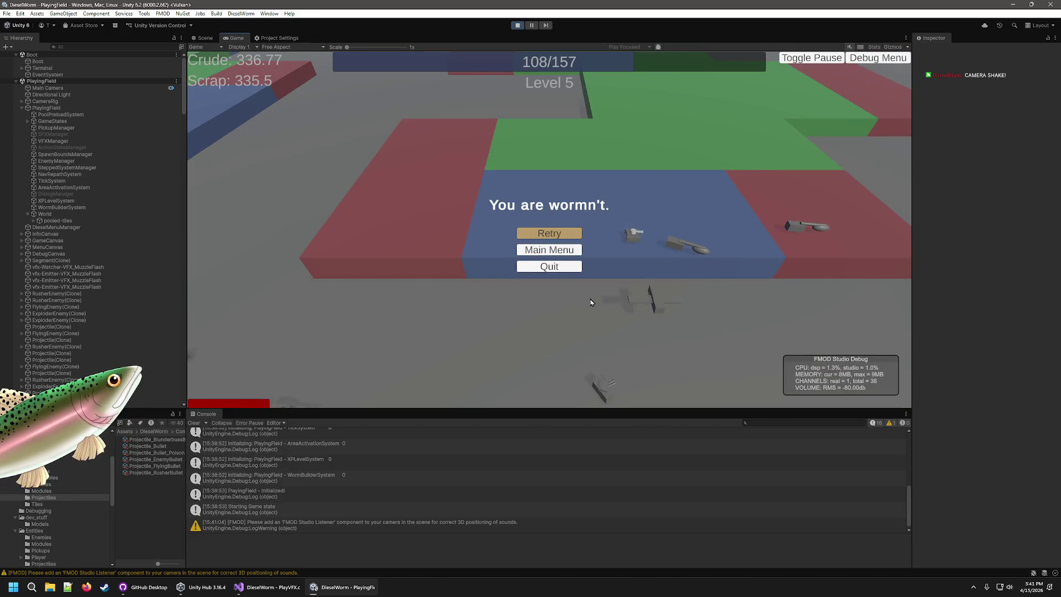
{"action": "double_click", "coordinate": [479, 486]}
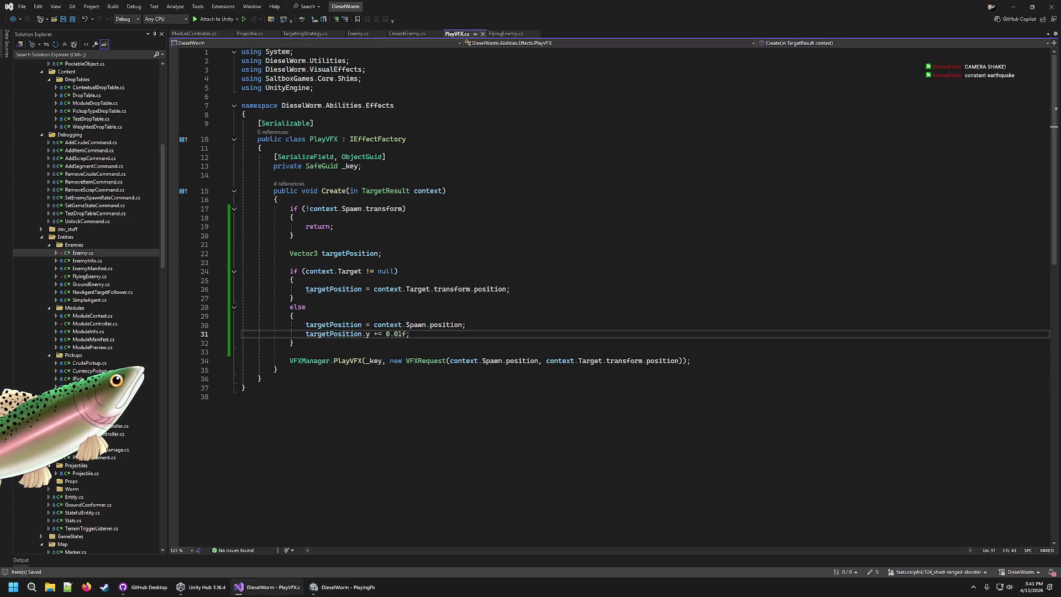
Step: Follow the destroyed-Segment error's stack trace to Ability.cs line 24
{"action": "key", "text": "alt+Tab"}
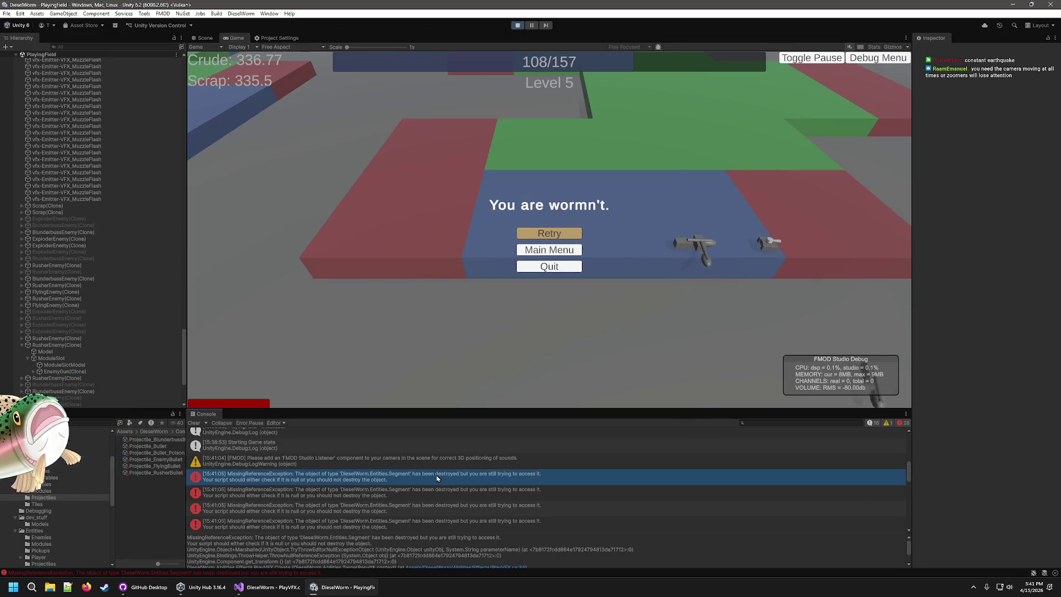
{"action": "scroll", "coordinate": [508, 525], "scroll_direction": "down", "scroll_amount": 1}
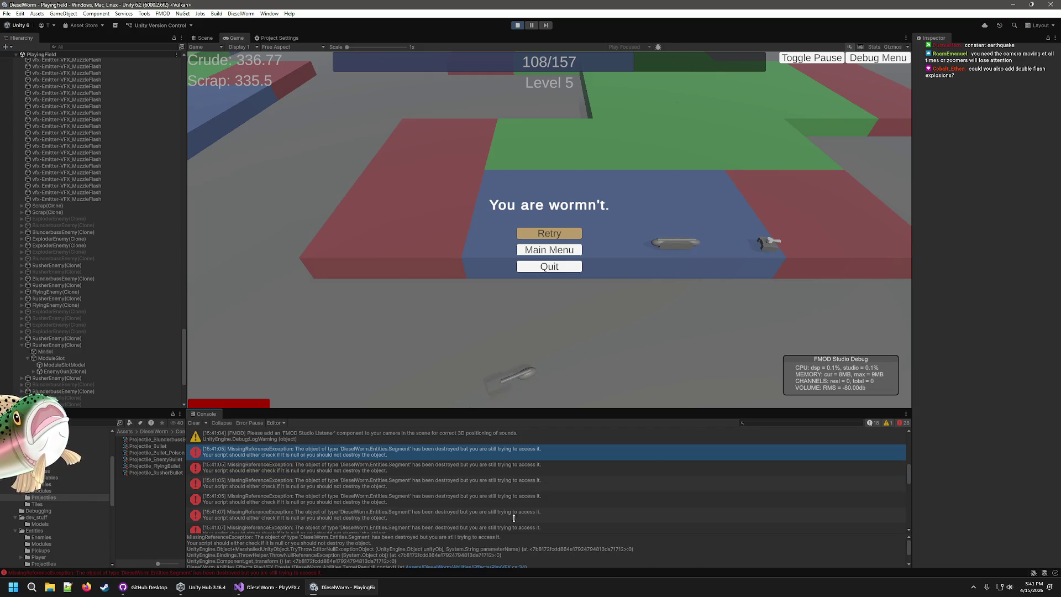
{"action": "left_click_drag", "start_coordinate": [513, 532], "coordinate": [513, 493]}
{"action": "mouse_move", "coordinate": [347, 577]}
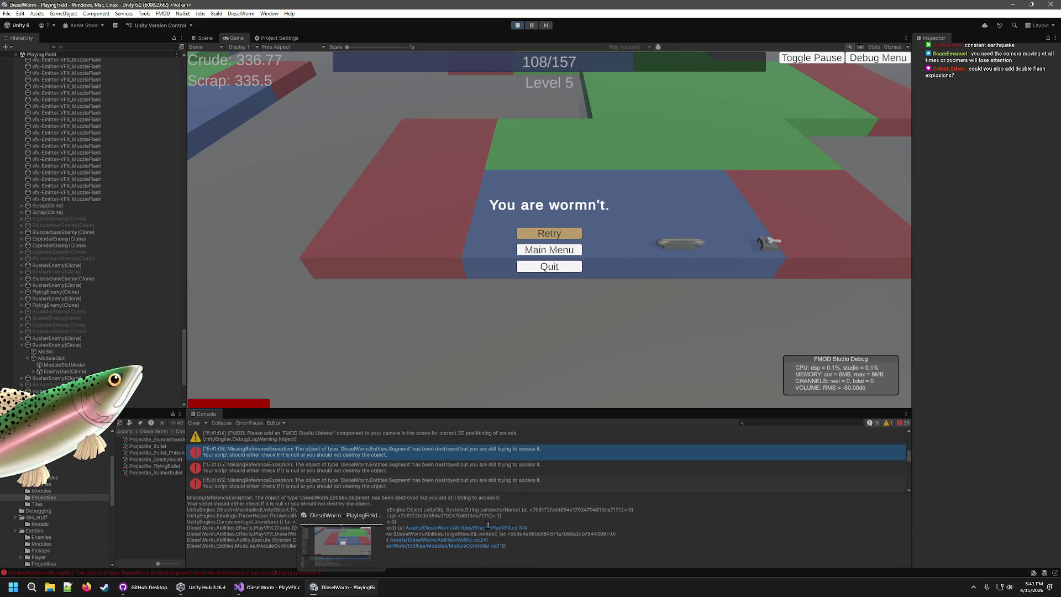
{"action": "left_click", "coordinate": [471, 543]}
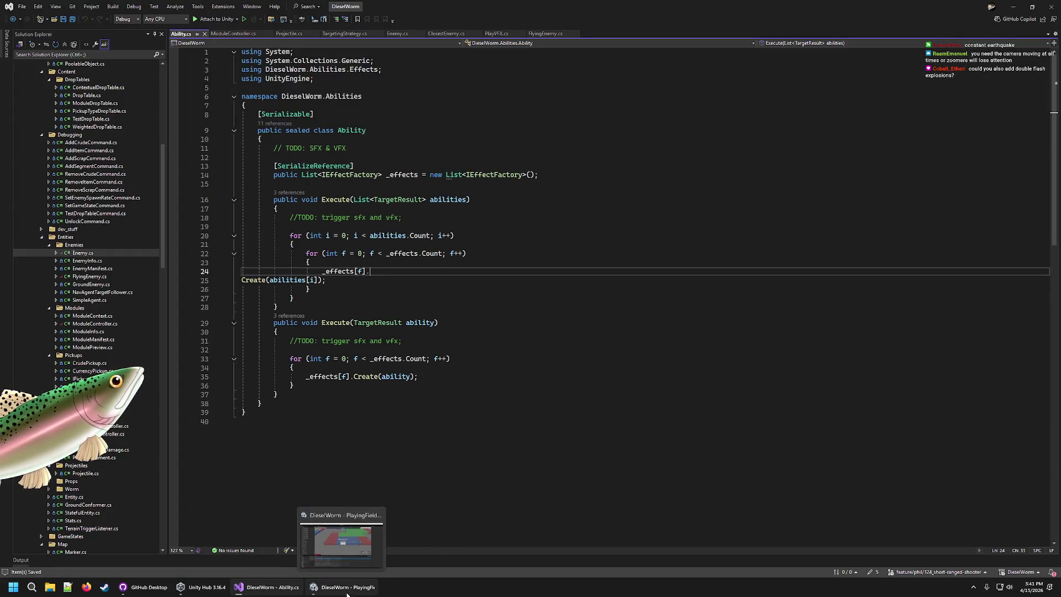
Step: Rejoin the split _effects[f].Create(abilities[i]) call onto line 24 in Ability.cs
{"action": "left_click", "coordinate": [266, 288]}
{"action": "key", "text": "Up"}
{"action": "key", "text": "Home"}
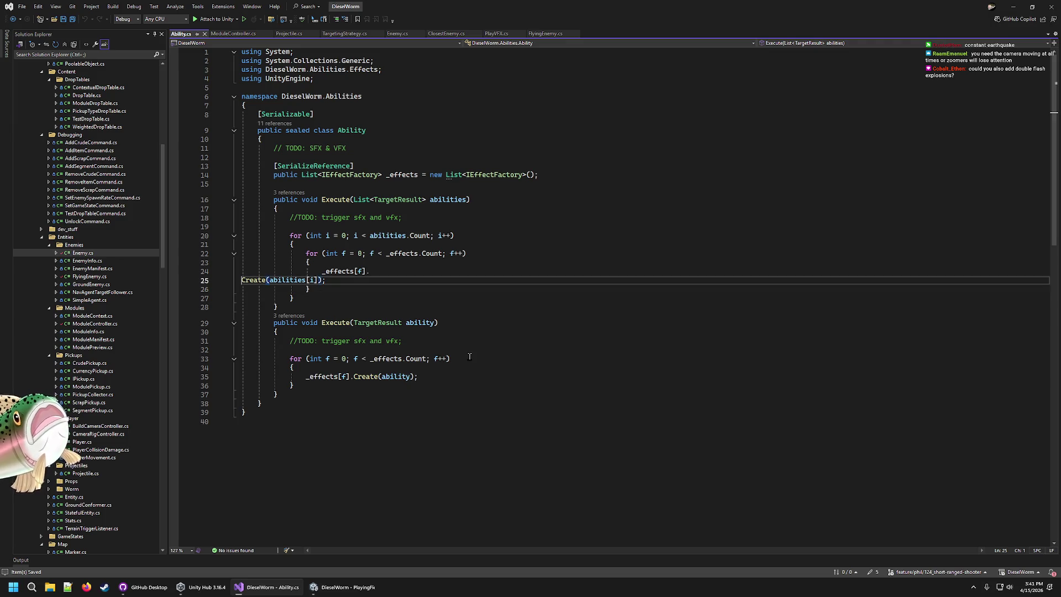
{"action": "key", "text": "BackSpace"}
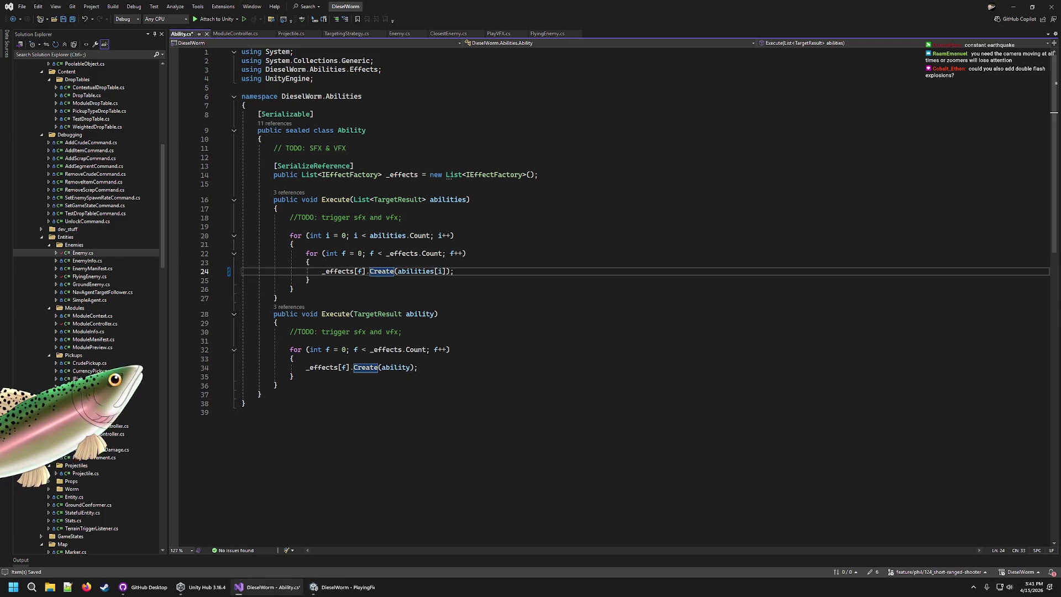
Step: Open the latest destroyed-Segment error's source line in PlayVFX.cs
{"action": "left_click", "coordinate": [330, 587]}
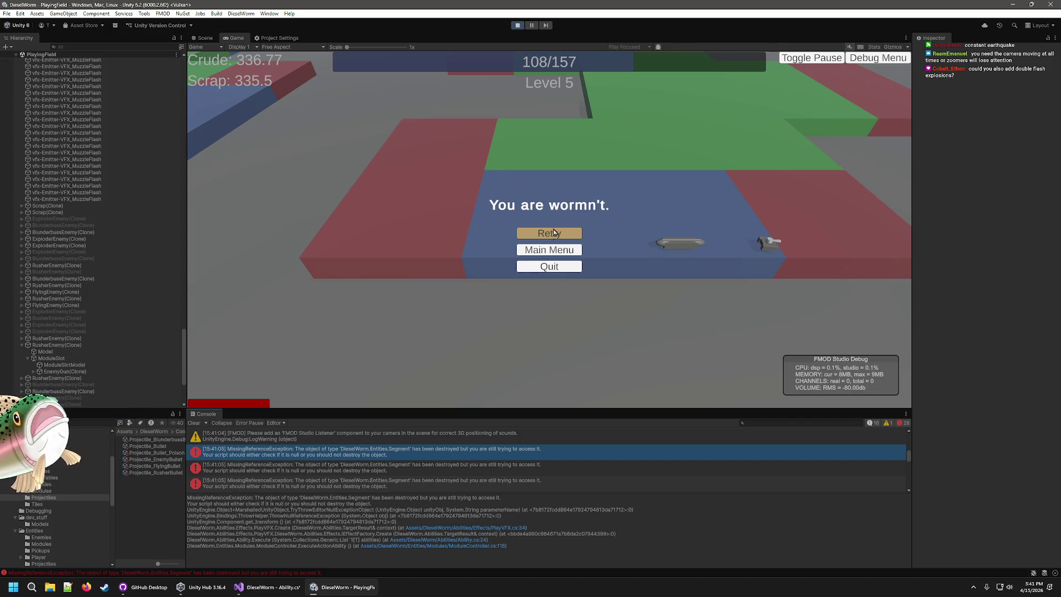
{"action": "scroll", "coordinate": [552, 464], "scroll_direction": "down", "scroll_amount": 5}
{"action": "scroll", "coordinate": [543, 470], "scroll_direction": "down", "scroll_amount": 3}
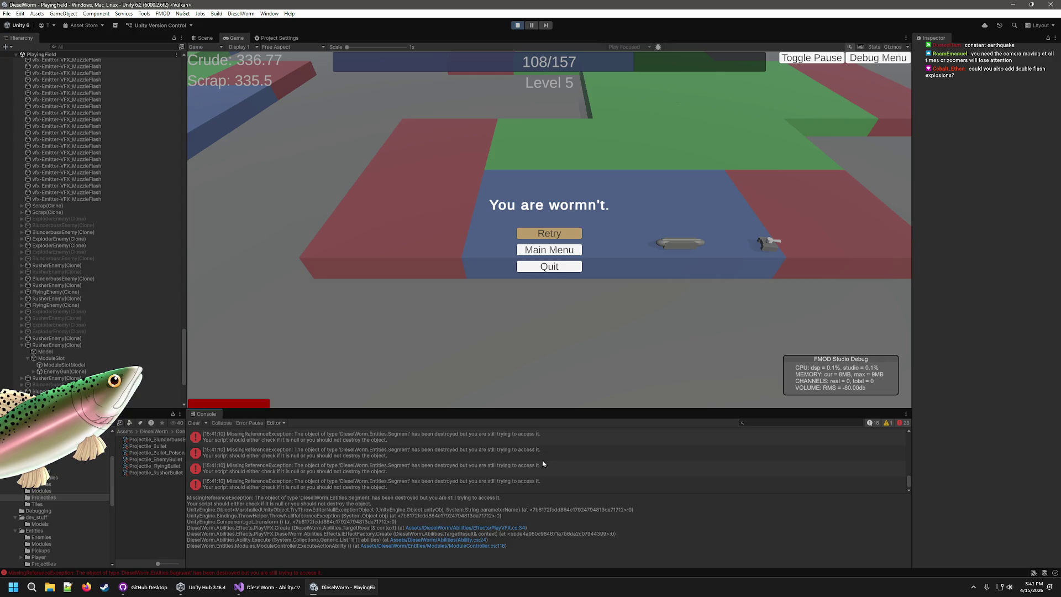
{"action": "left_click", "coordinate": [515, 469]}
{"action": "double_click", "coordinate": [515, 468]}
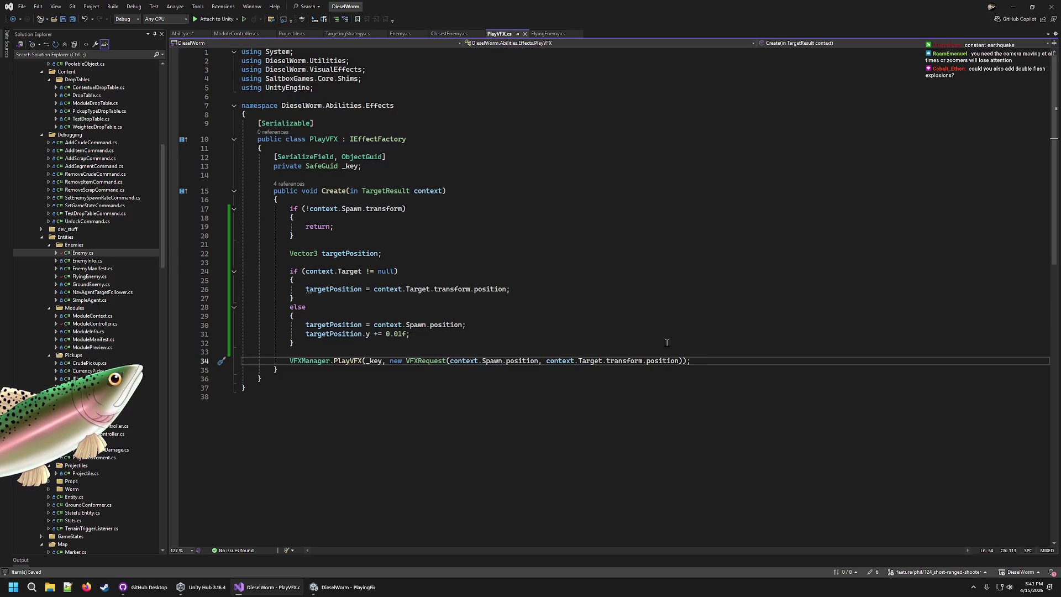
Step: Change the PlayVFX guard on line 17 to if (!context.Spawn), dropping .transform
{"action": "left_click", "coordinate": [362, 199]}
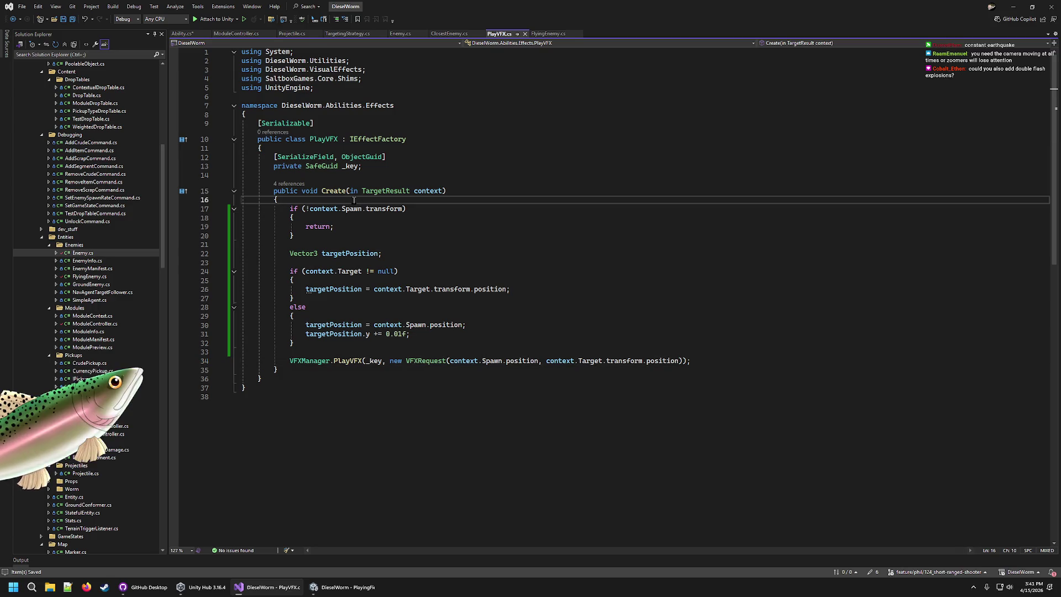
{"action": "left_click", "coordinate": [405, 208]}
{"action": "left_click", "coordinate": [308, 208]}
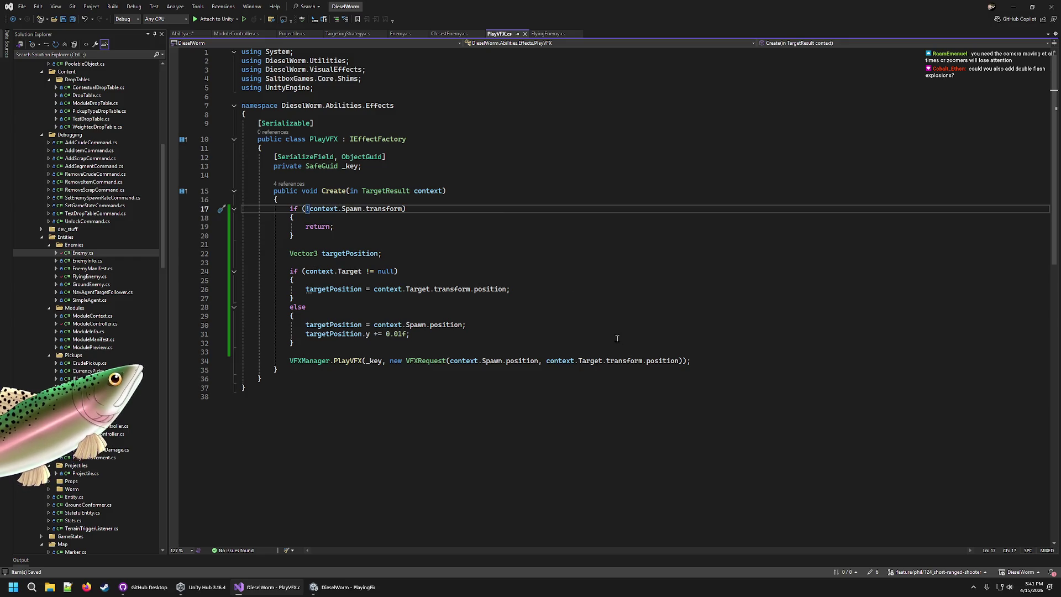
{"action": "type", "text": "context.Spawn"}
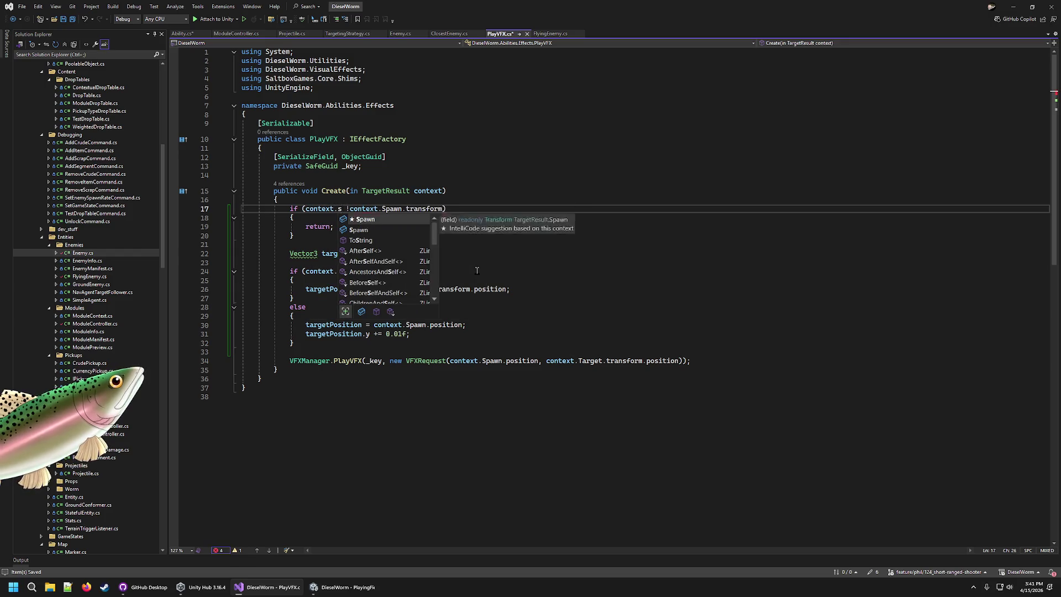
{"action": "mouse_move", "coordinate": [354, 209]}
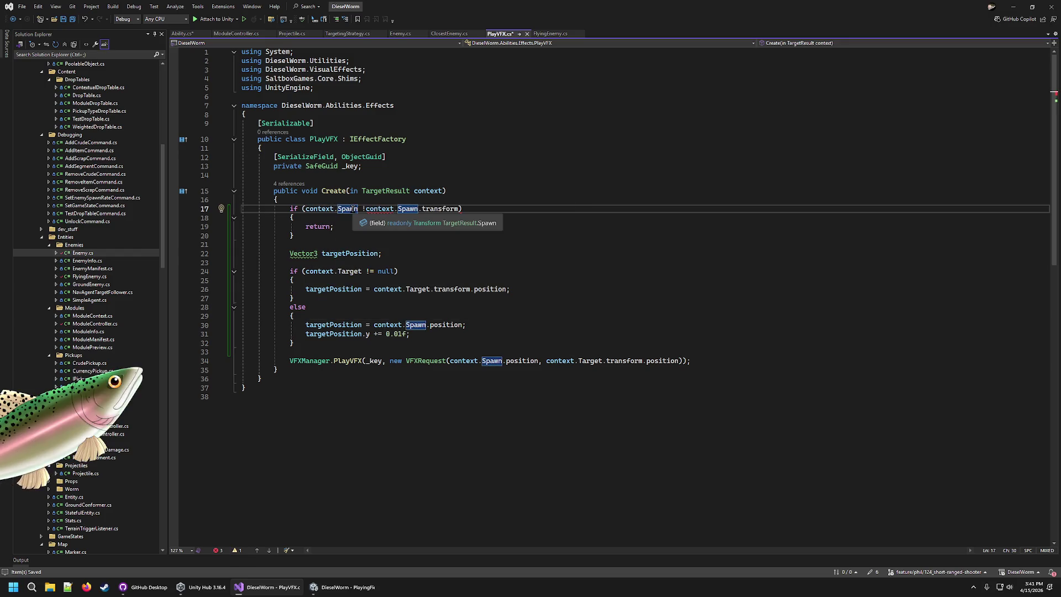
{"action": "double_click", "coordinate": [439, 209]}
{"action": "key", "text": "BackSpace"}
{"action": "key", "text": "BackSpace"}
{"action": "key", "text": "ctrl+Left"}
{"action": "key", "text": "ctrl+Left"}
{"action": "key", "text": "ctrl+Left"}
{"action": "key", "text": "ctrl+shift+Left"}
{"action": "key", "text": "ctrl+shift+Left"}
{"action": "key", "text": "ctrl+shift+Left"}
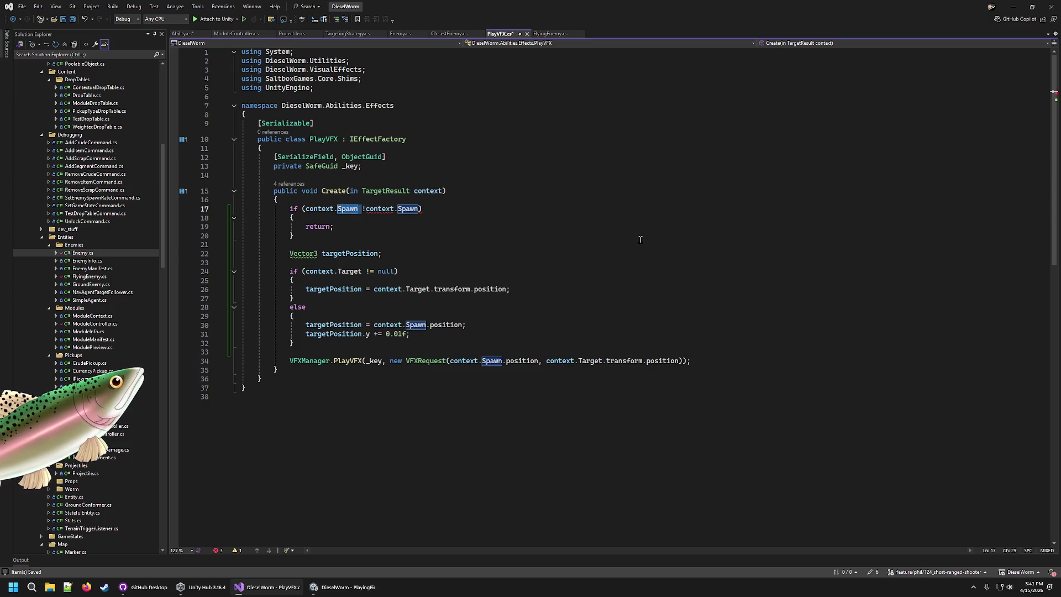
{"action": "key", "text": "BackSpace"}
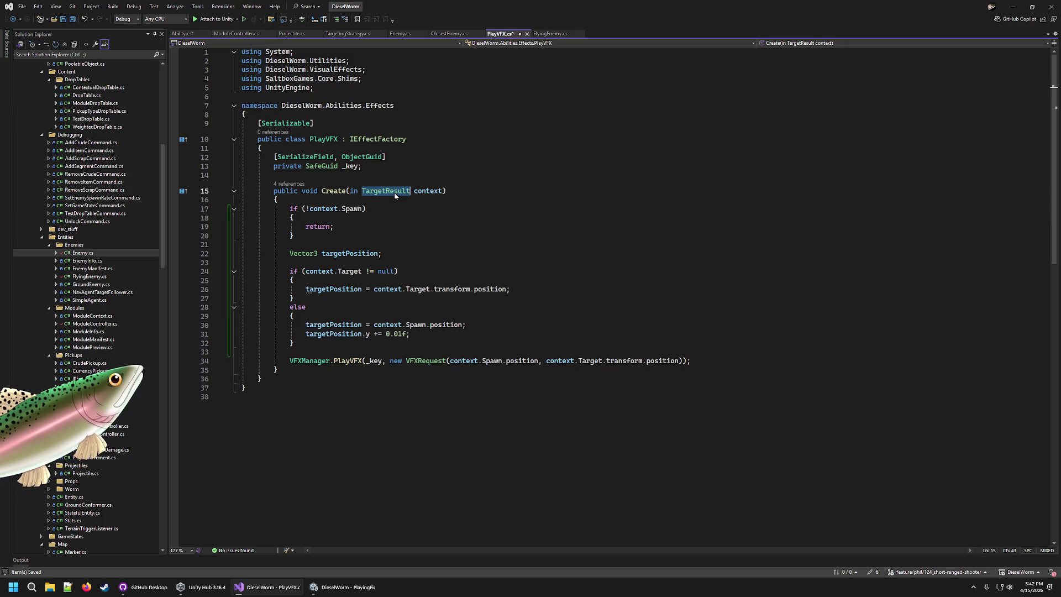
Step: Back in Unity, open the latest destroyed-Segment error's source in code
{"action": "left_click", "coordinate": [430, 192]}
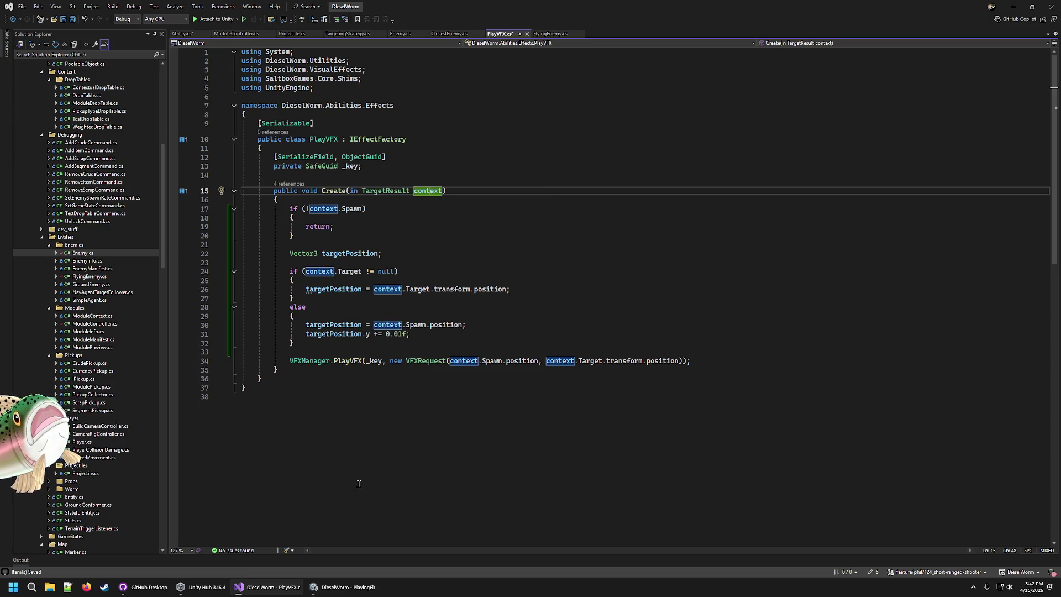
{"action": "left_click", "coordinate": [326, 590]}
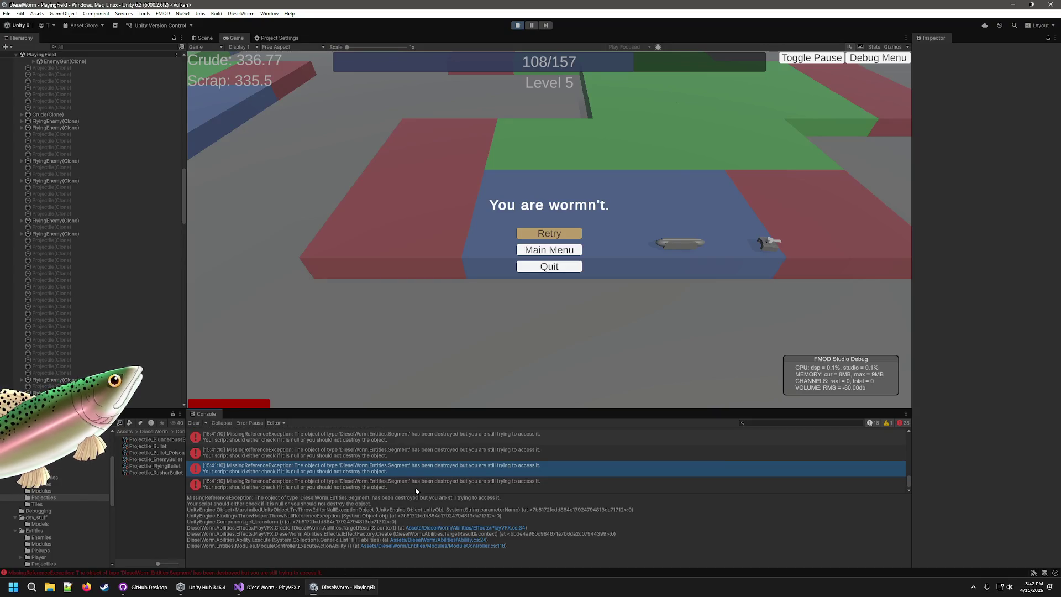
{"action": "double_click", "coordinate": [416, 486]}
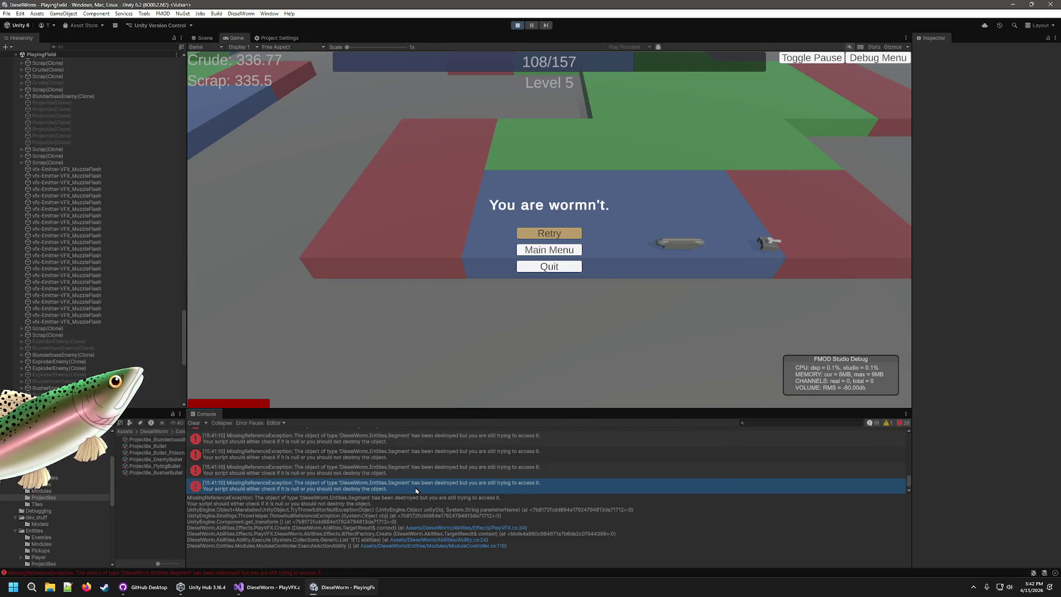
Step: Enlarge the Console and follow the error's trace to ModuleController.ExecuteActionAbility
{"action": "left_click", "coordinate": [358, 587]}
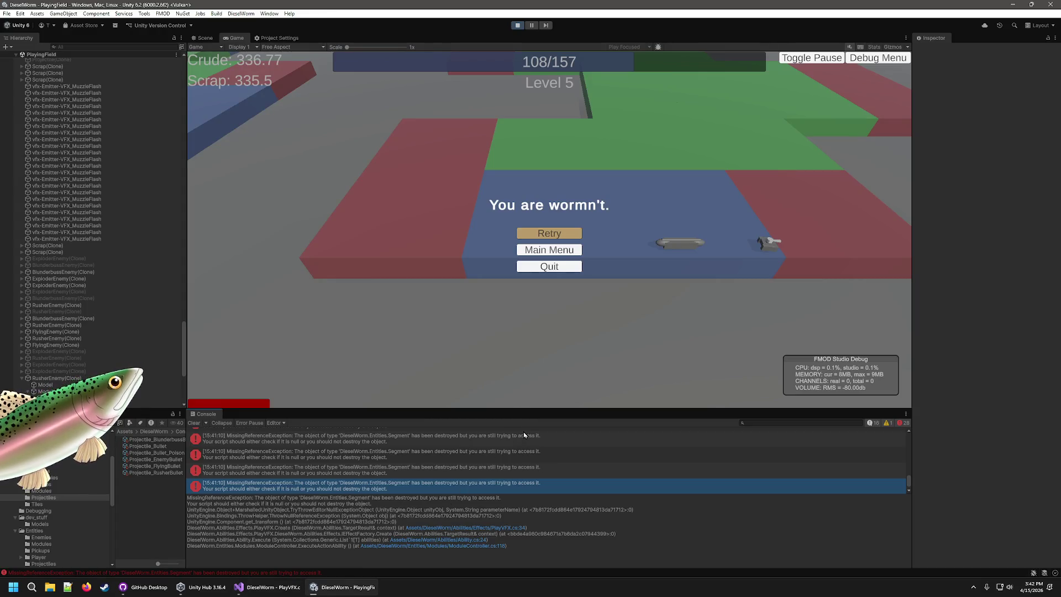
{"action": "left_click_drag", "start_coordinate": [523, 410], "coordinate": [519, 319]}
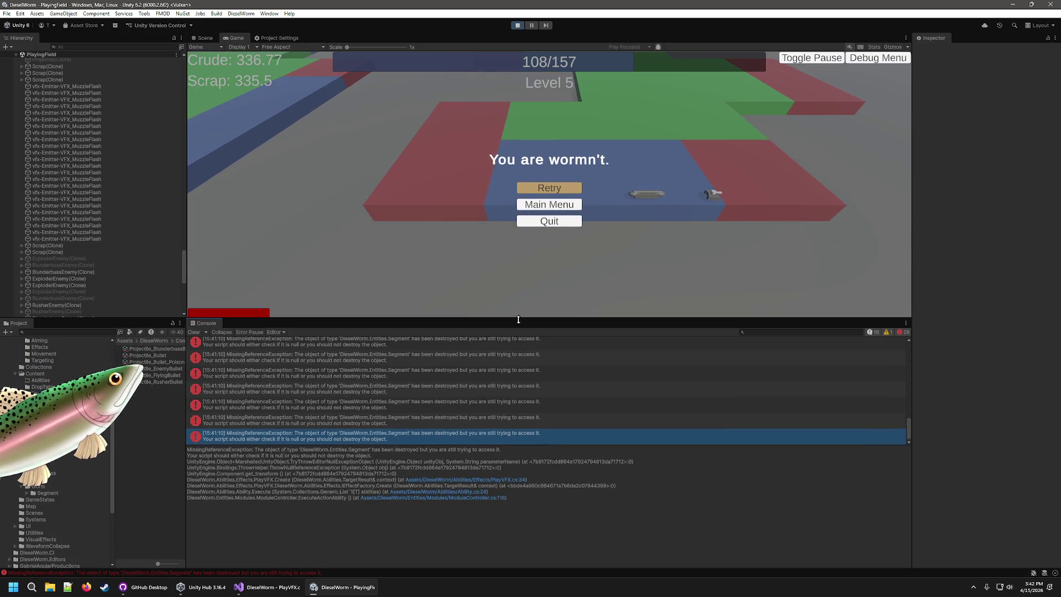
{"action": "triple_click", "coordinate": [469, 501]}
{"action": "left_click", "coordinate": [469, 500]}
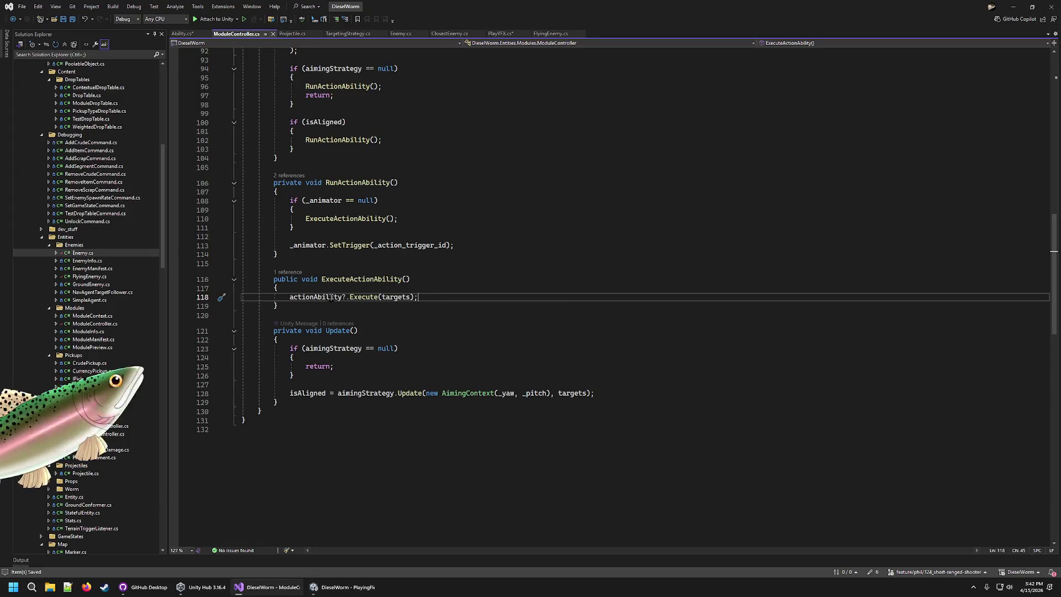
{"action": "double_click", "coordinate": [360, 279]}
{"action": "scroll", "coordinate": [360, 286], "scroll_direction": "up", "scroll_amount": 20}
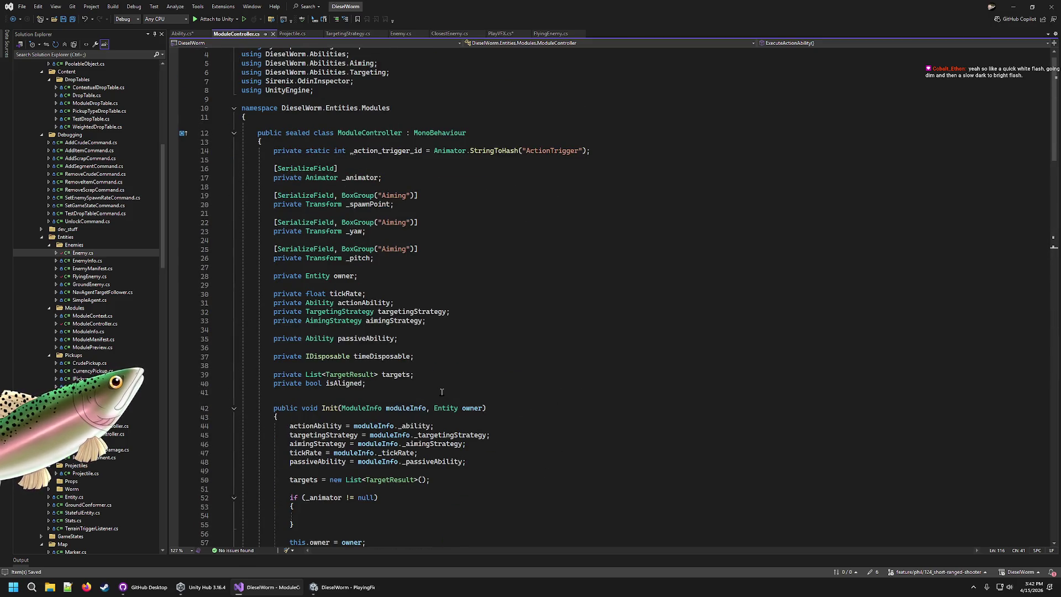
{"action": "scroll", "coordinate": [449, 393], "scroll_direction": "down", "scroll_amount": 10}
Step: Reread the full stack trace and reopen ModuleController.cs at line 118
{"action": "left_click", "coordinate": [340, 587]}
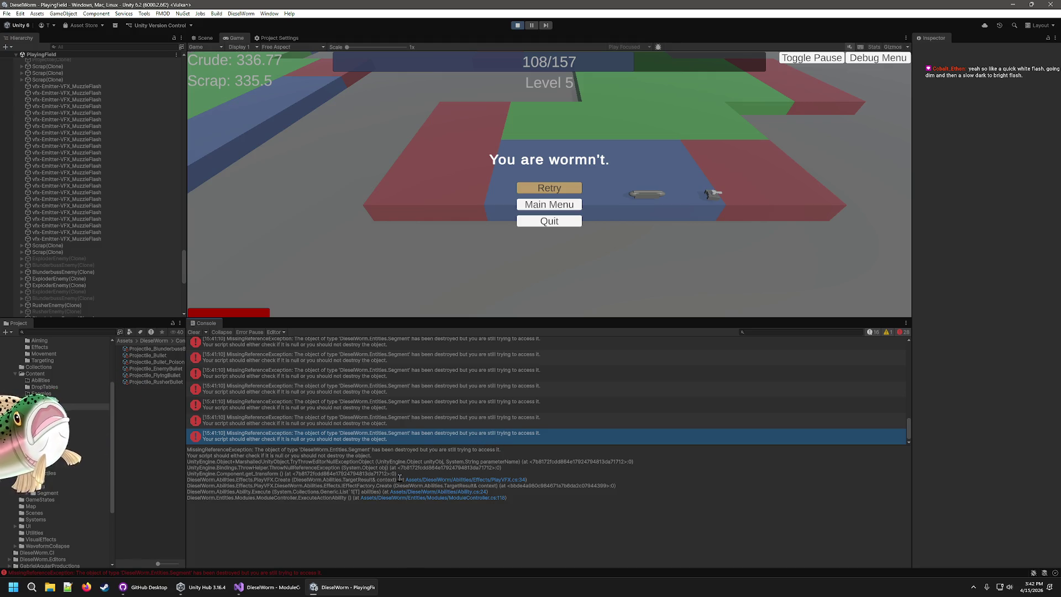
{"action": "key", "text": "ctrl+a"}
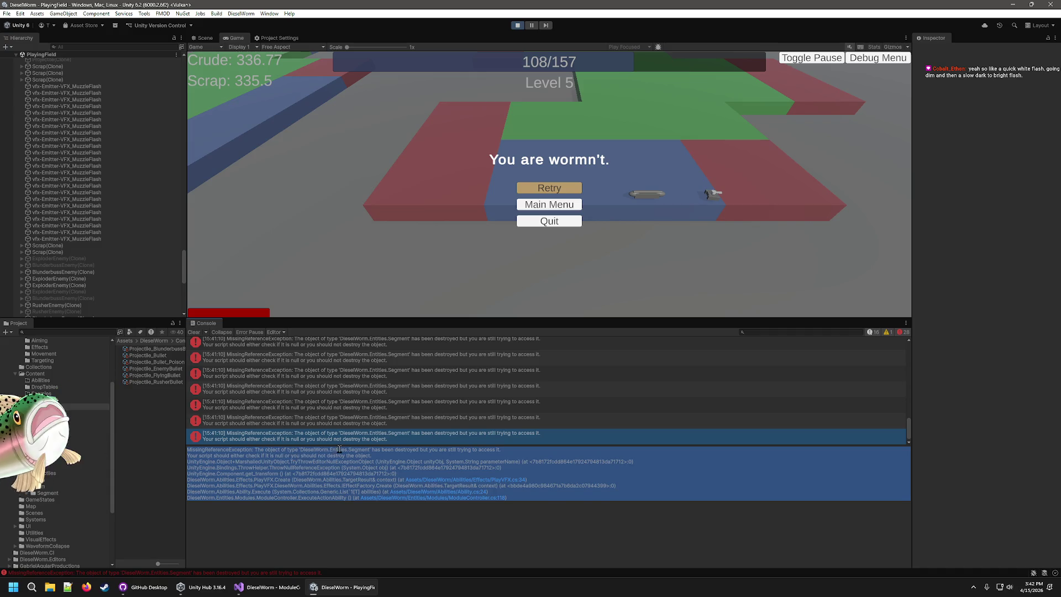
{"action": "left_click", "coordinate": [341, 452]}
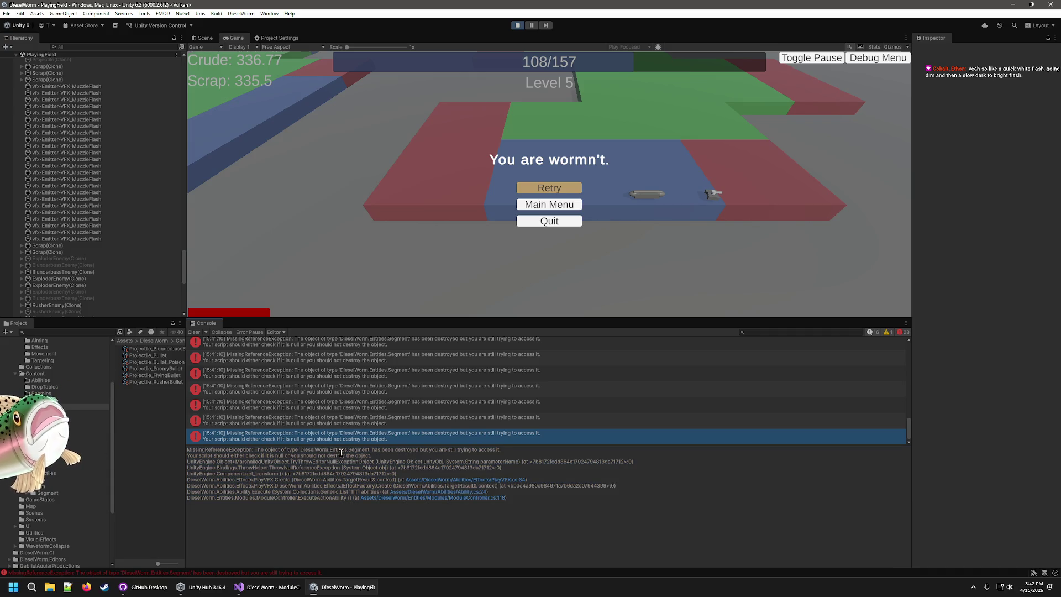
{"action": "left_click", "coordinate": [473, 502]}
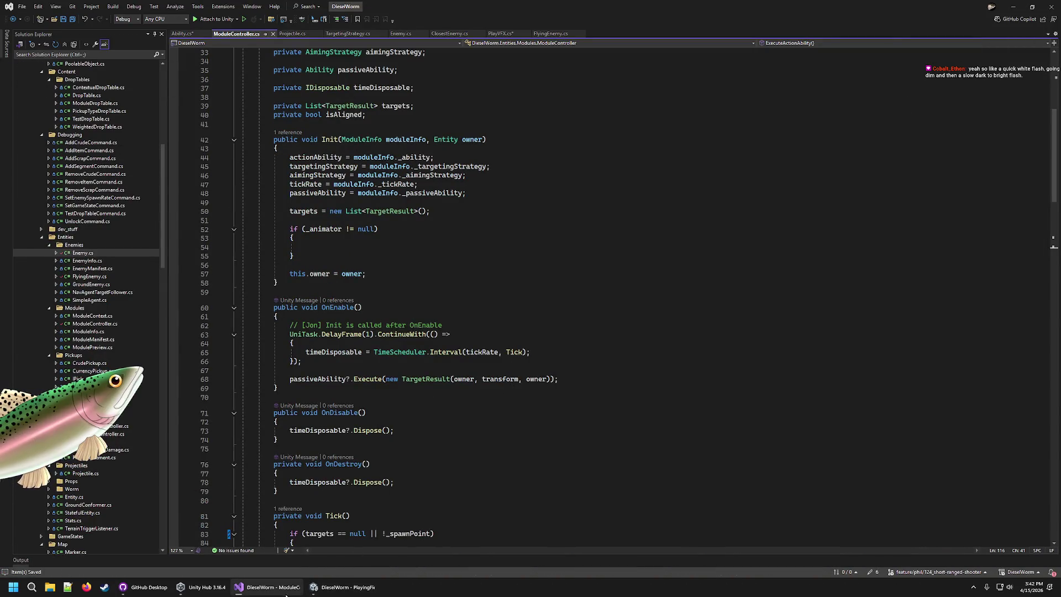
{"action": "left_click", "coordinate": [337, 587]}
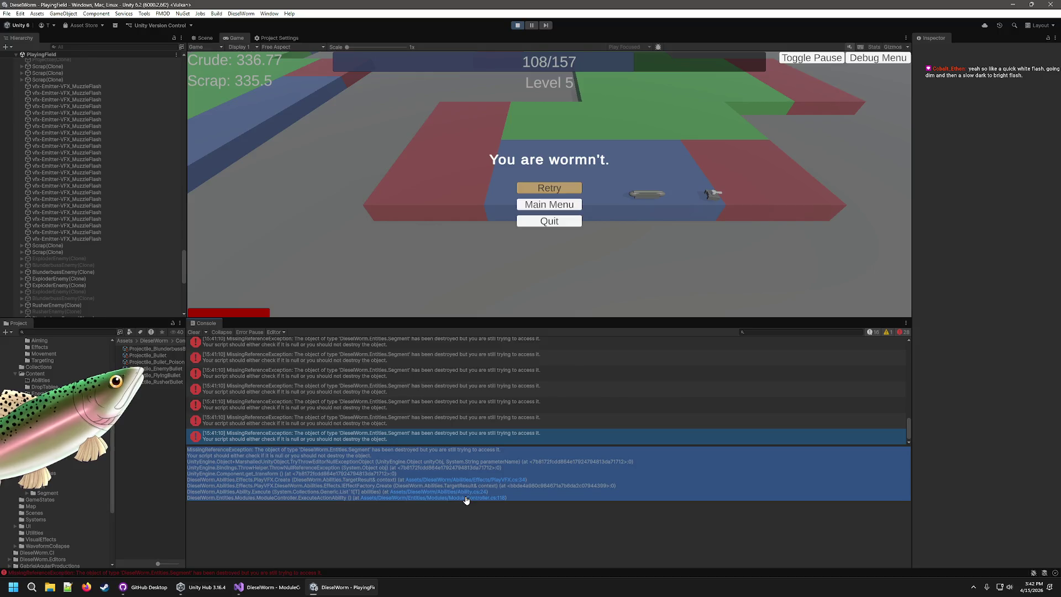
{"action": "left_click", "coordinate": [465, 498]}
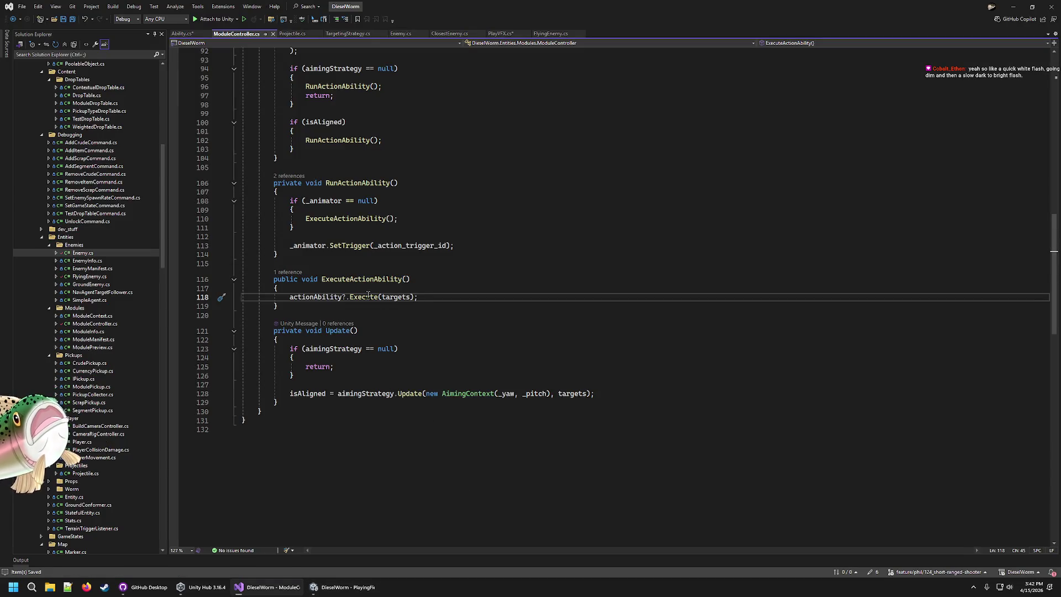
Step: Locate the targets usage on line 118 and ExecuteActionAbility's opening brace
{"action": "double_click", "coordinate": [395, 297]}
{"action": "scroll", "coordinate": [471, 378], "scroll_direction": "up", "scroll_amount": 13}
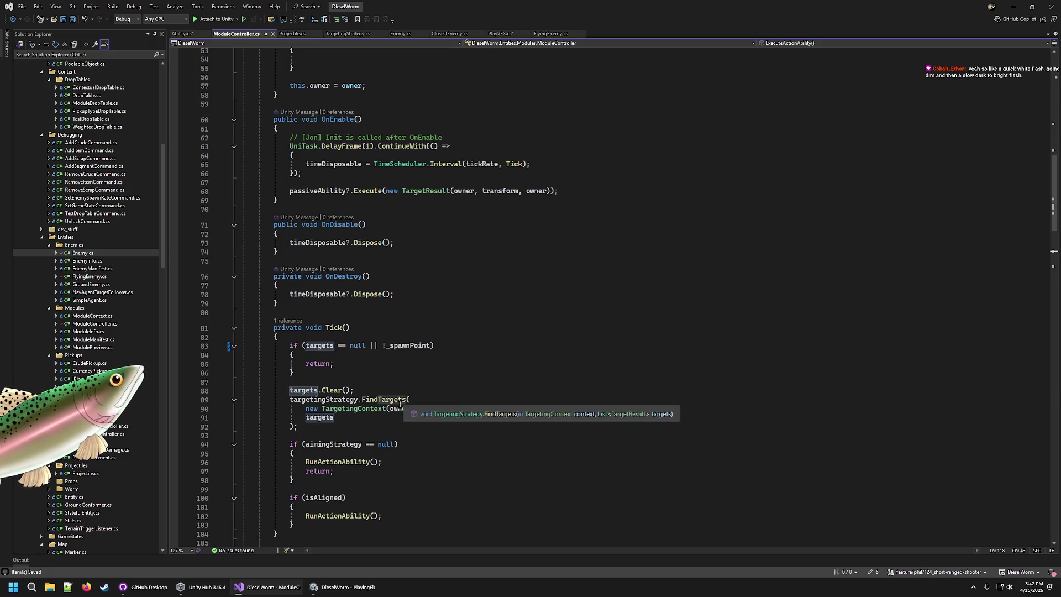
{"action": "scroll", "coordinate": [431, 398], "scroll_direction": "down", "scroll_amount": 8}
{"action": "left_click", "coordinate": [407, 423]}
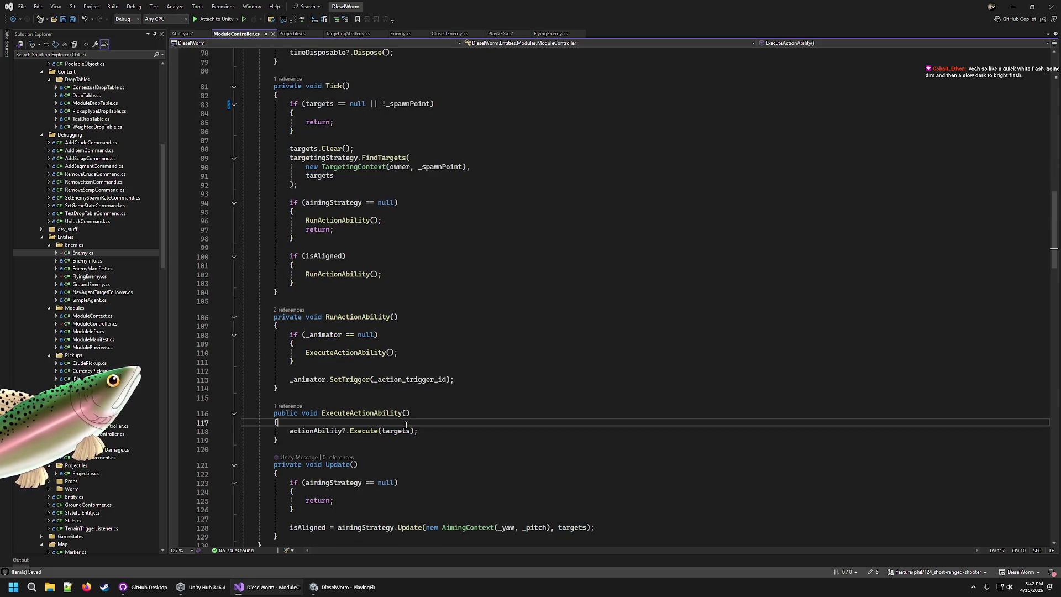
{"action": "scroll", "coordinate": [675, 461], "scroll_direction": "up", "scroll_amount": 5}
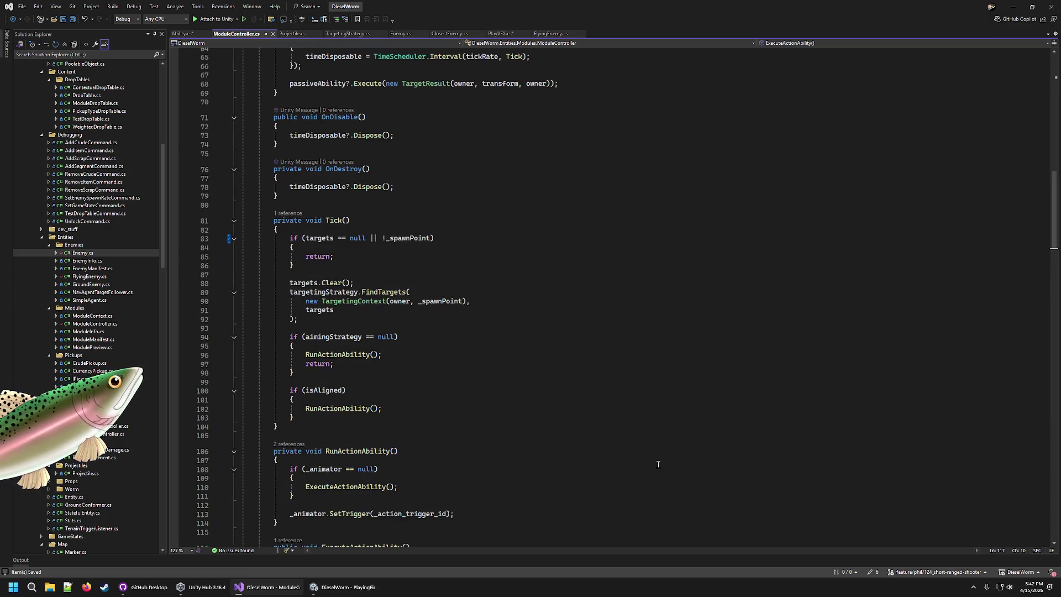
{"action": "scroll", "coordinate": [692, 351], "scroll_direction": "down", "scroll_amount": 7}
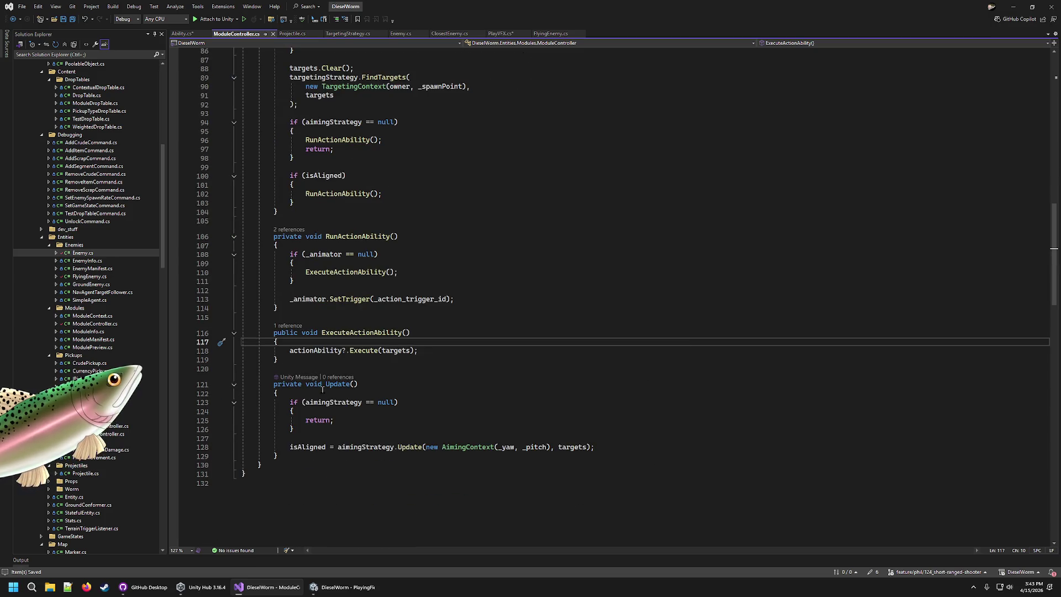
Step: Trace the callers of ExecuteActionAbility and RunActionAbility through CodeLens references
{"action": "left_click", "coordinate": [288, 325]}
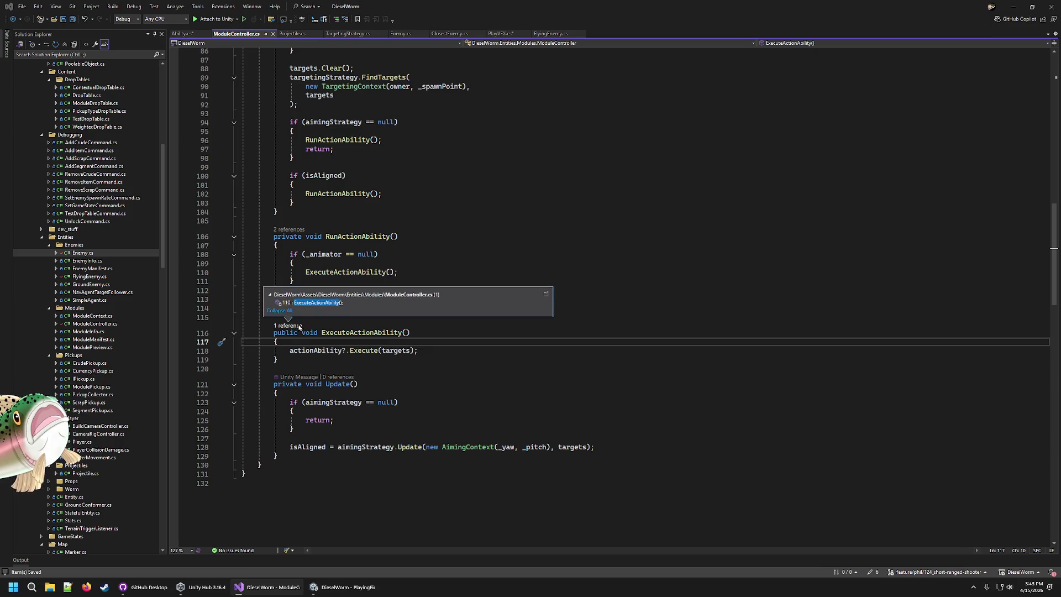
{"action": "double_click", "coordinate": [355, 302]}
{"action": "key", "text": "Up"}
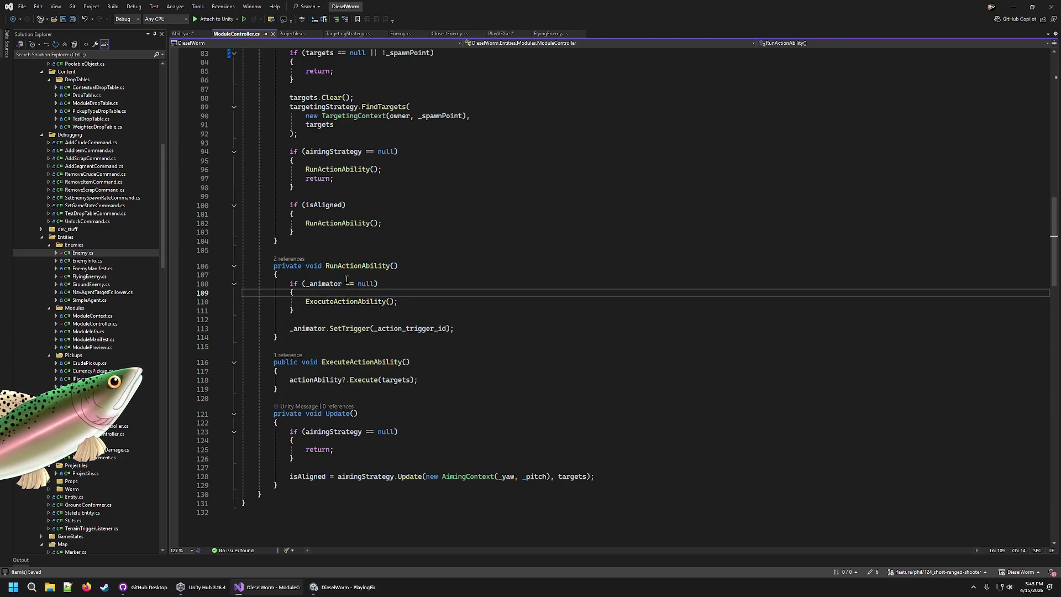
{"action": "left_click", "coordinate": [290, 260]}
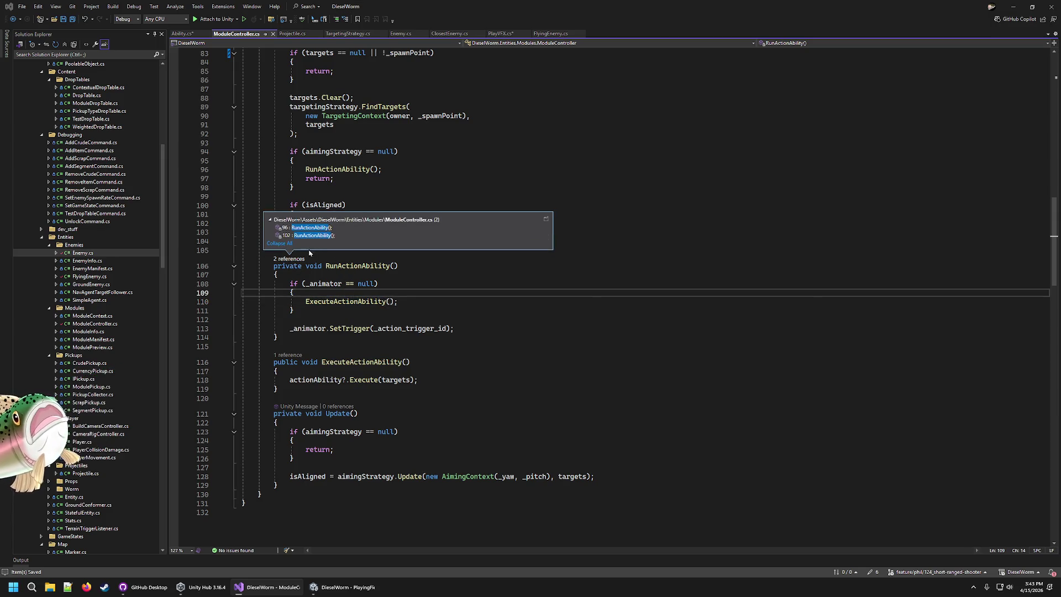
{"action": "double_click", "coordinate": [313, 227]}
{"action": "left_click", "coordinate": [474, 344]}
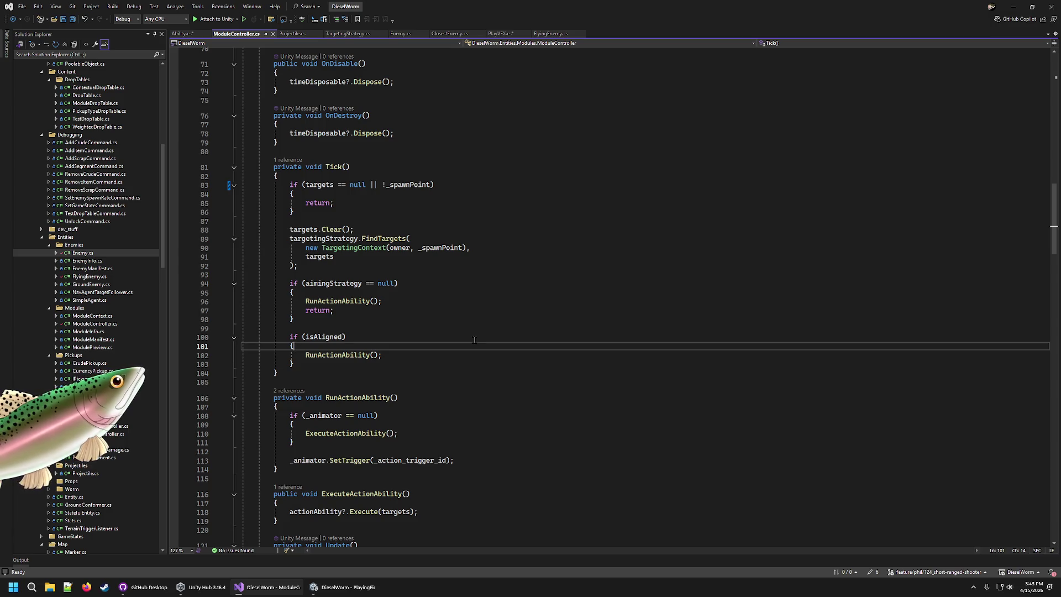
{"action": "left_click", "coordinate": [594, 501]}
Step: Add an 'if (targets == null || targets.Count < 1) return;' guard to ExecuteActionAbility and save
{"action": "key", "text": "Return"}
{"action": "key", "text": "Return"}
{"action": "key", "text": "Up"}
{"action": "type", "text": "if (targetingStrateg"}
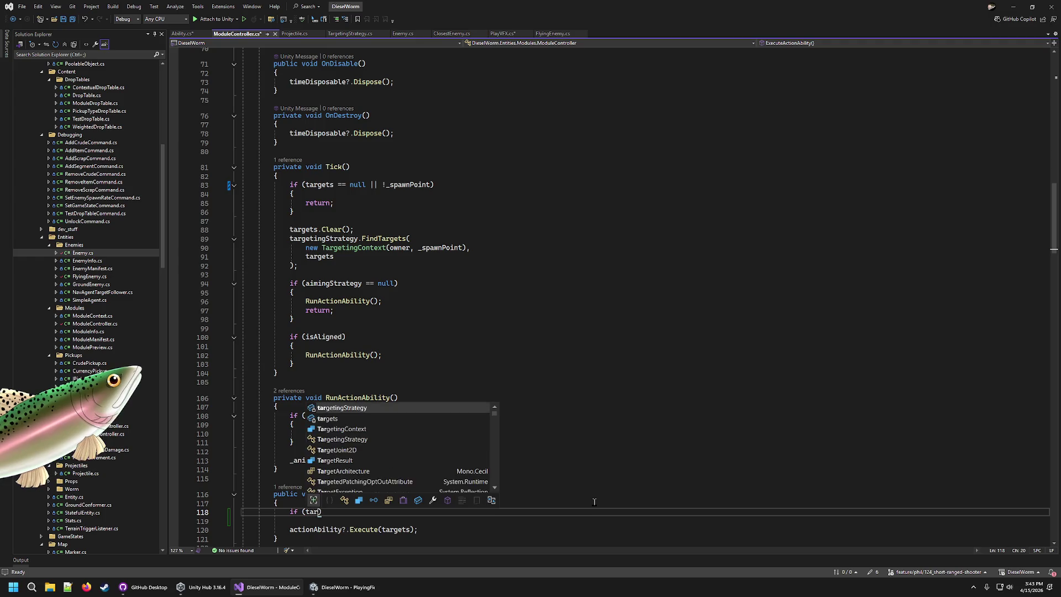
{"action": "key", "text": "BackSpace"}
{"action": "key", "text": "BackSpace"}
{"action": "key", "text": "BackSpace"}
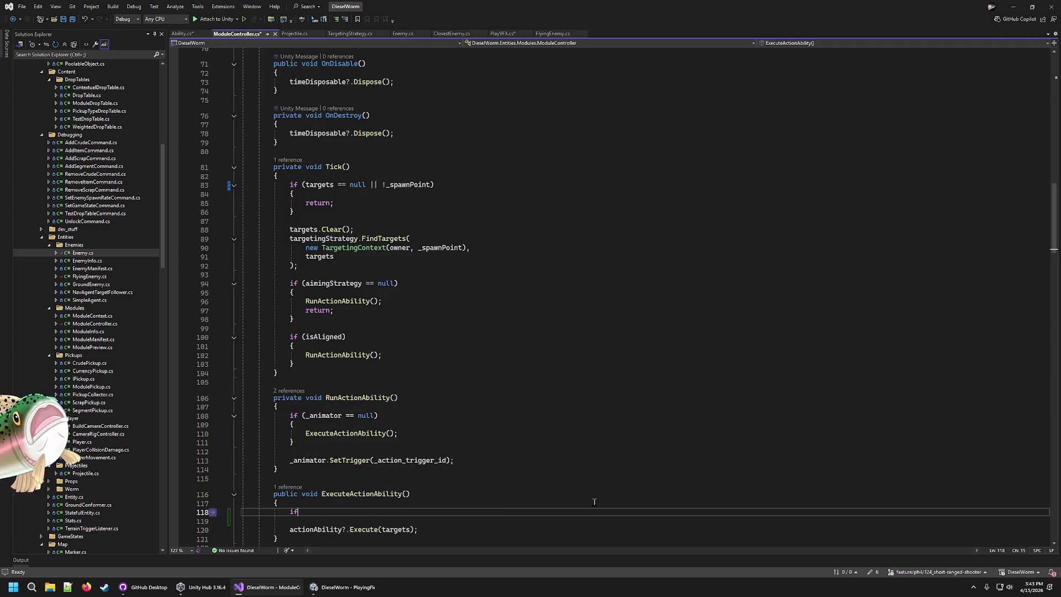
{"action": "type", "text": "f (Start"}
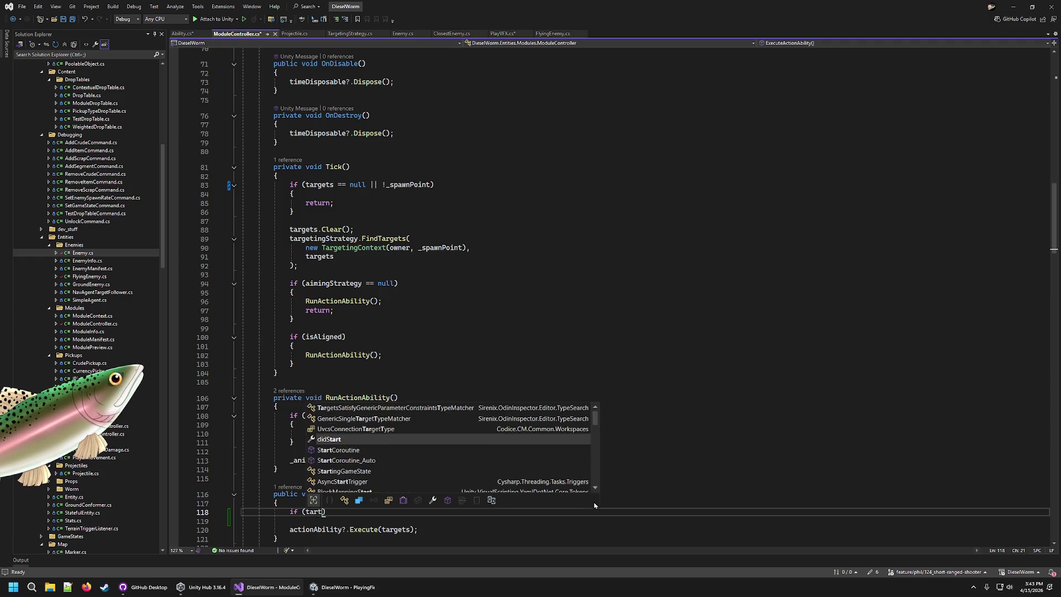
{"action": "key", "text": "BackSpace"}
{"action": "key", "text": "BackSpace"}
{"action": "key", "text": "BackSpace"}
{"action": "type", "text": "targets"}
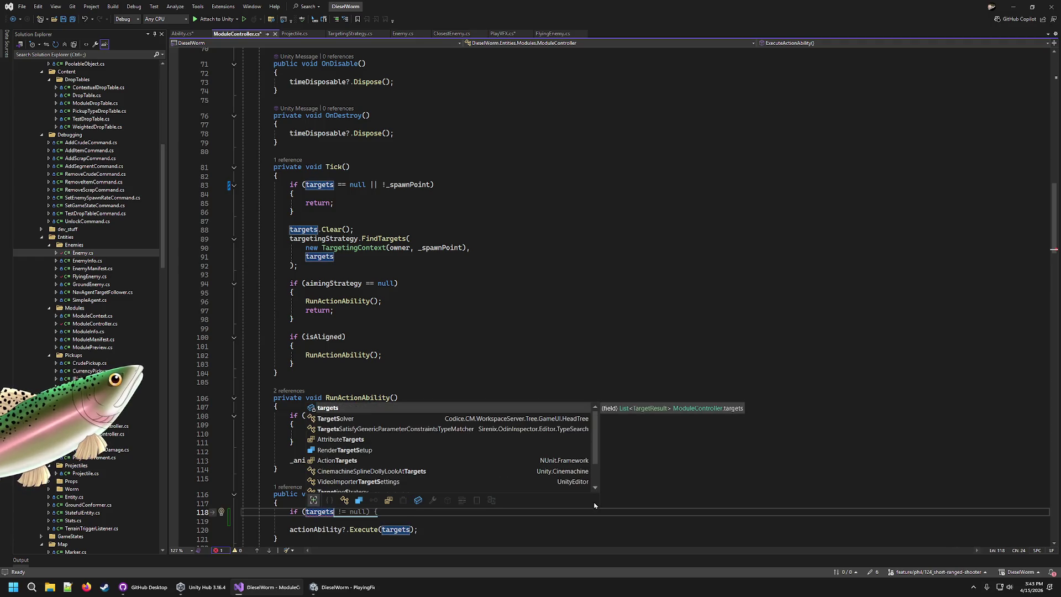
{"action": "type", "text": " == null || "}
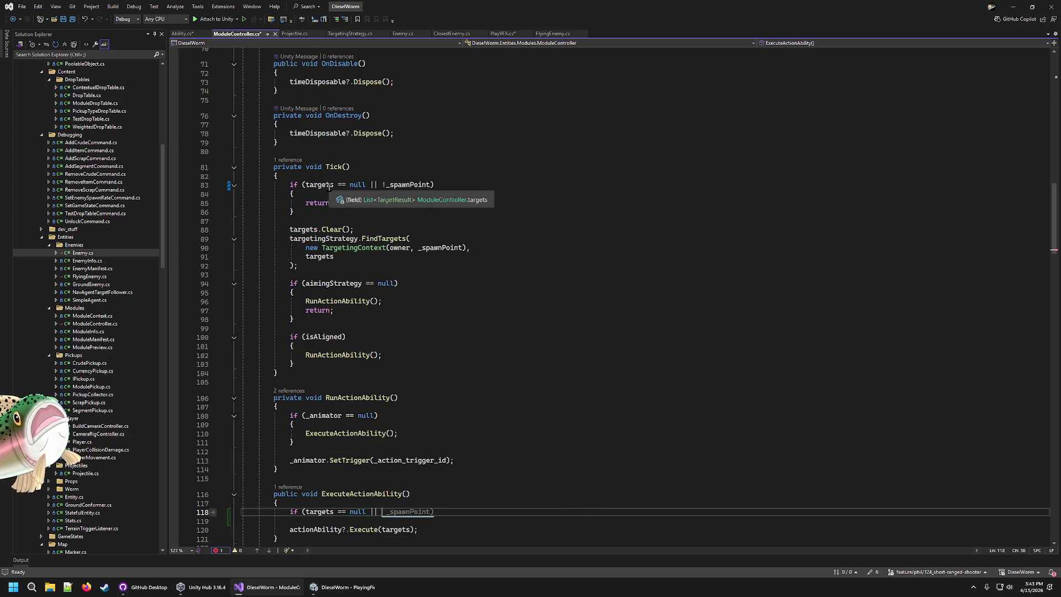
{"action": "type", "text": "targets."}
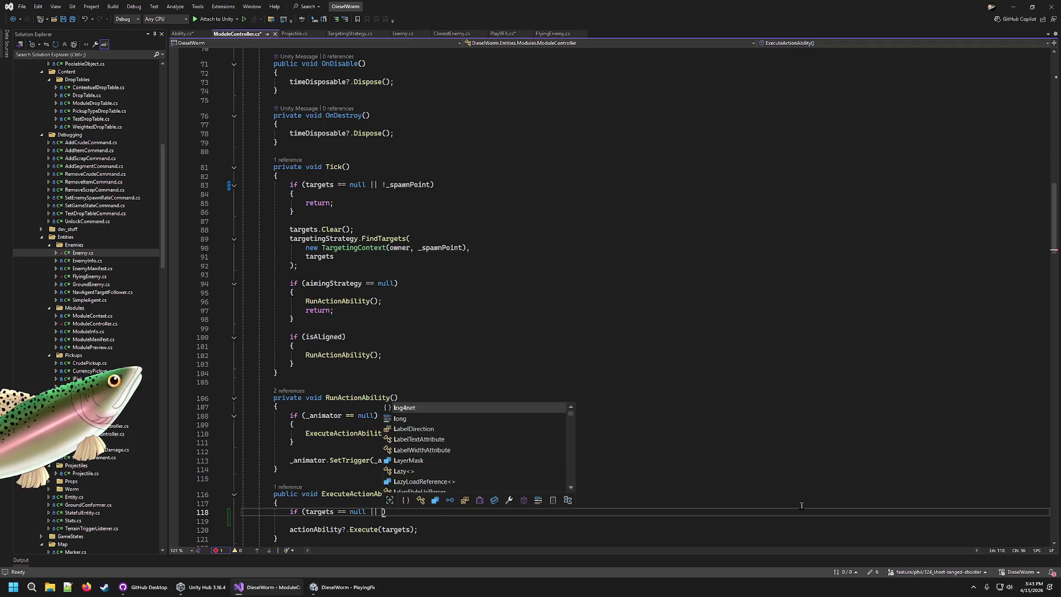
{"action": "type", "text": "Count"}
{"action": "key", "text": "Tab"}
{"action": "type", "text": "{"}
{"action": "key", "text": "Return"}
{"action": "type", "text": "return;"}
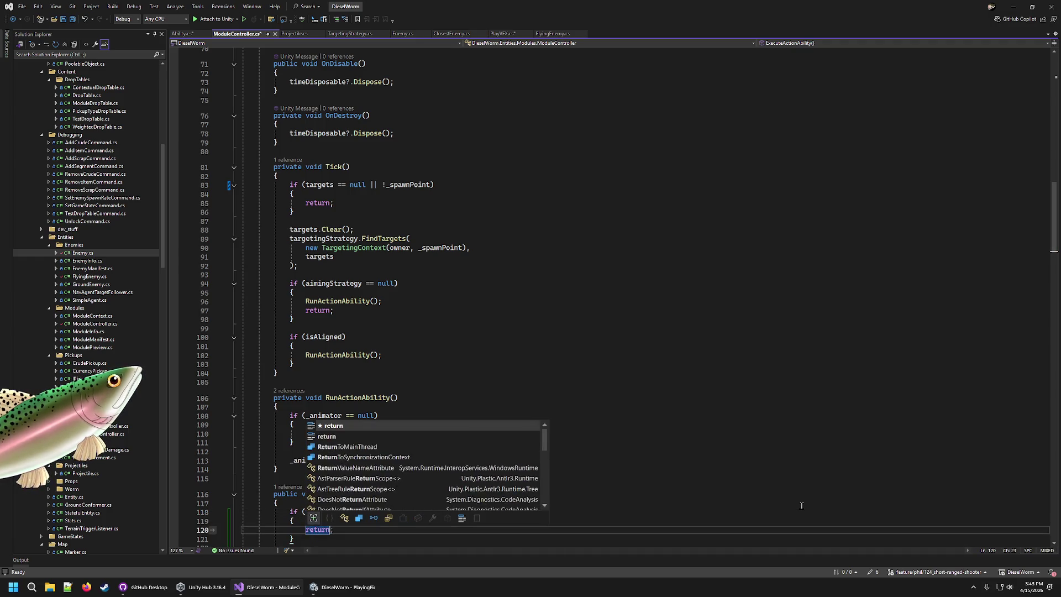
{"action": "key", "text": "ctrl+s"}
Step: Extend Tick's guard on line 83 with 'targets == null || targets.Count < 1'
{"action": "left_click", "coordinate": [382, 185]}
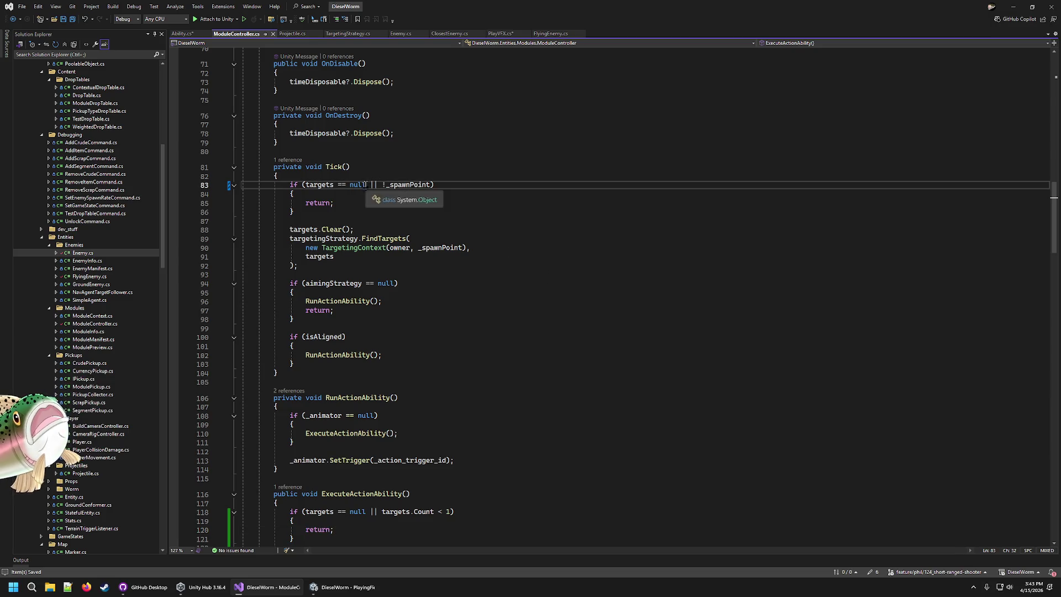
{"action": "type", "text": "targets == null || targets"}
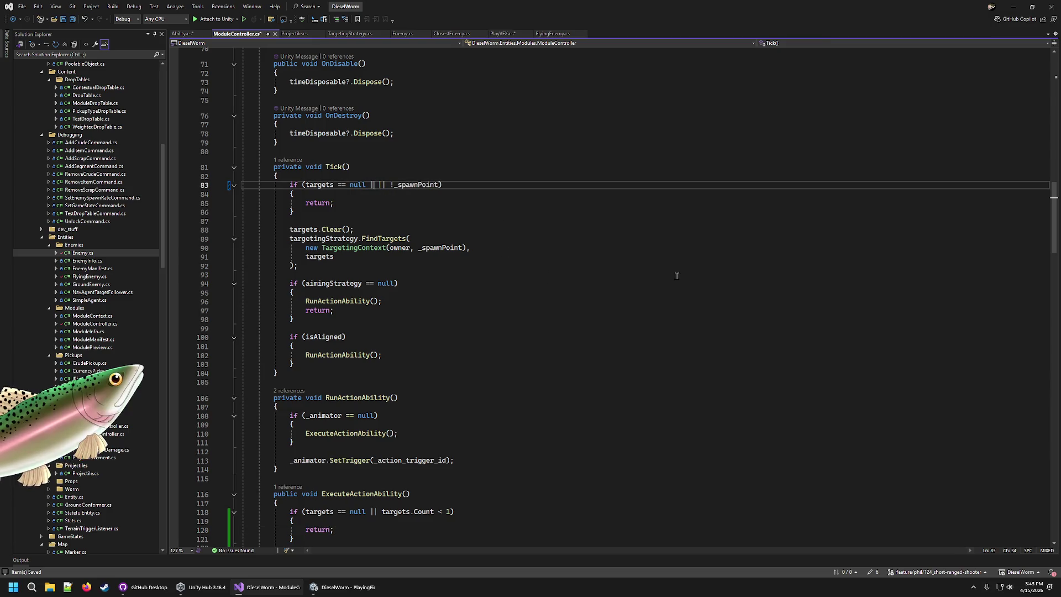
{"action": "type", "text": ".Count "}
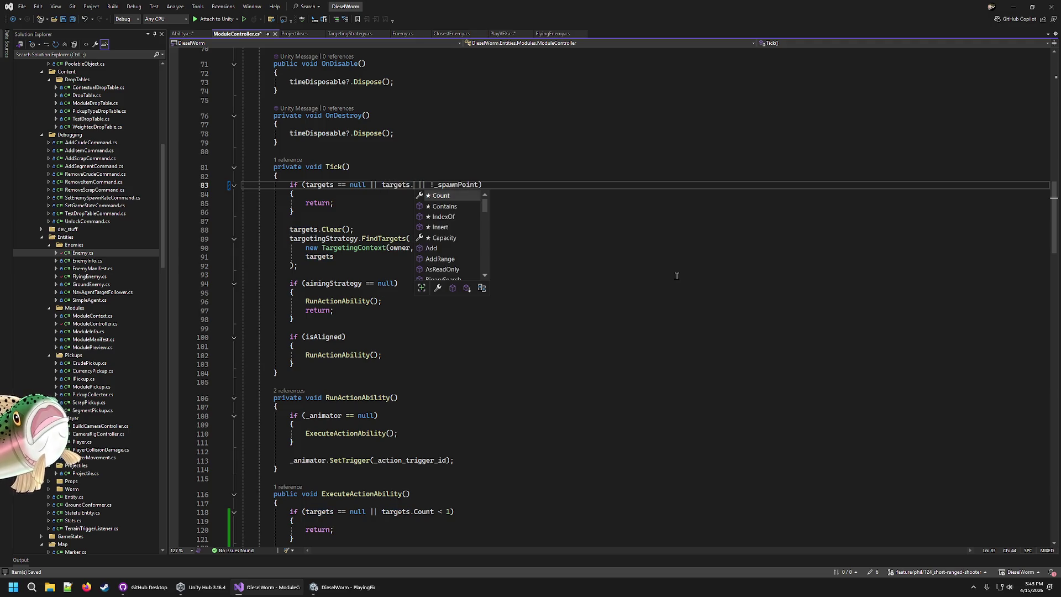
{"action": "type", "text": "< 1"}
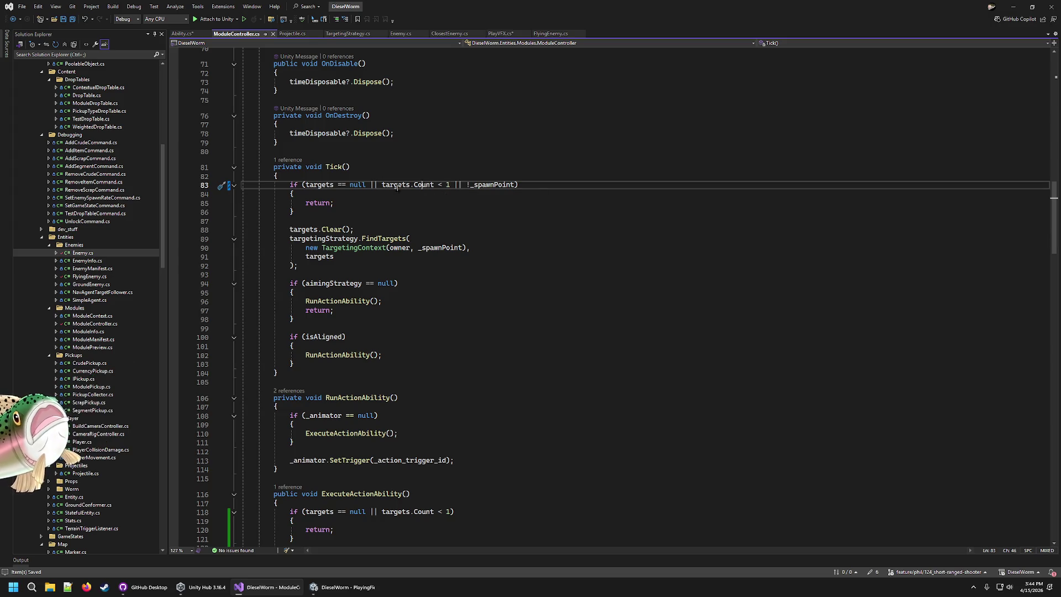
{"action": "left_click", "coordinate": [311, 181]}
{"action": "left_click", "coordinate": [318, 184]}
{"action": "left_click", "coordinate": [412, 186]}
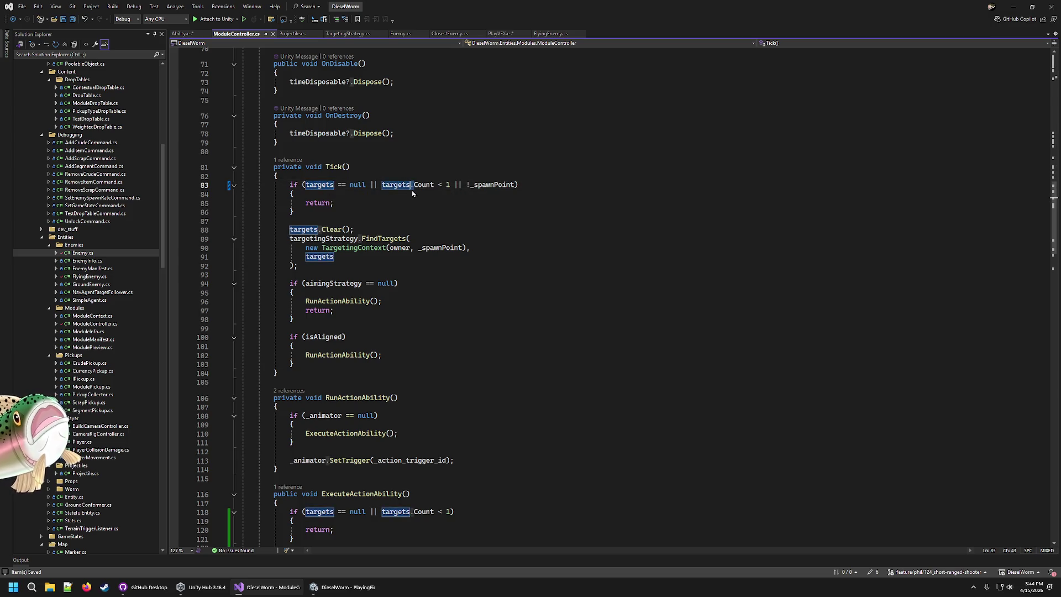
{"action": "scroll", "coordinate": [475, 458], "scroll_direction": "down", "scroll_amount": 7}
{"action": "double_click", "coordinate": [356, 369]}
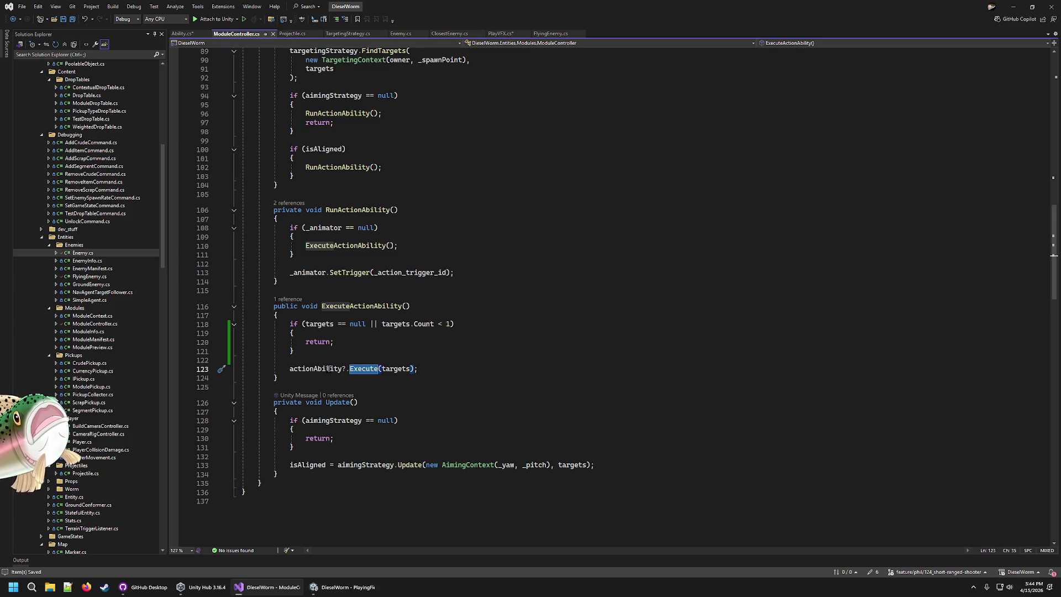
{"action": "mouse_move", "coordinate": [329, 369]}
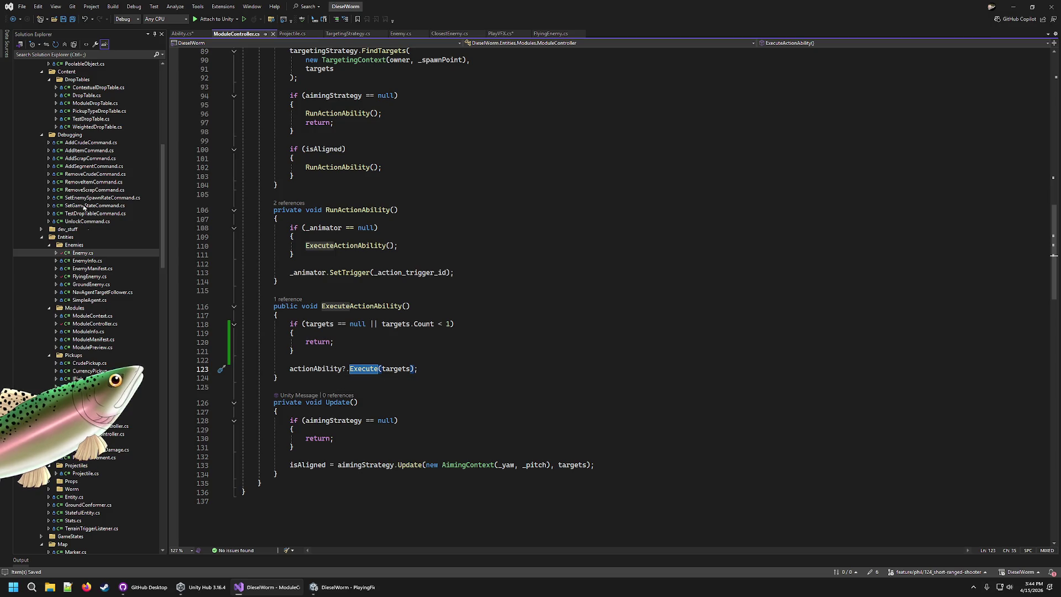
{"action": "scroll", "coordinate": [84, 140], "scroll_direction": "up", "scroll_amount": 10}
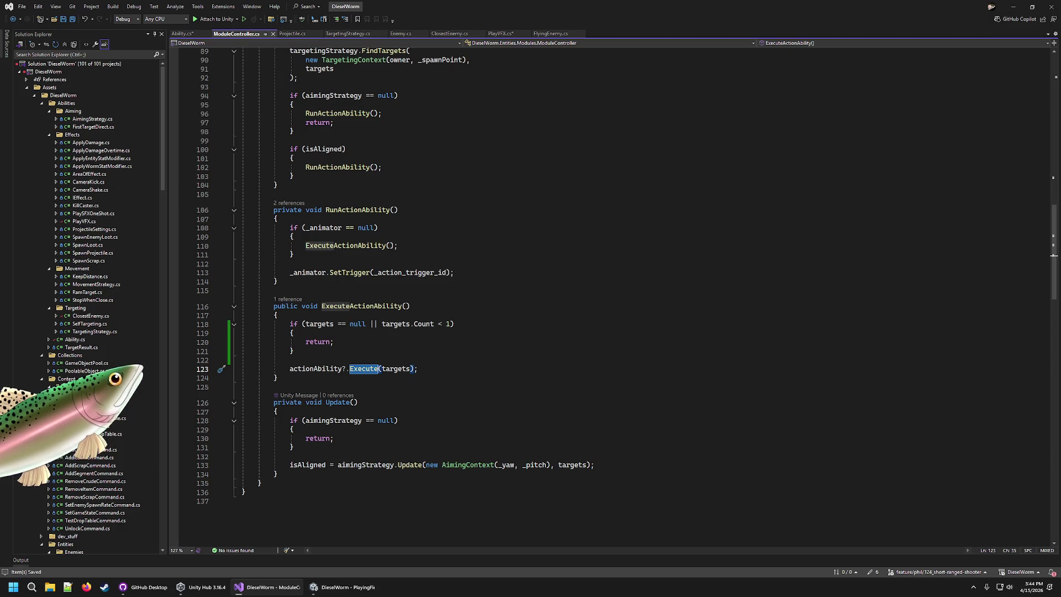
{"action": "double_click", "coordinate": [72, 340]}
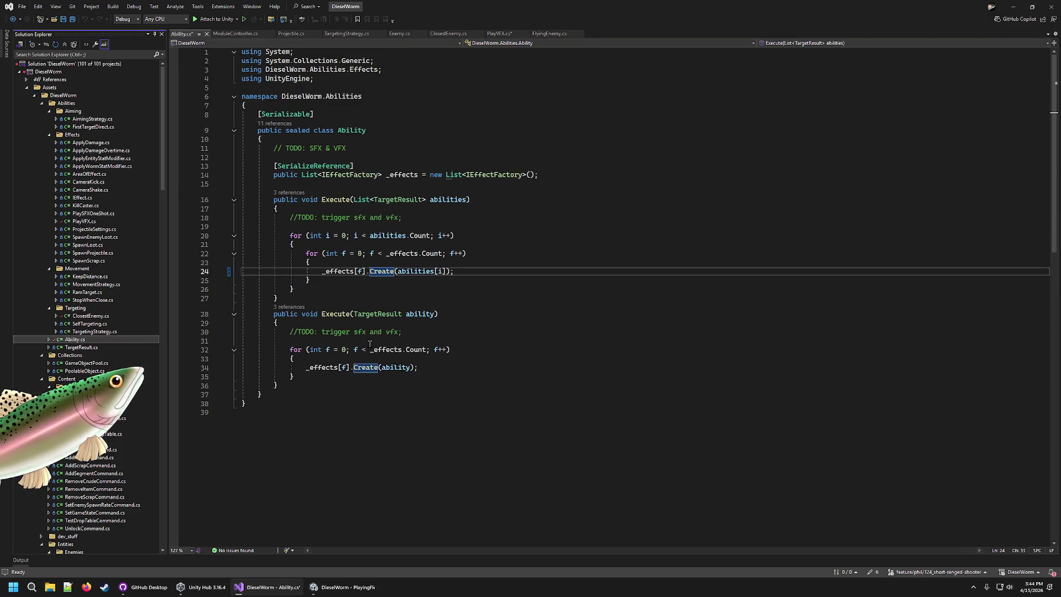
Step: Review the Count-based effects loop in Ability.cs and save the script
{"action": "left_click", "coordinate": [468, 351]}
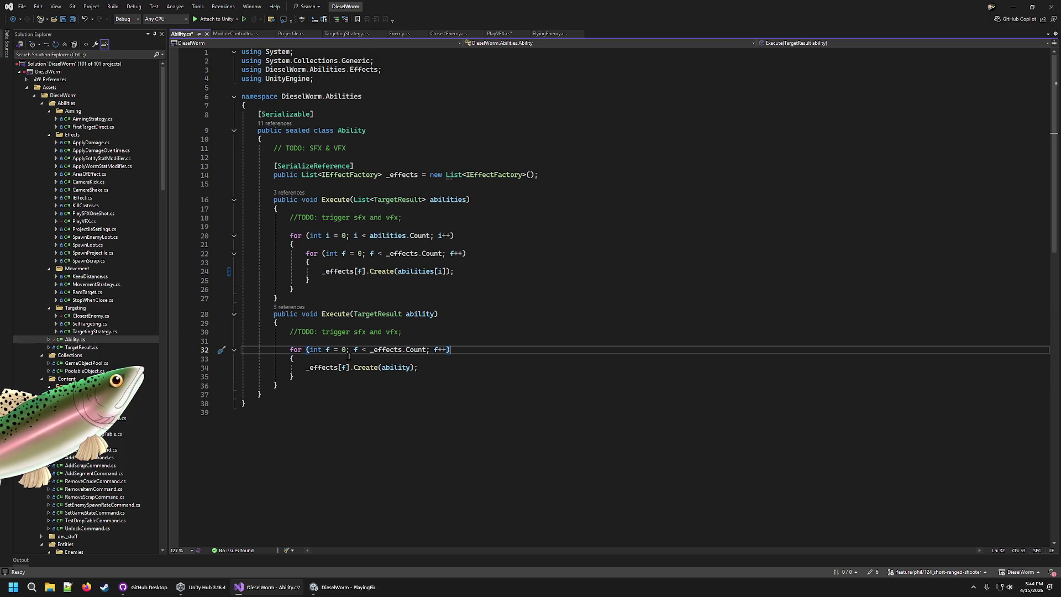
{"action": "left_click", "coordinate": [339, 349]}
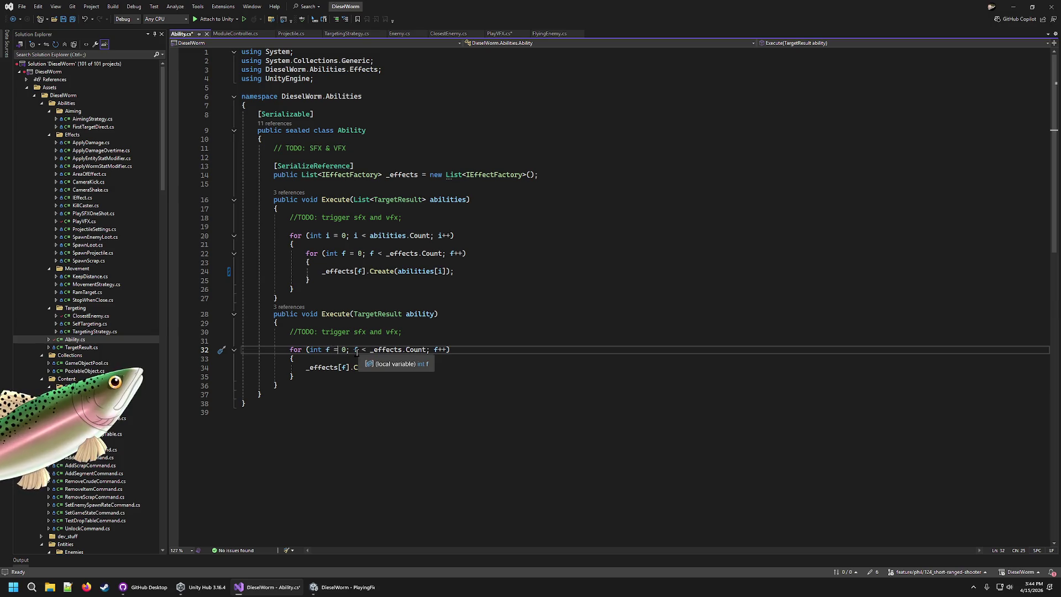
{"action": "left_click", "coordinate": [413, 350]}
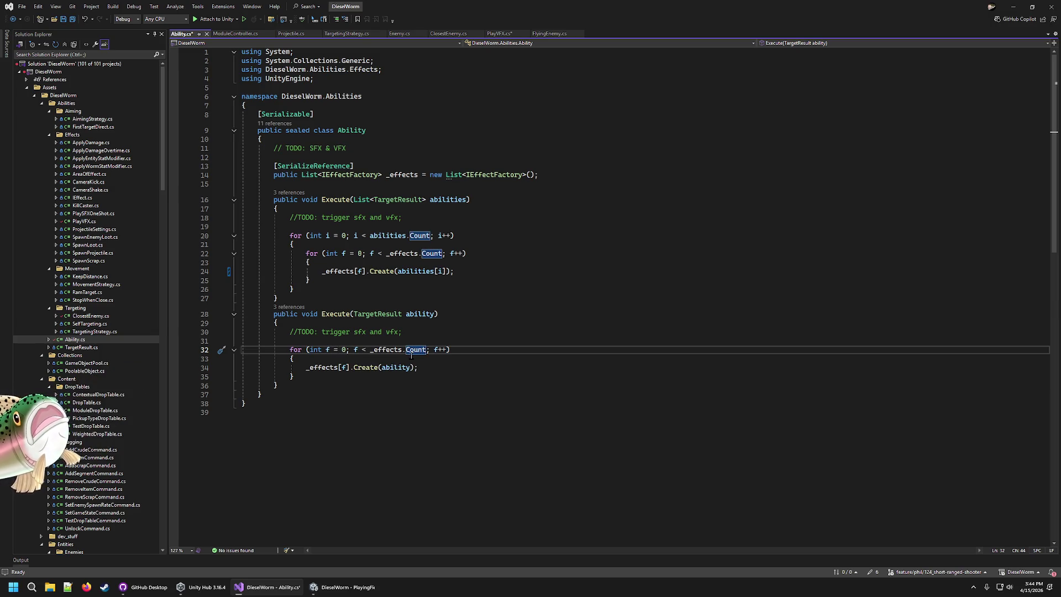
{"action": "left_click", "coordinate": [349, 349]}
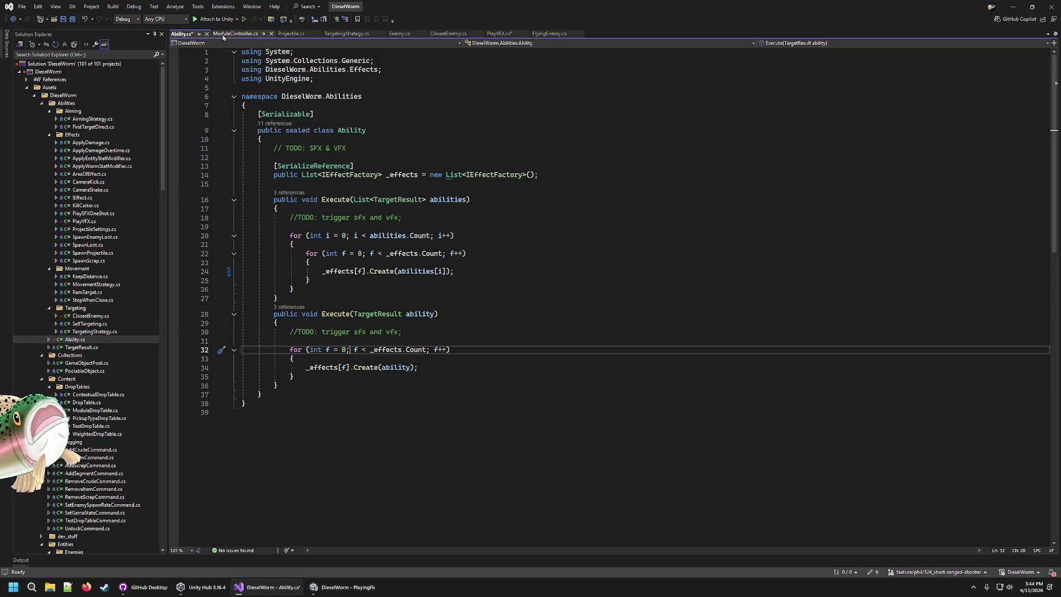
{"action": "left_click", "coordinate": [514, 298]}
{"action": "key", "text": "ctrl+s"}
Step: Remove the 'targets.Count < 1' condition from ModuleController's guards on lines 118 and 83
{"action": "left_click", "coordinate": [234, 34]}
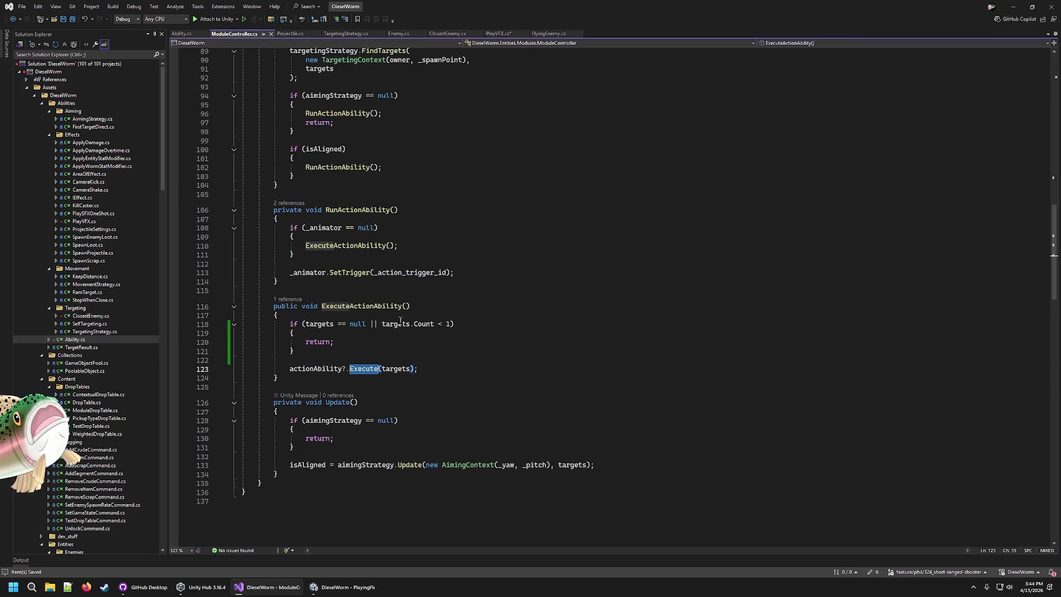
{"action": "left_click", "coordinate": [366, 324]}
{"action": "key", "text": "shift+End"}
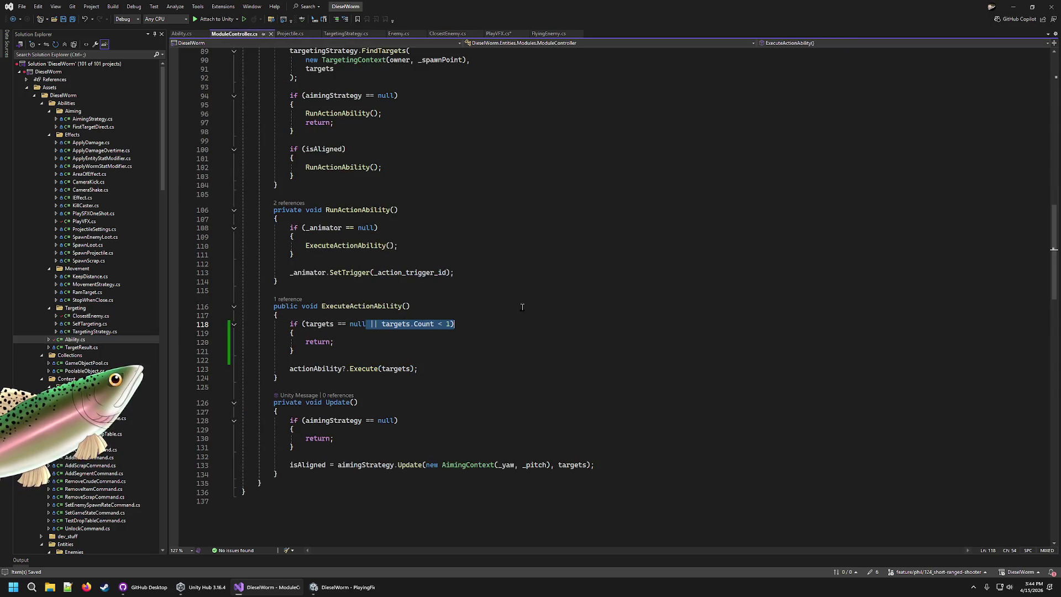
{"action": "key", "text": "shift+Left"}
{"action": "key", "text": "Delete"}
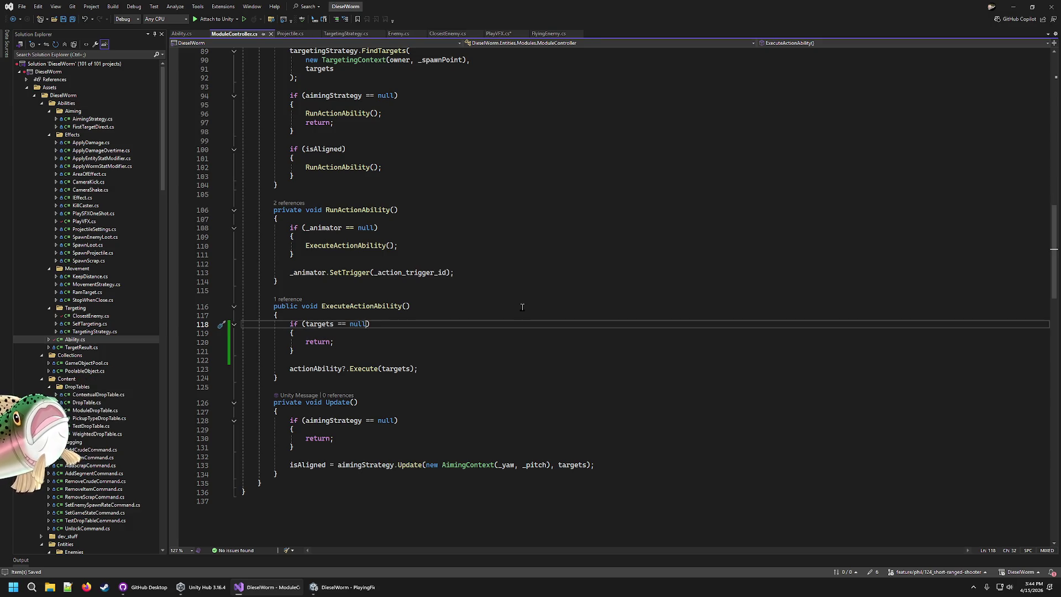
{"action": "scroll", "coordinate": [522, 307], "scroll_direction": "up", "scroll_amount": 8}
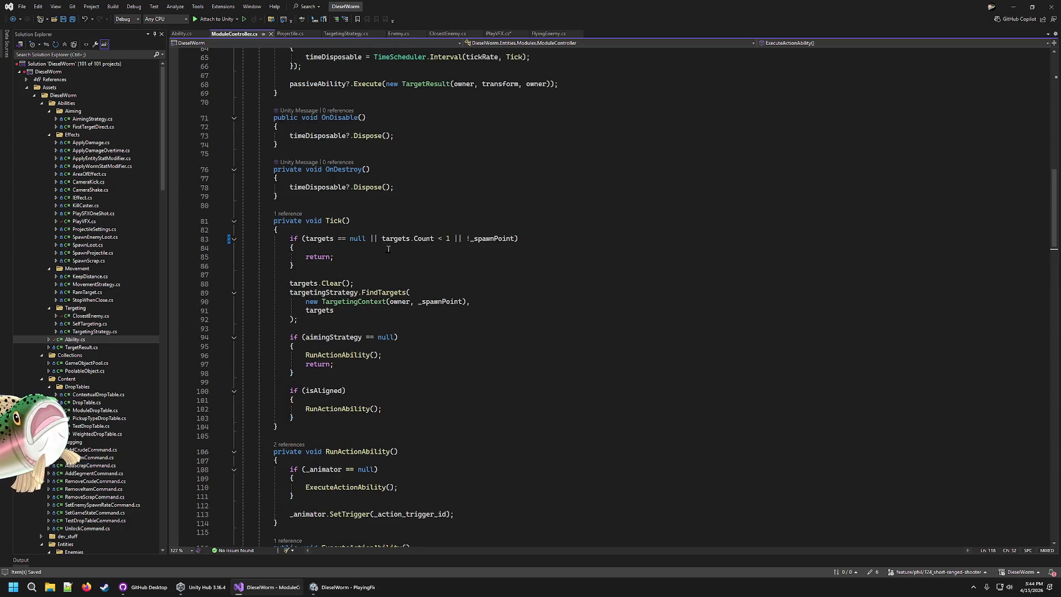
{"action": "left_click", "coordinate": [318, 238]}
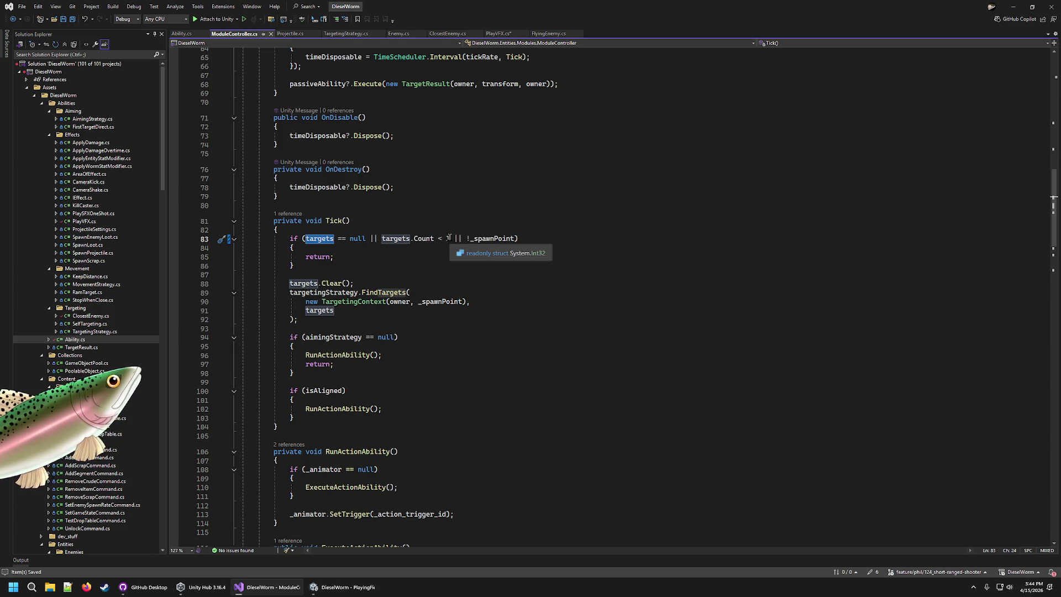
{"action": "left_click", "coordinate": [449, 239]}
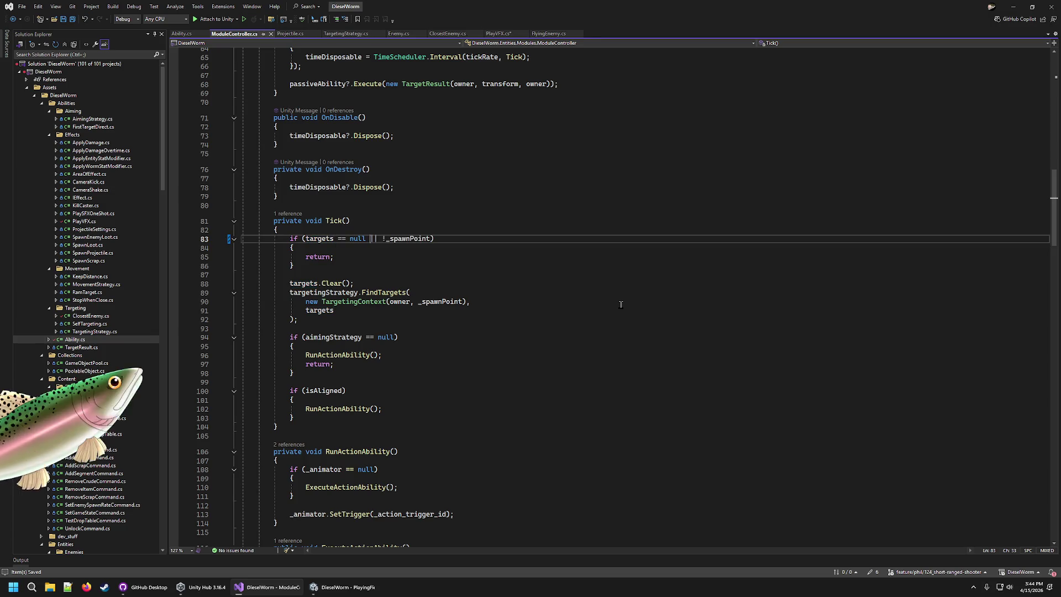
{"action": "left_click", "coordinate": [343, 283]}
Step: Stop play mode in the Unity editor
{"action": "left_click", "coordinate": [802, 249]}
{"action": "left_click", "coordinate": [337, 587]}
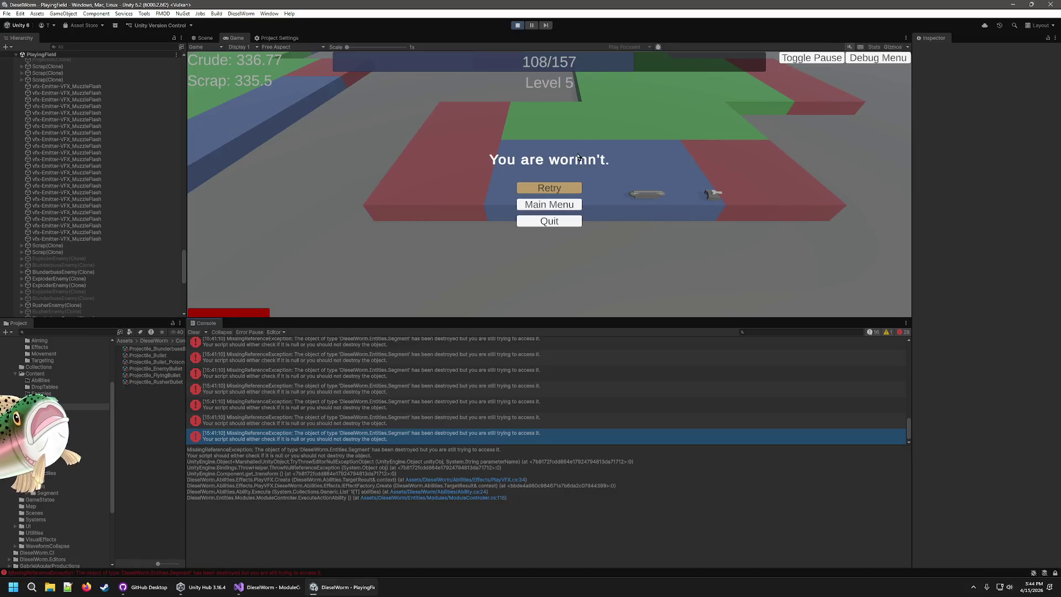
{"action": "left_click", "coordinate": [518, 26]}
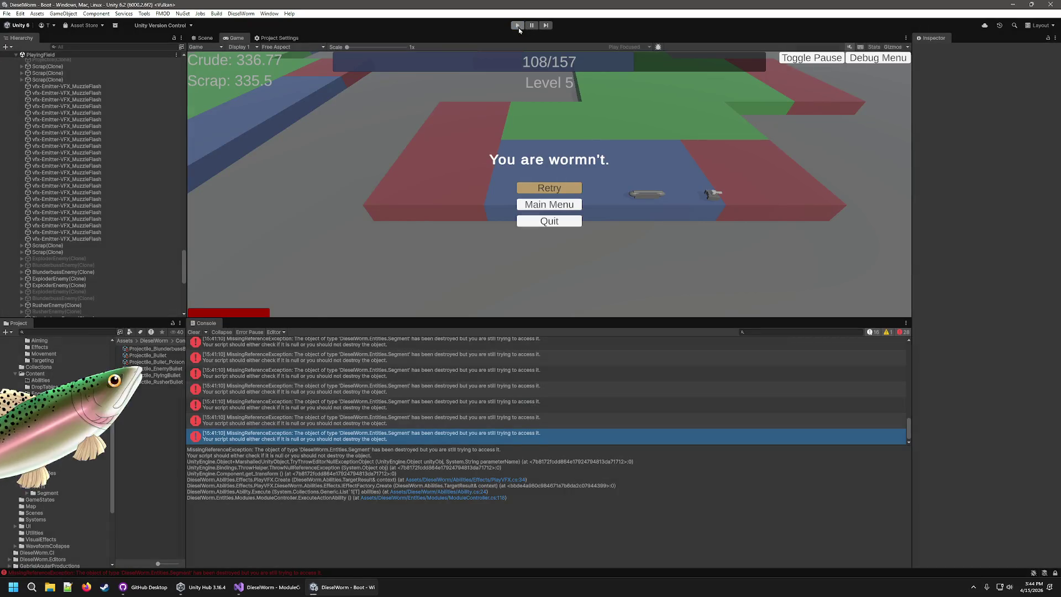
Step: Back in Visual Studio, review Tick's targets check on line 83, then open PlayVFX.cs
{"action": "left_click", "coordinate": [280, 587]}
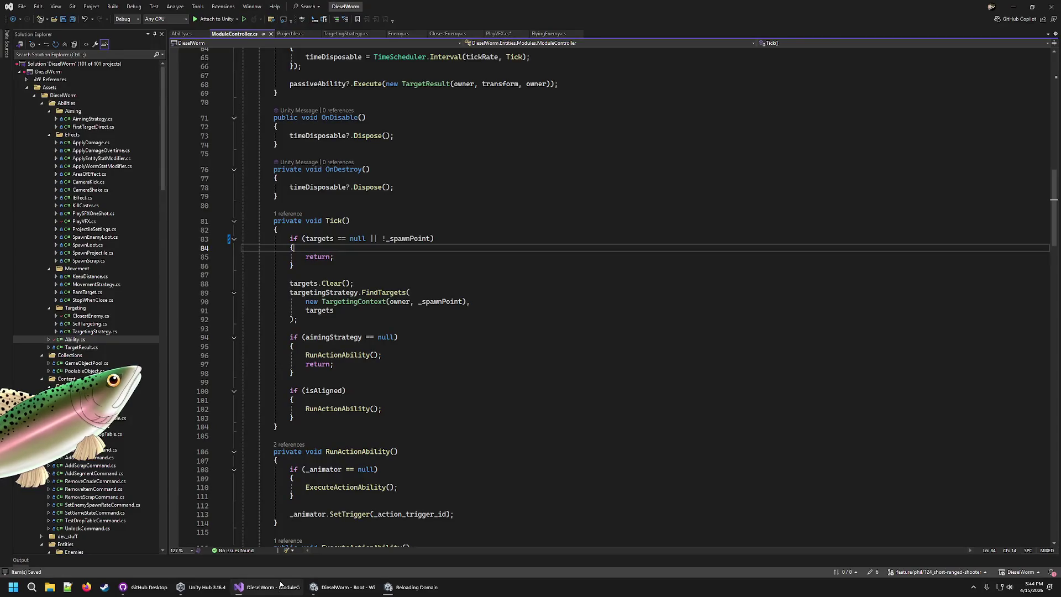
{"action": "scroll", "coordinate": [406, 130], "scroll_direction": "up", "scroll_amount": 4}
{"action": "double_click", "coordinate": [320, 349]}
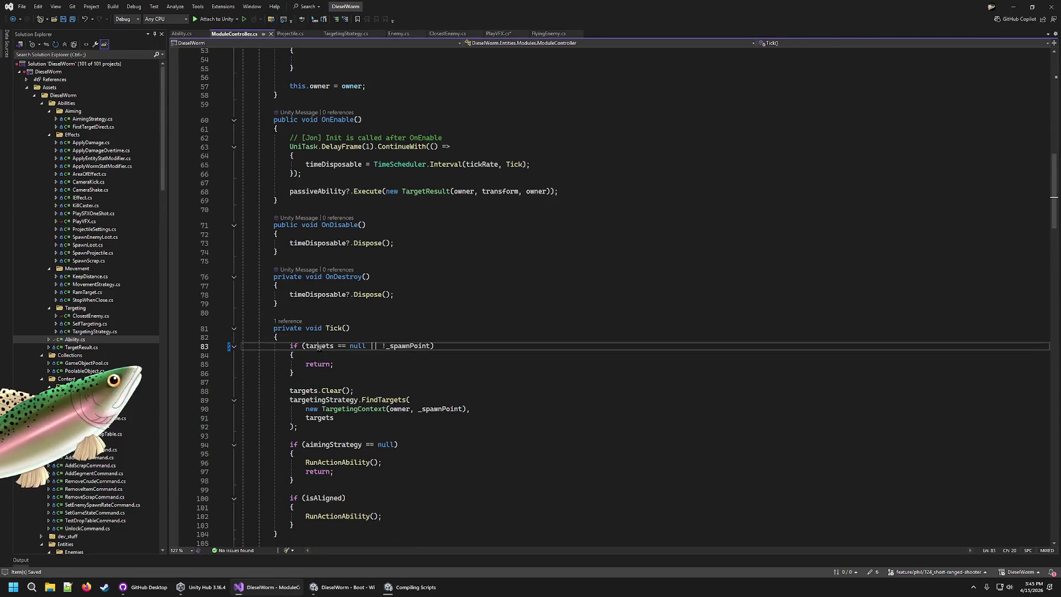
{"action": "scroll", "coordinate": [519, 375], "scroll_direction": "up", "scroll_amount": 5}
{"action": "scroll", "coordinate": [519, 375], "scroll_direction": "up", "scroll_amount": 6}
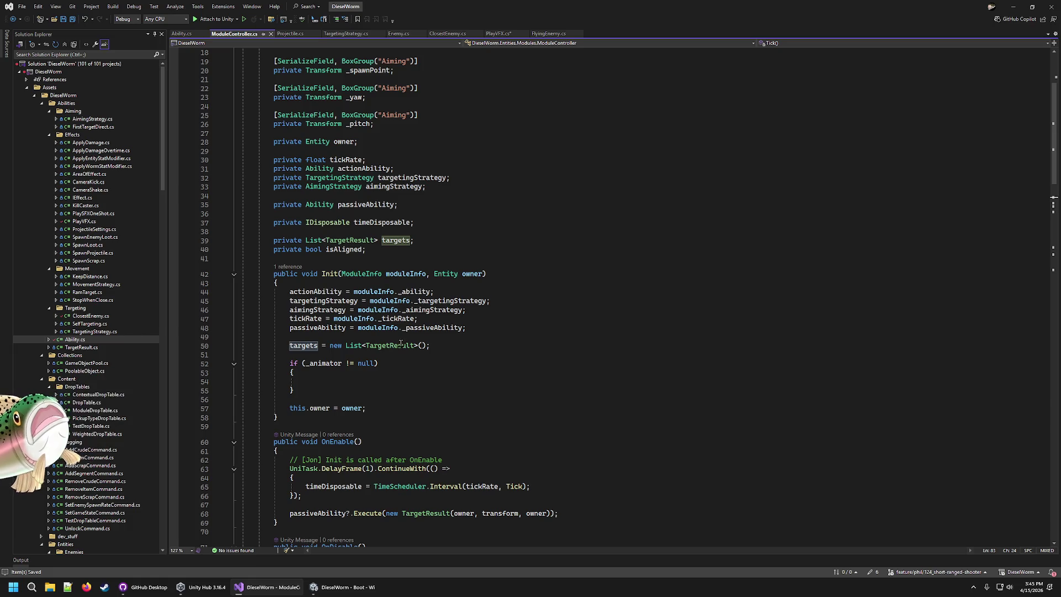
{"action": "scroll", "coordinate": [401, 344], "scroll_direction": "down", "scroll_amount": 20}
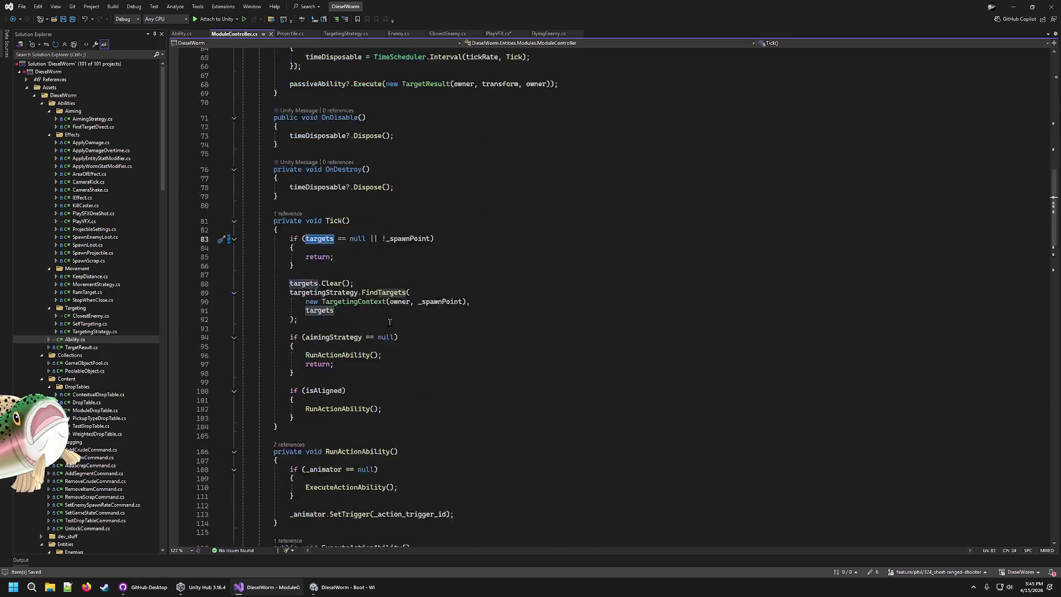
{"action": "scroll", "coordinate": [388, 322], "scroll_direction": "down", "scroll_amount": 1}
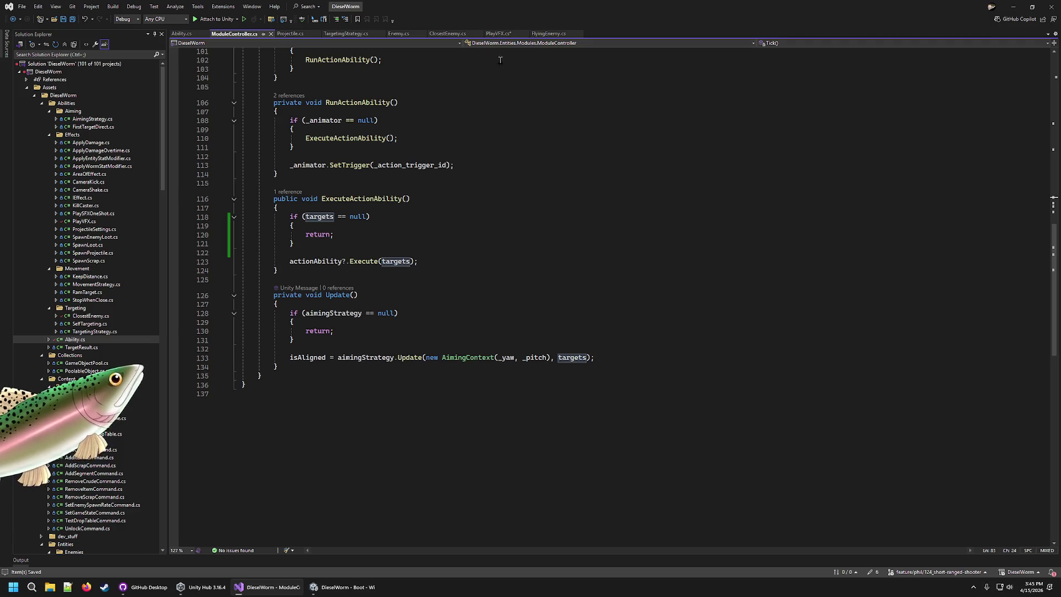
{"action": "left_click", "coordinate": [498, 33]}
{"action": "left_click", "coordinate": [526, 229]}
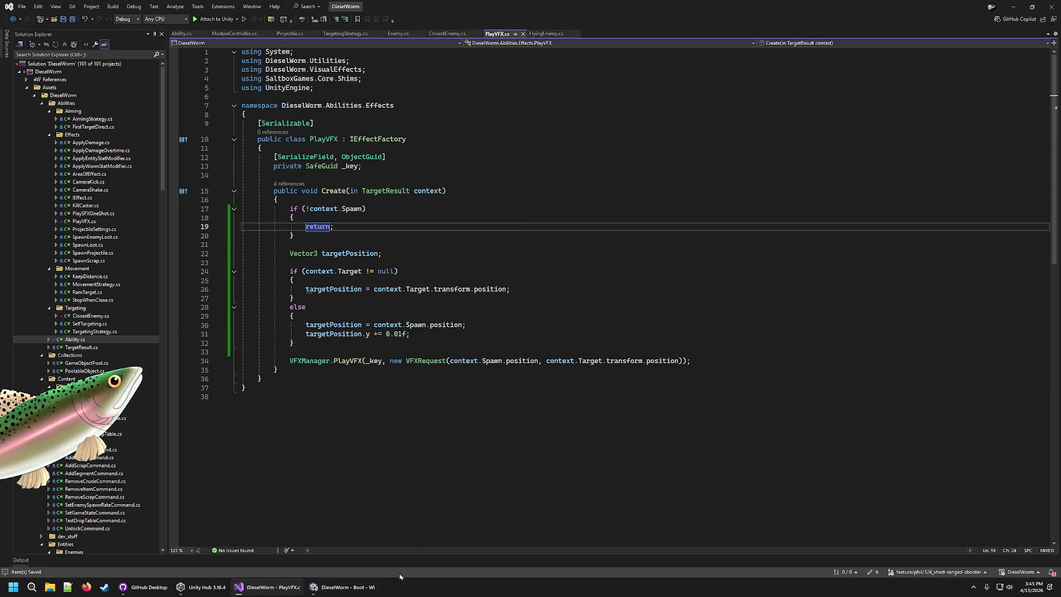
Step: Let Unity recompile the edited scripts, then return to PlayVFX.cs in Visual Studio
{"action": "left_click", "coordinate": [350, 592]}
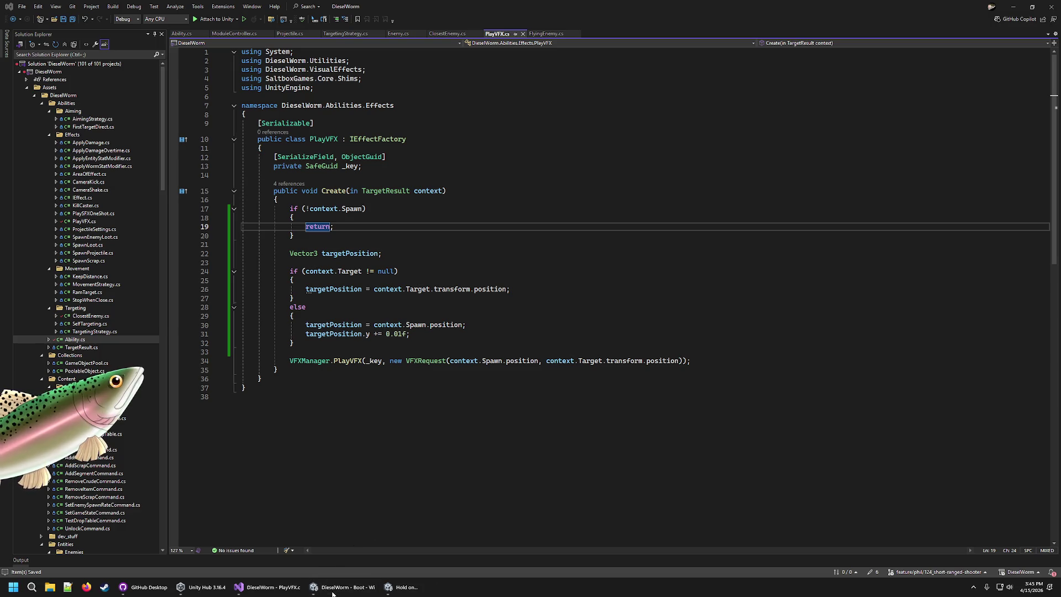
{"action": "left_click", "coordinate": [309, 588]}
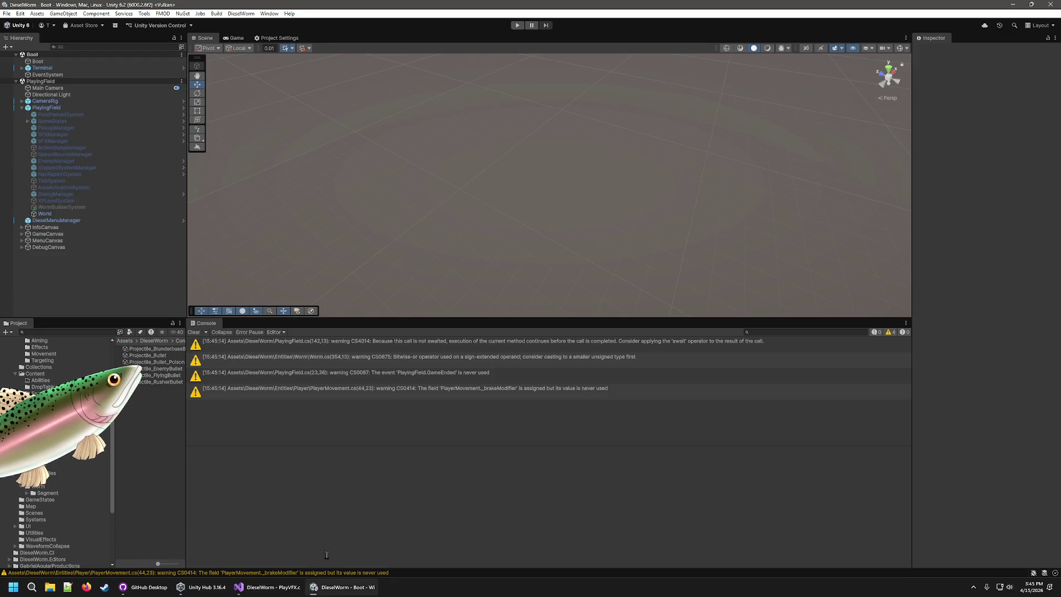
{"action": "left_click", "coordinate": [271, 593]}
Step: Try a chained transform expression on line 17's spawn check, then undo it
{"action": "left_click", "coordinate": [373, 209]}
{"action": "type", "text": "transform.transform.t"}
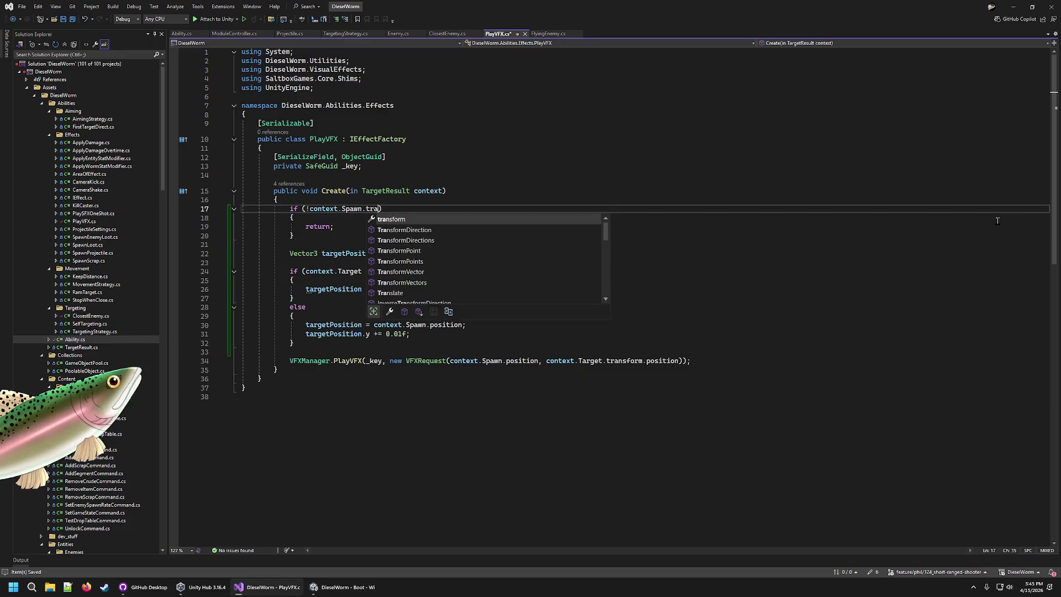
{"action": "type", "text": "ransform.transform.transform"}
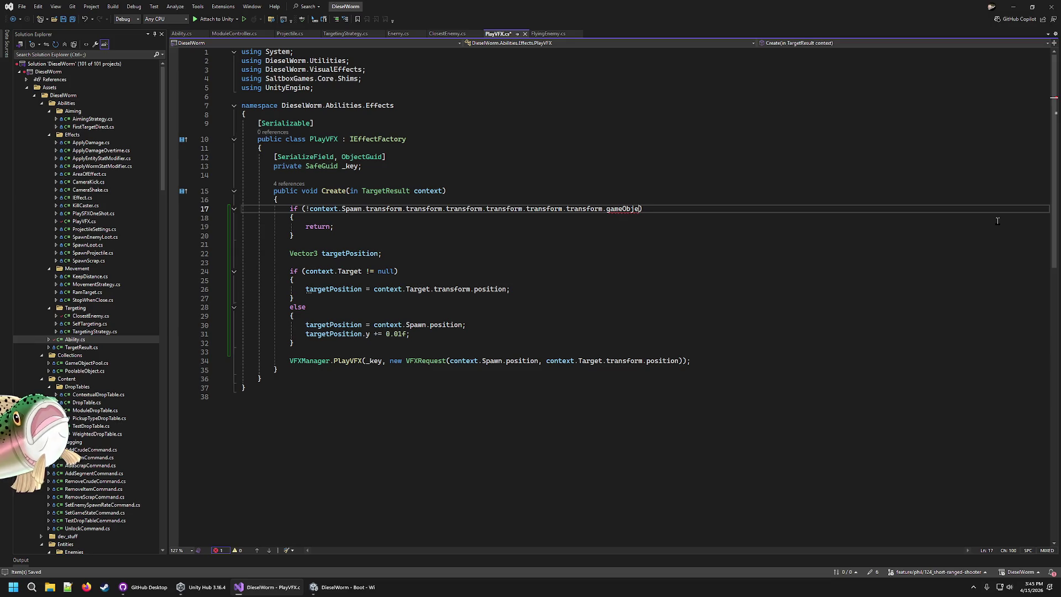
{"action": "type", "text": ".gameObject.tra`"}
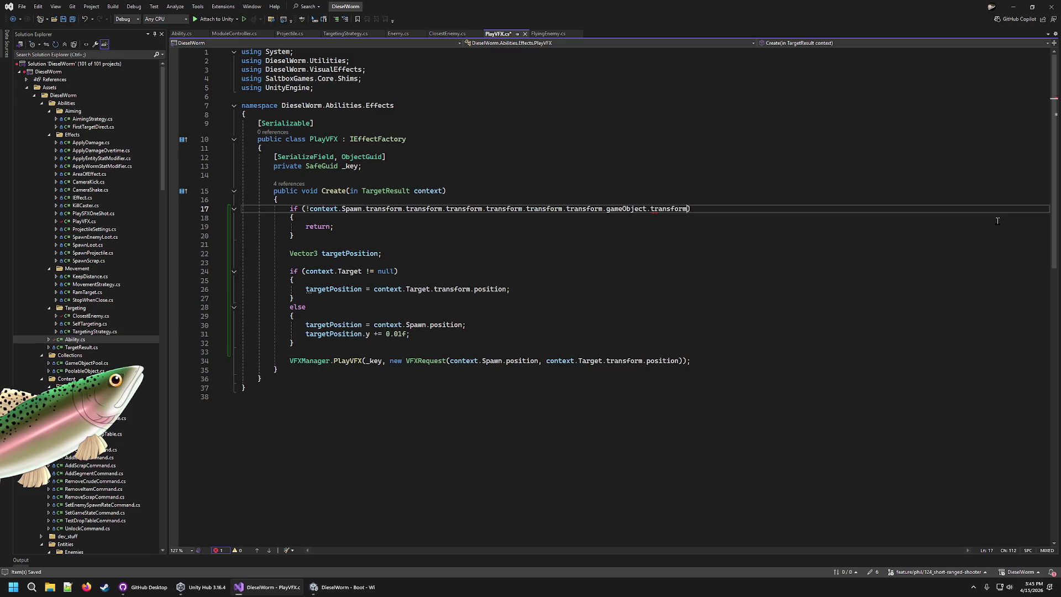
{"action": "left_click", "coordinate": [878, 183]}
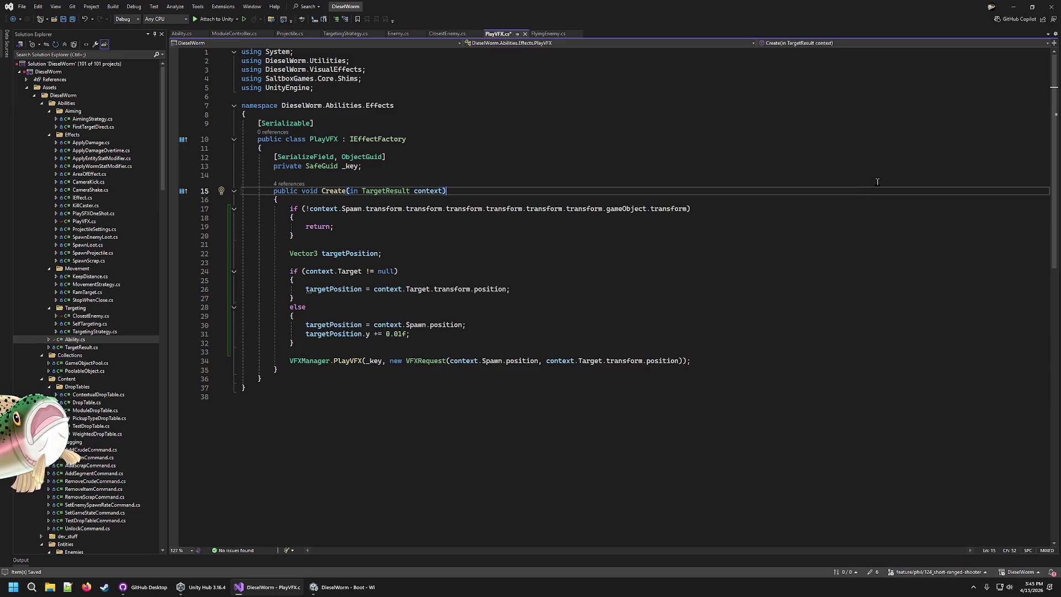
{"action": "key", "text": "ctrl+z"}
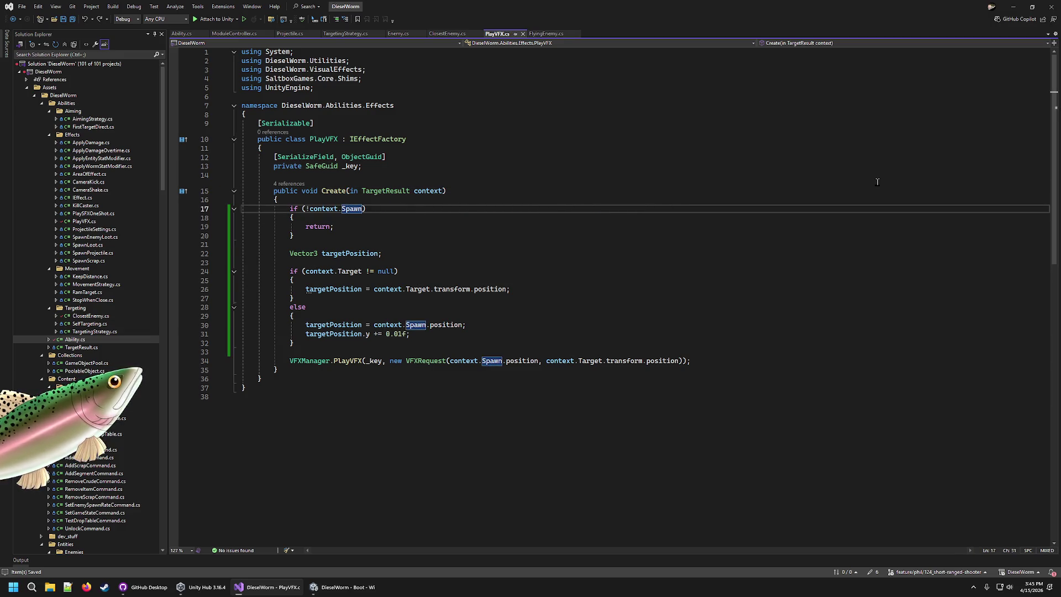
{"action": "left_click", "coordinate": [340, 587]}
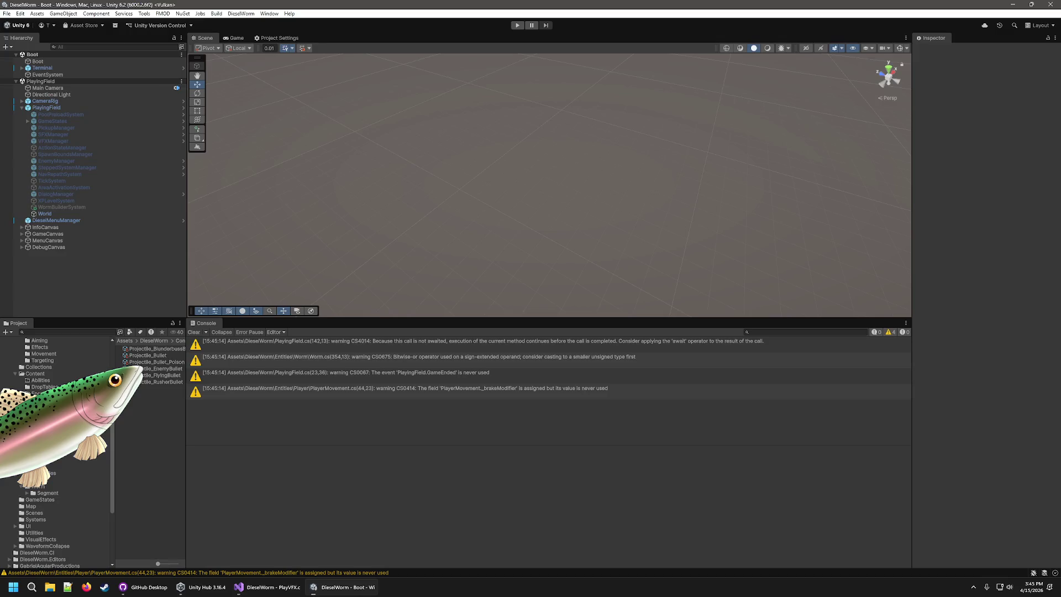
Step: Start a DieselWorm play test at Level 0 and drag the splitter down to enlarge the Game view
{"action": "left_click", "coordinate": [519, 24]}
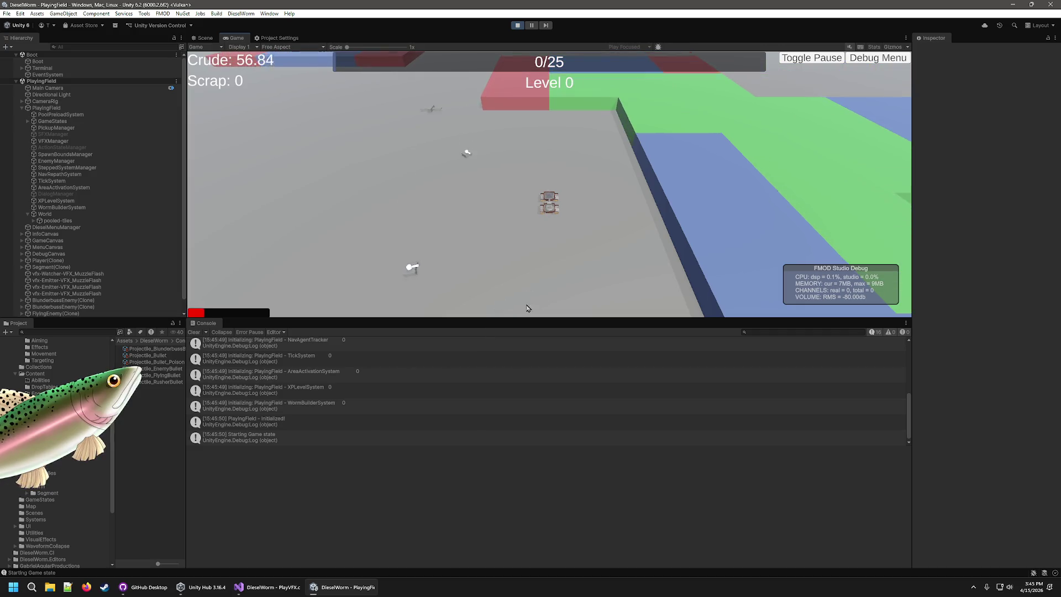
{"action": "left_click_drag", "start_coordinate": [526, 319], "coordinate": [525, 393]}
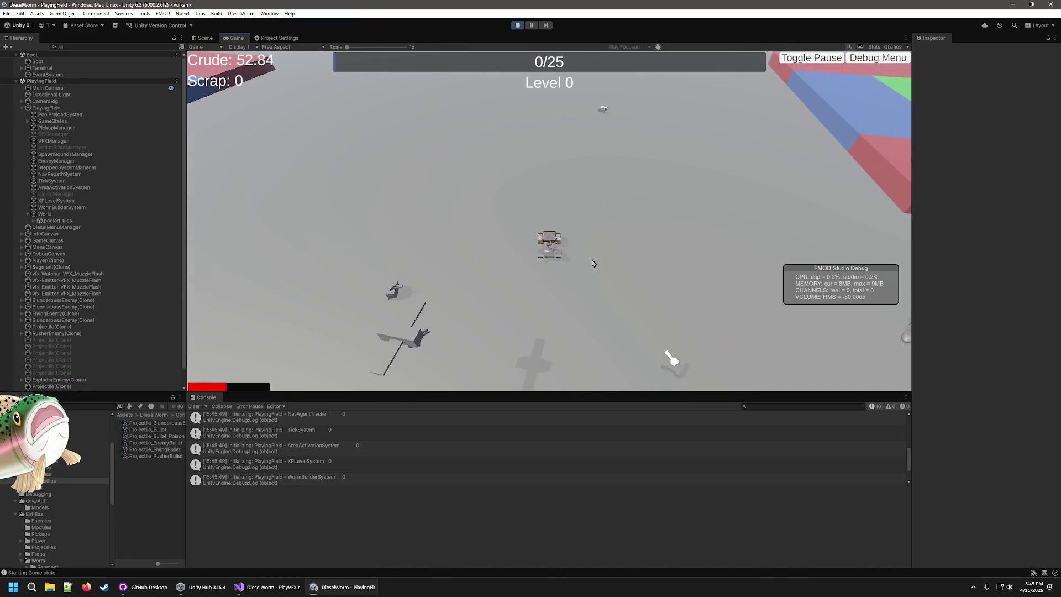
{"action": "mouse_move", "coordinate": [546, 393]}
{"action": "left_mouse_down"}
{"action": "mouse_move", "coordinate": [546, 421]}
{"action": "mouse_move", "coordinate": [548, 410]}
{"action": "left_mouse_up"}
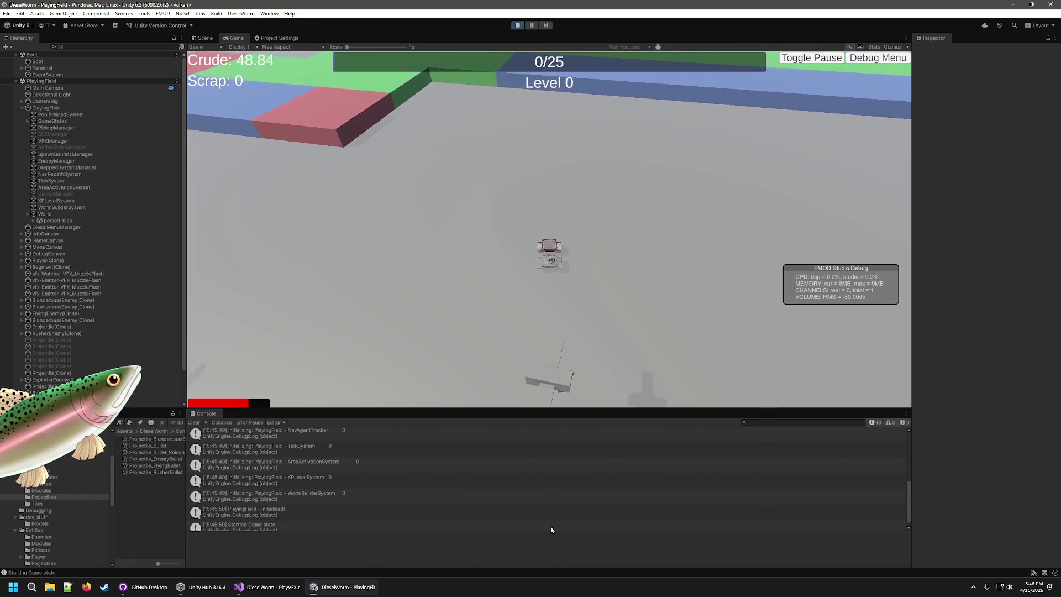
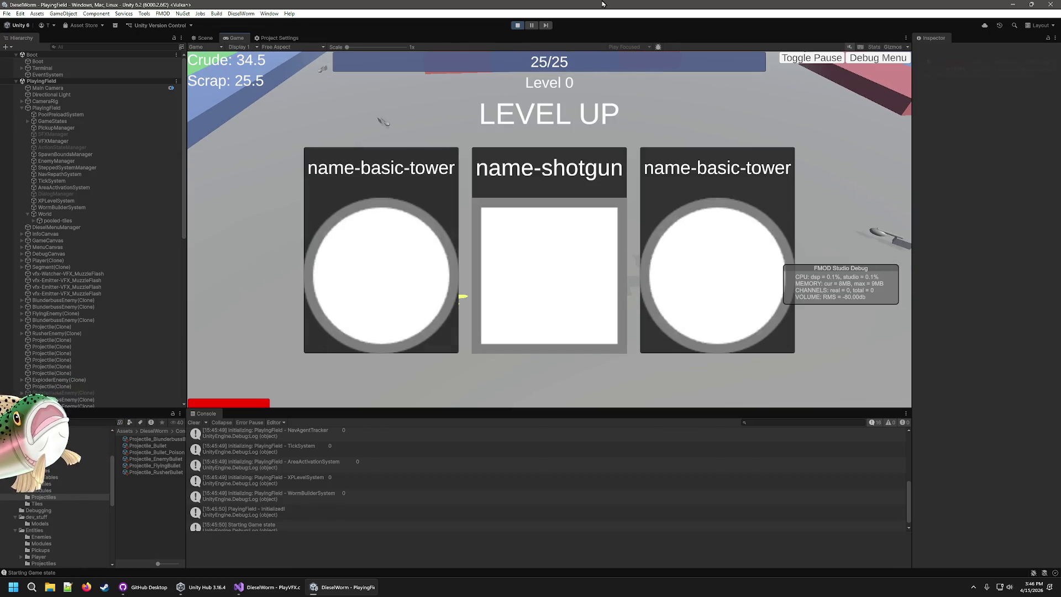
Step: Pick upgrade cards on four LEVEL UP screens until game over, then open the Console error's source
{"action": "left_click", "coordinate": [597, 313]}
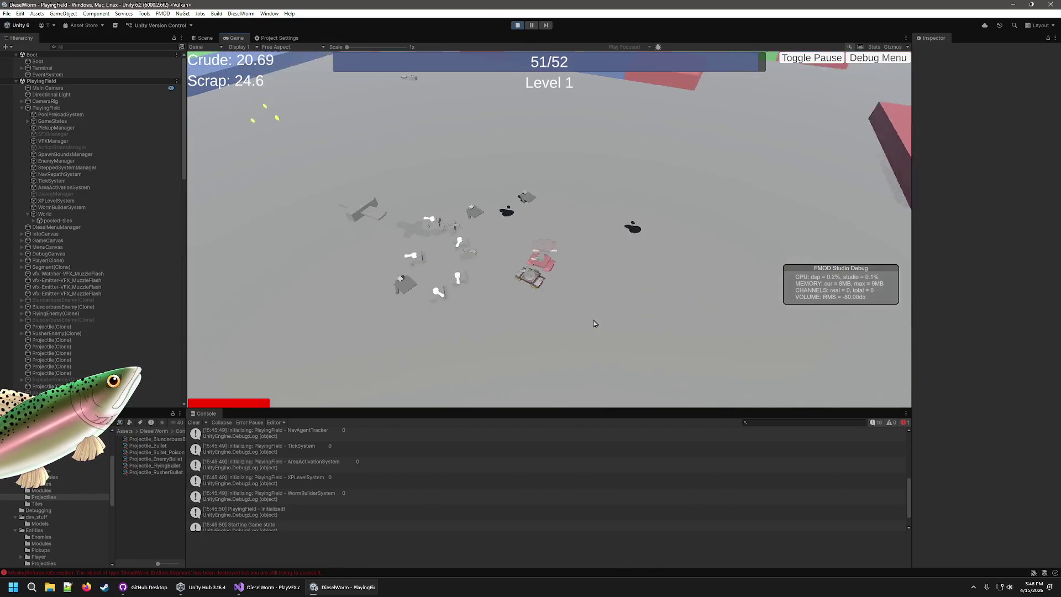
{"action": "left_click", "coordinate": [581, 321]}
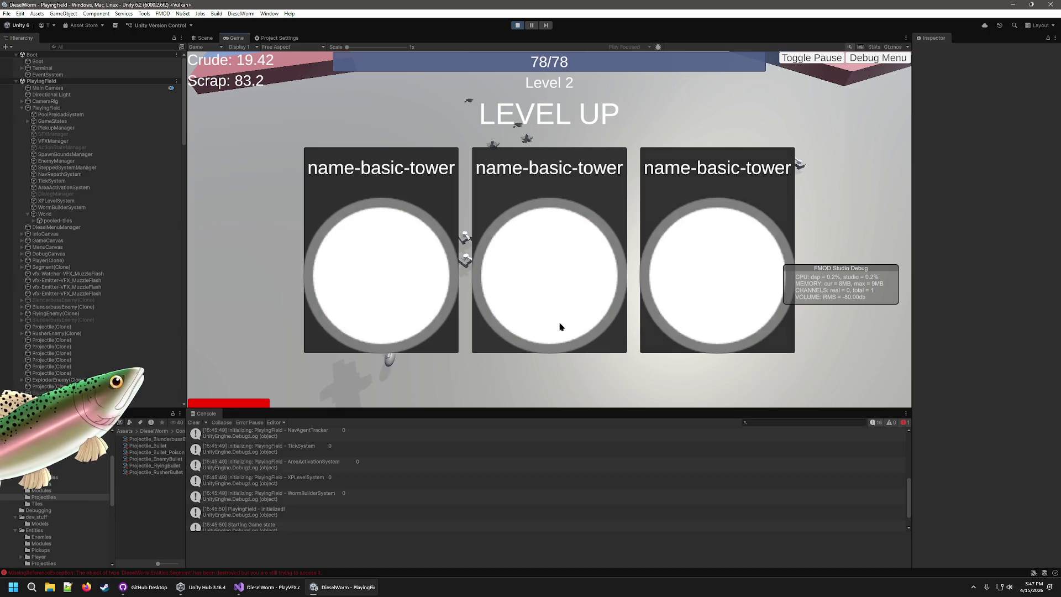
{"action": "left_click", "coordinate": [591, 323]}
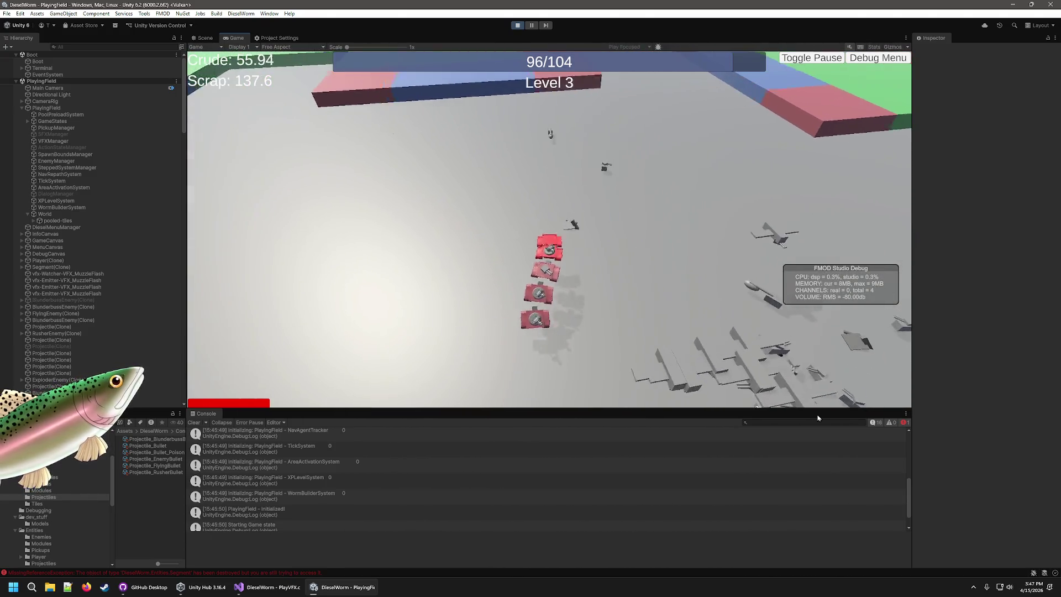
{"action": "left_click", "coordinate": [537, 278]}
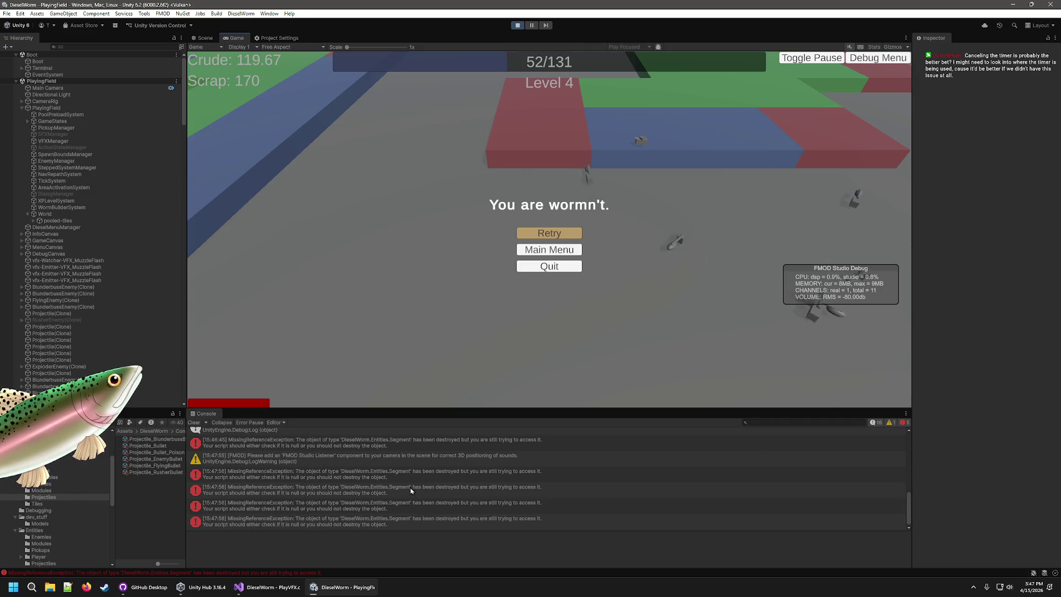
{"action": "double_click", "coordinate": [480, 449]}
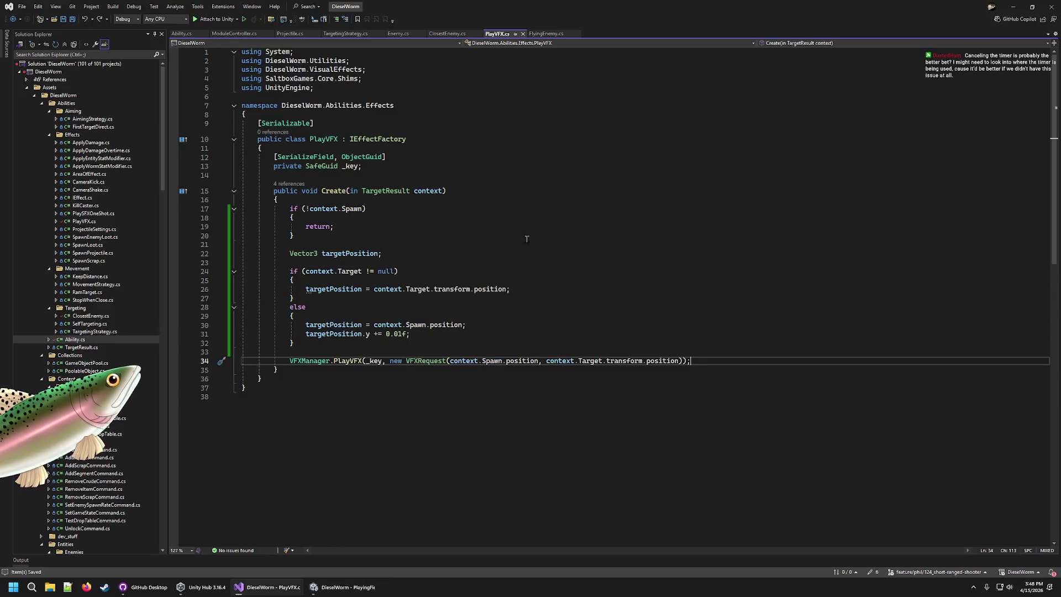
Step: Inspect PlayVFX.cs, ModuleController.cs and Ability.cs from the stack trace, then enlarge the Console and view the Scene
{"action": "left_click", "coordinate": [353, 587]}
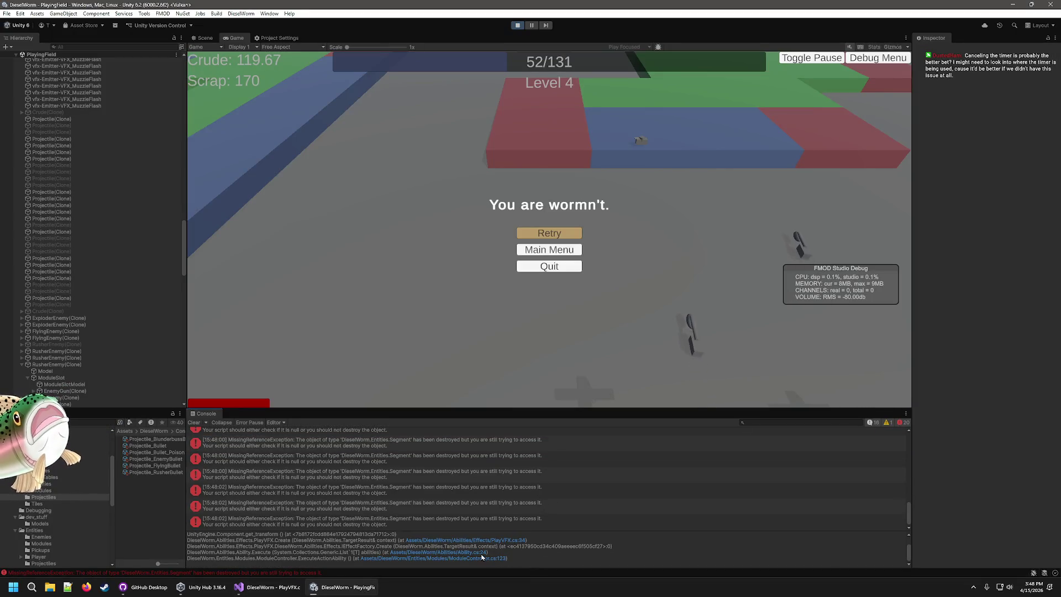
{"action": "left_click", "coordinate": [479, 558]}
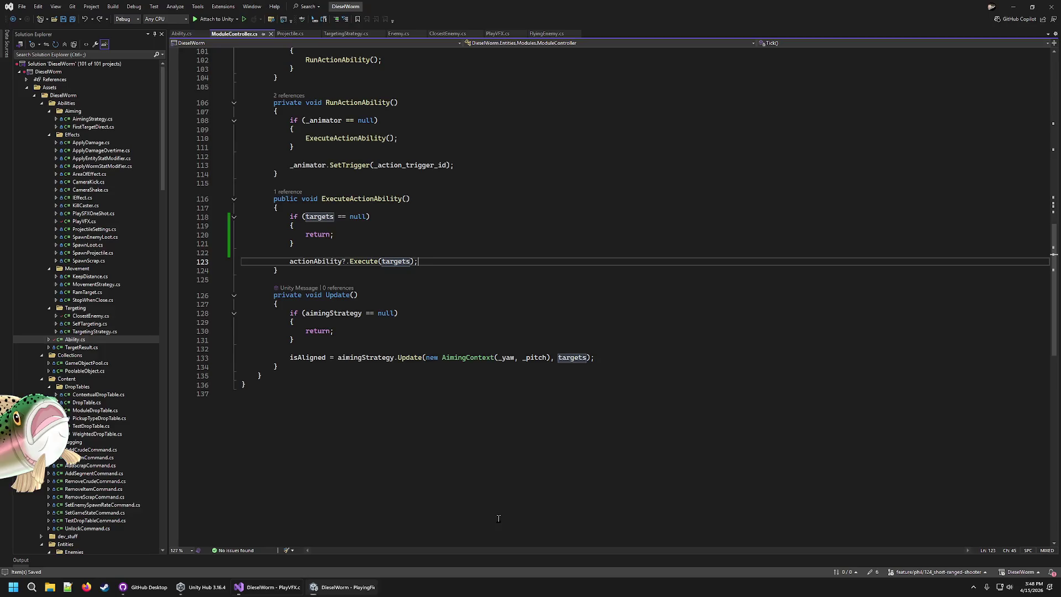
{"action": "scroll", "coordinate": [547, 382], "scroll_direction": "up", "scroll_amount": 6}
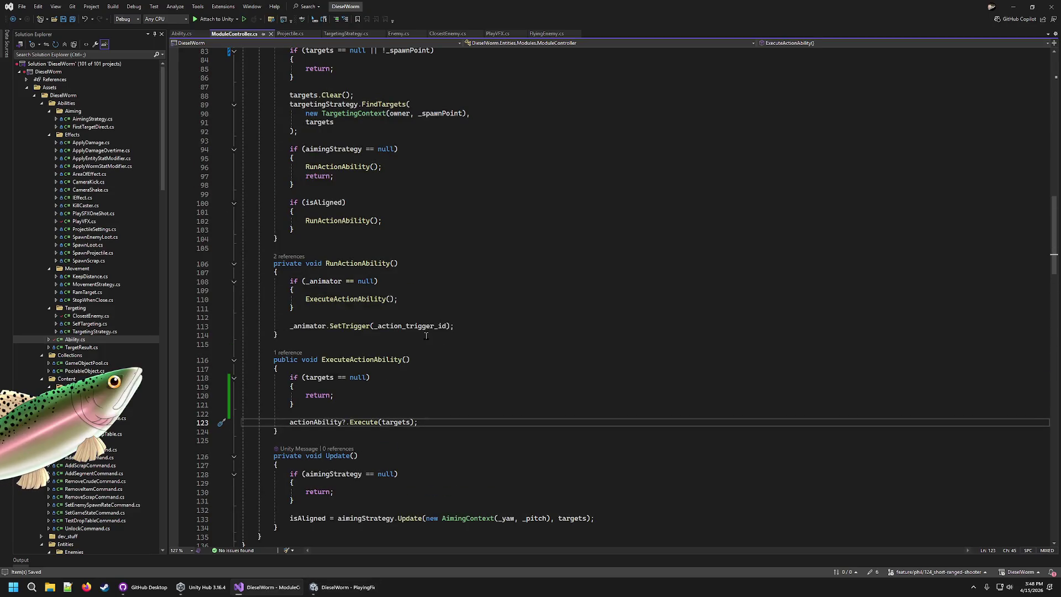
{"action": "left_click", "coordinate": [345, 587]}
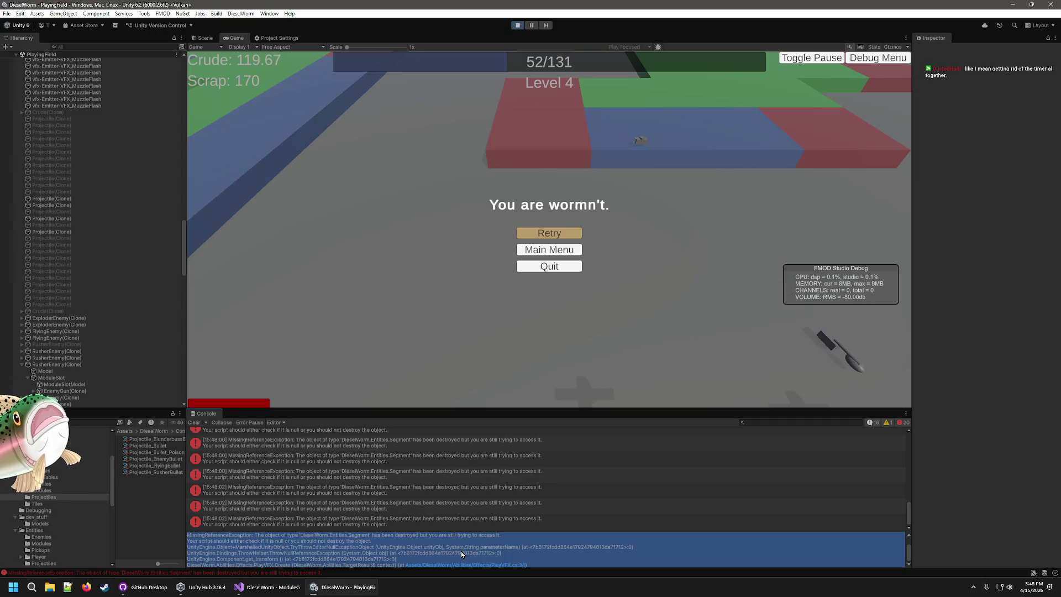
{"action": "left_click", "coordinate": [459, 553]}
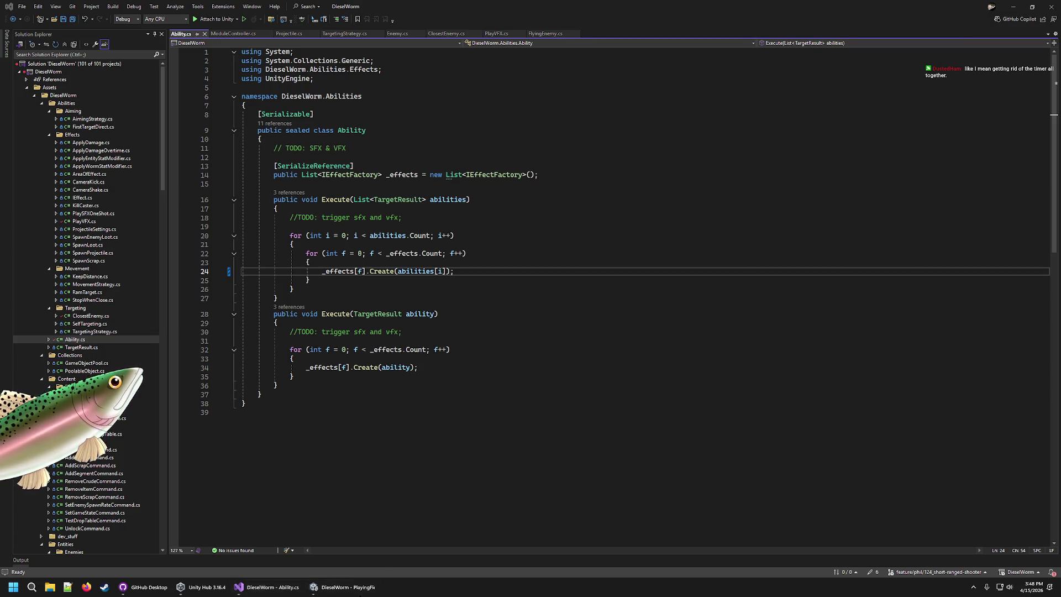
{"action": "left_click", "coordinate": [344, 586]}
{"action": "mouse_move", "coordinate": [499, 415]}
{"action": "left_mouse_down"}
{"action": "mouse_move", "coordinate": [508, 348]}
{"action": "mouse_move", "coordinate": [507, 368]}
{"action": "left_mouse_up"}
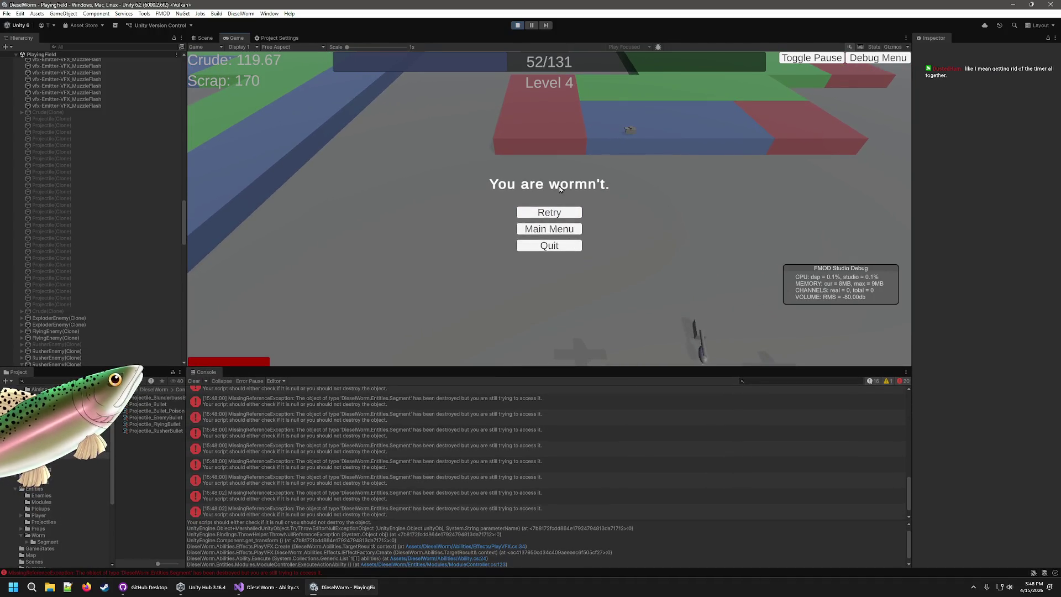
{"action": "left_click", "coordinate": [202, 37]}
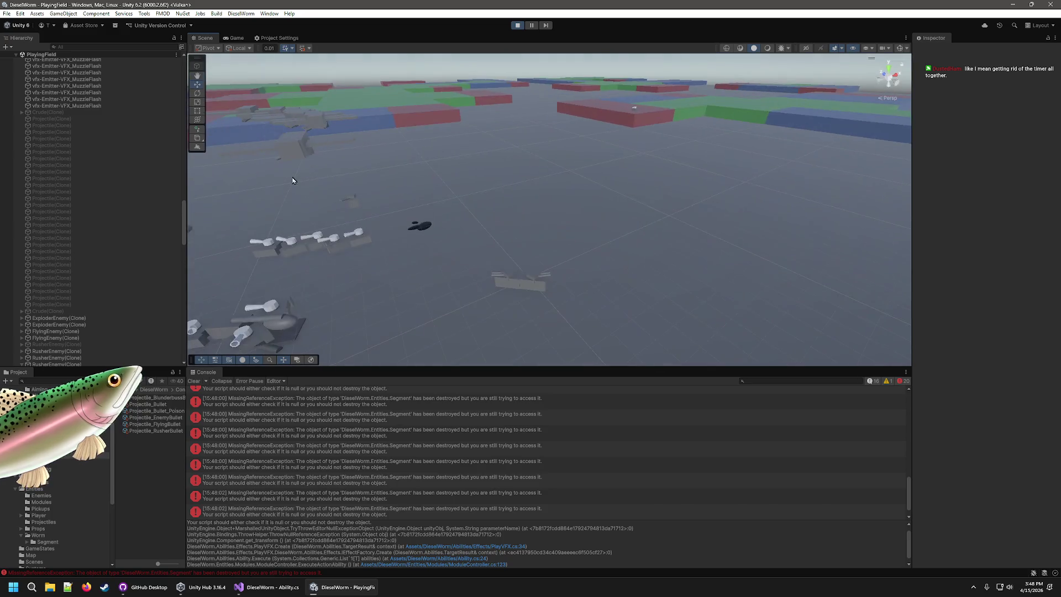
Step: Fly the Scene camera over the leftover projectiles and select a Console error's stack trace
{"action": "mouse_move", "coordinate": [478, 194]}
{"action": "left_mouse_down"}
{"action": "mouse_move", "coordinate": [422, 192]}
{"action": "mouse_move", "coordinate": [339, 235]}
{"action": "mouse_move", "coordinate": [759, 237]}
{"action": "mouse_move", "coordinate": [511, 249]}
{"action": "mouse_move", "coordinate": [611, 238]}
{"action": "mouse_move", "coordinate": [763, 196]}
{"action": "mouse_move", "coordinate": [773, 235]}
{"action": "mouse_move", "coordinate": [749, 232]}
{"action": "mouse_move", "coordinate": [753, 199]}
{"action": "mouse_move", "coordinate": [733, 188]}
{"action": "mouse_move", "coordinate": [566, 188]}
{"action": "mouse_move", "coordinate": [721, 203]}
{"action": "mouse_move", "coordinate": [754, 197]}
{"action": "mouse_move", "coordinate": [736, 173]}
{"action": "mouse_move", "coordinate": [536, 178]}
{"action": "mouse_move", "coordinate": [616, 136]}
{"action": "mouse_move", "coordinate": [668, 176]}
{"action": "mouse_move", "coordinate": [703, 230]}
{"action": "mouse_move", "coordinate": [780, 234]}
{"action": "mouse_move", "coordinate": [621, 204]}
{"action": "mouse_move", "coordinate": [470, 237]}
{"action": "mouse_move", "coordinate": [272, 253]}
{"action": "mouse_move", "coordinate": [558, 204]}
{"action": "left_mouse_up"}
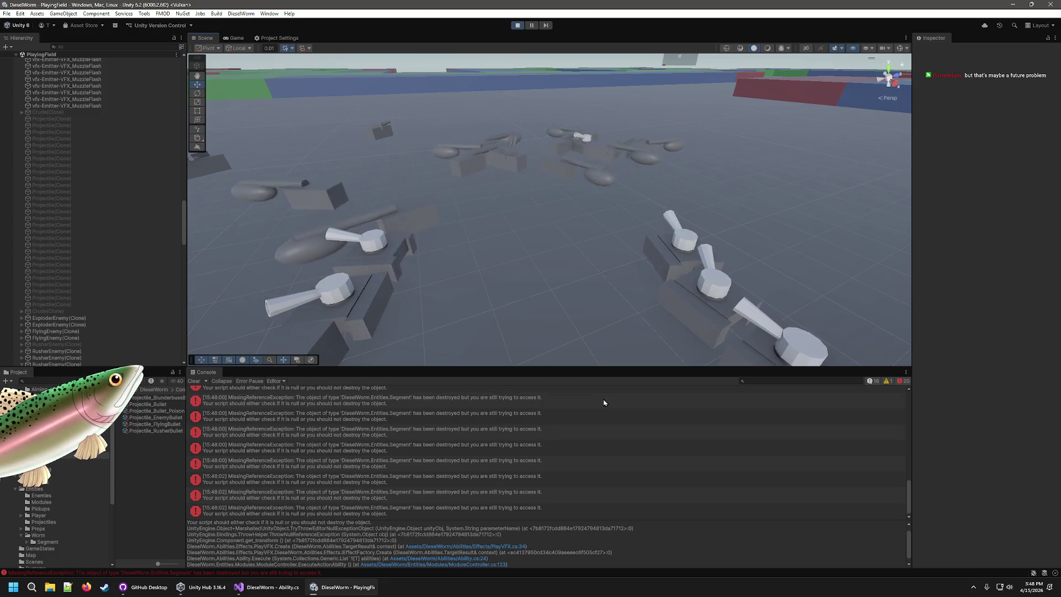
{"action": "left_click", "coordinate": [476, 495]}
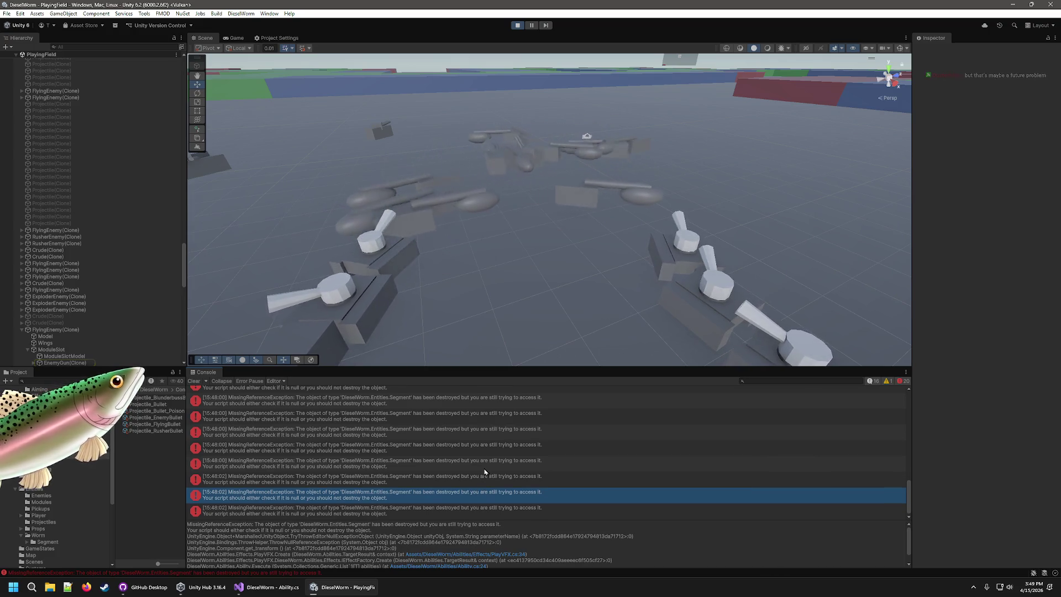
{"action": "scroll", "coordinate": [505, 522], "scroll_direction": "down", "scroll_amount": 1}
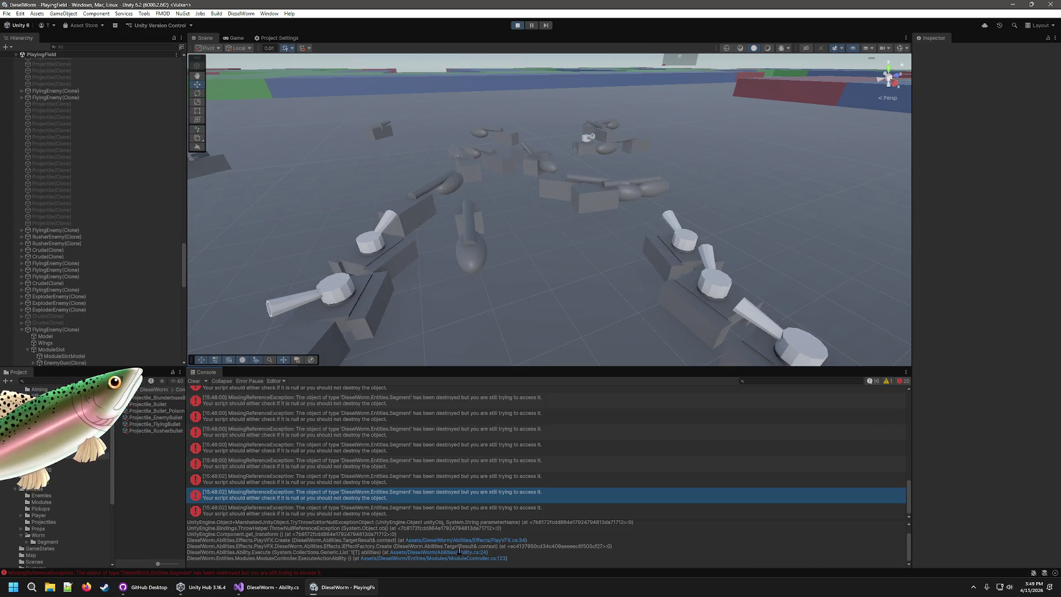
{"action": "left_click", "coordinate": [476, 550]}
{"action": "left_click", "coordinate": [499, 548]}
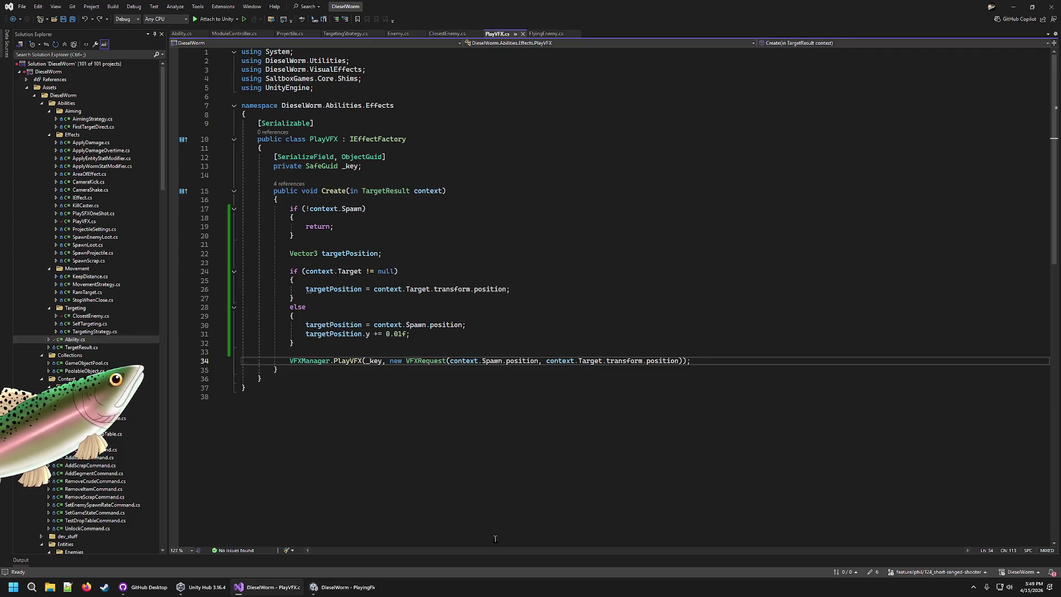
Step: Open Ability.cs line 24, ModuleController.cs line 123, then PlayVFX.cs's Create method from the trace
{"action": "left_click", "coordinate": [343, 587]}
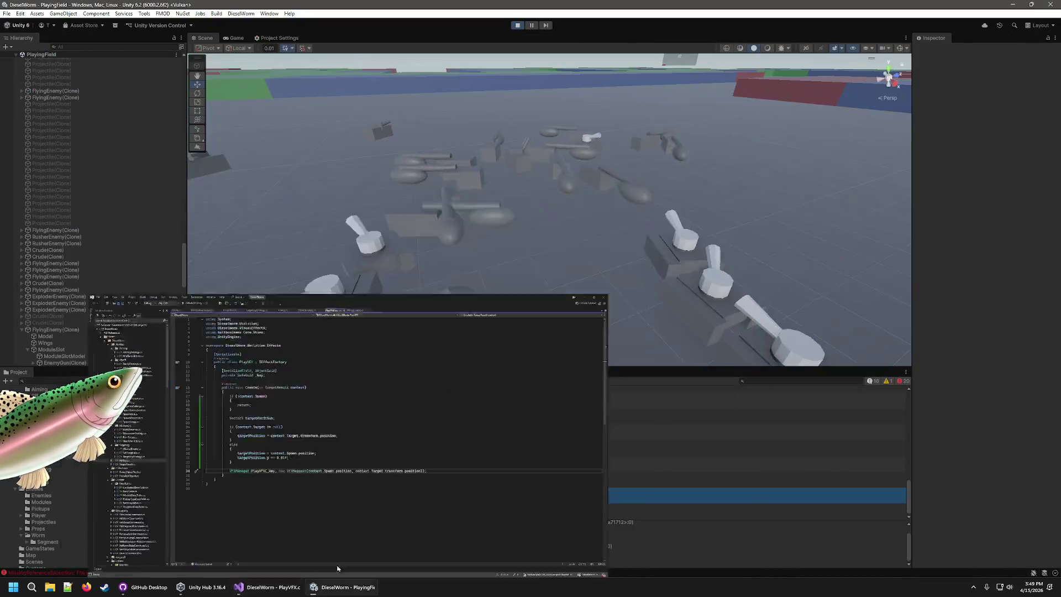
{"action": "left_click", "coordinate": [465, 553]}
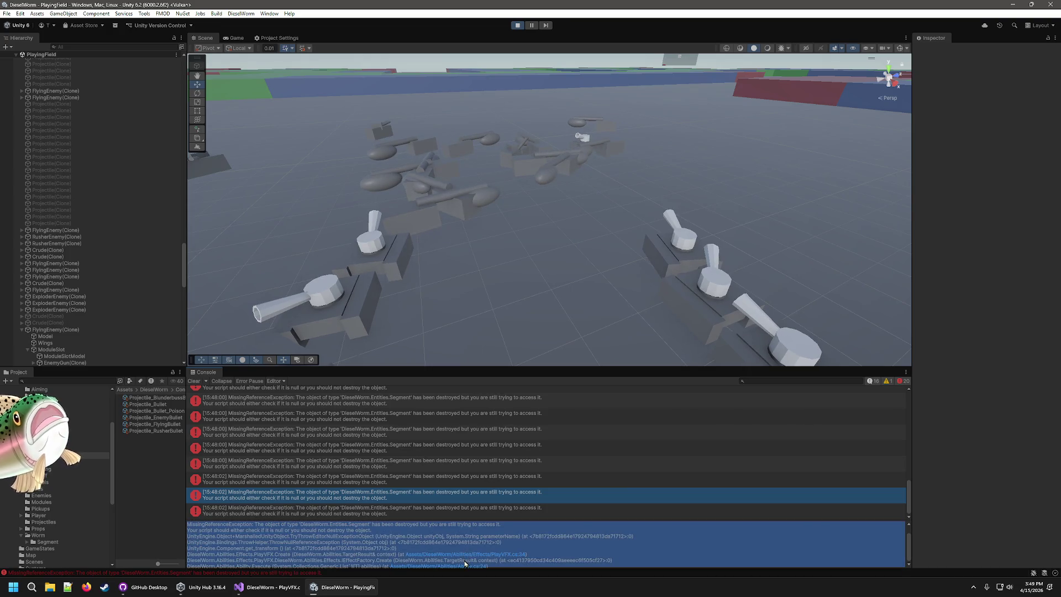
{"action": "left_click", "coordinate": [464, 565]}
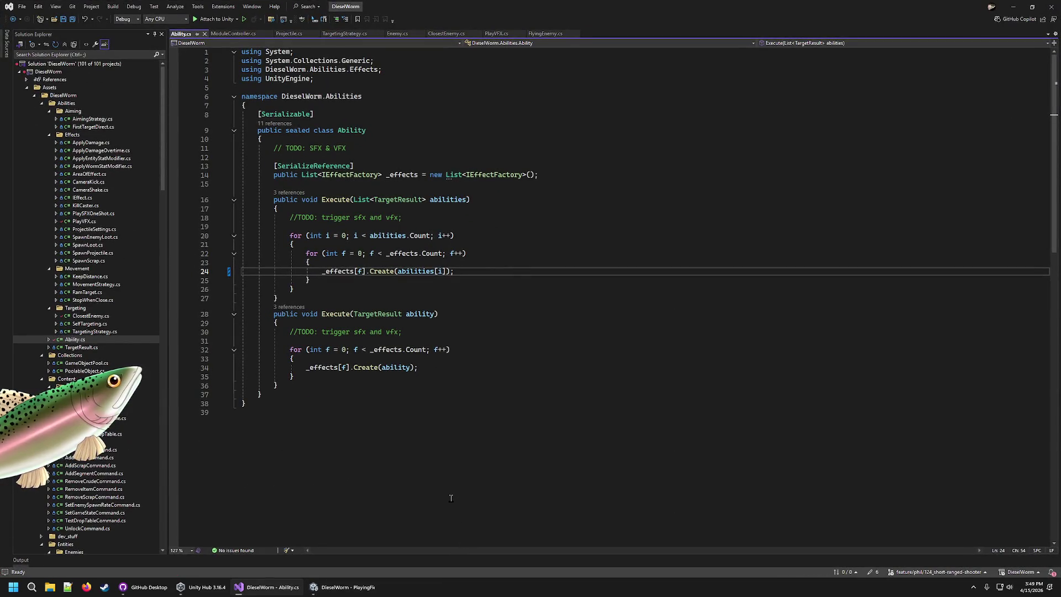
{"action": "left_click", "coordinate": [342, 587]}
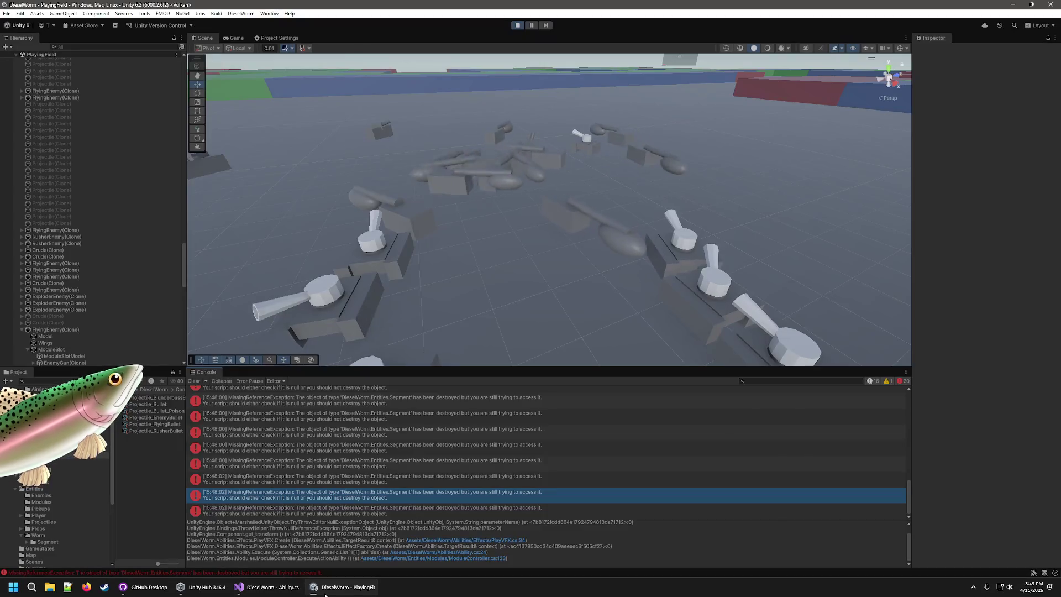
{"action": "left_click", "coordinate": [452, 558]}
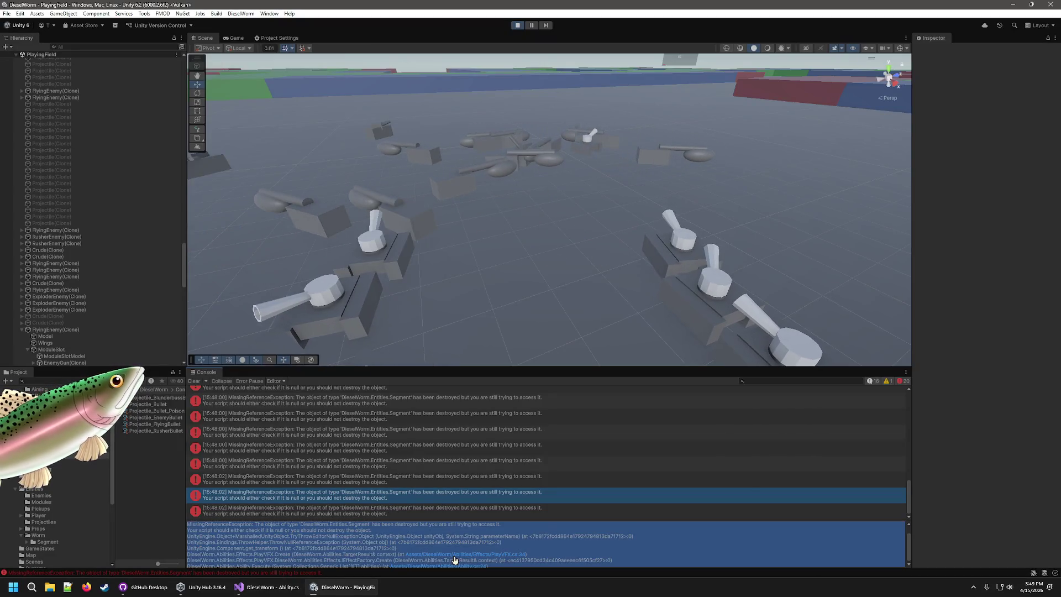
{"action": "left_click", "coordinate": [333, 586]}
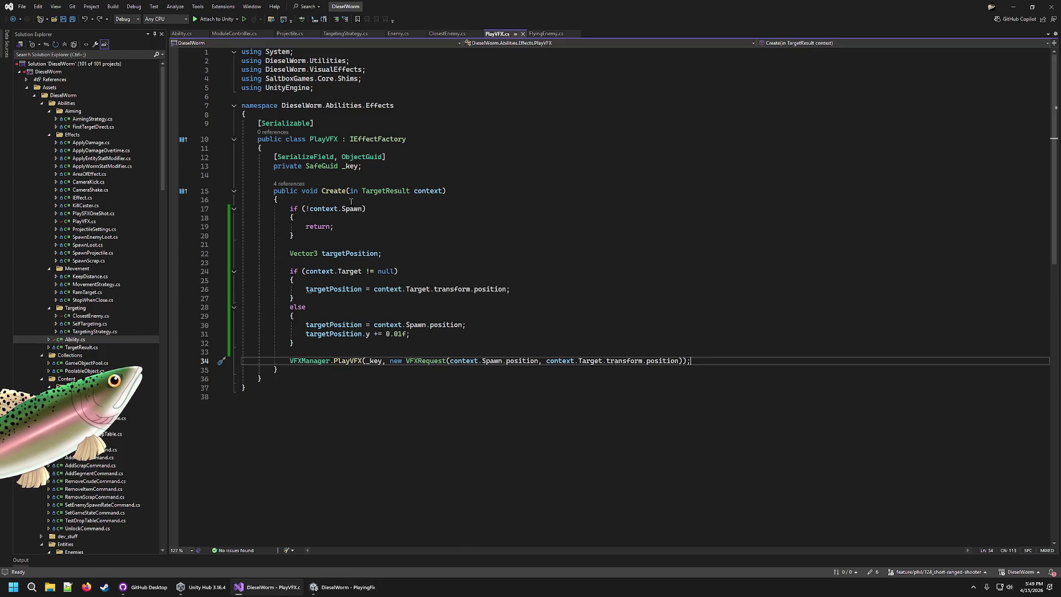
{"action": "left_click", "coordinate": [351, 200]}
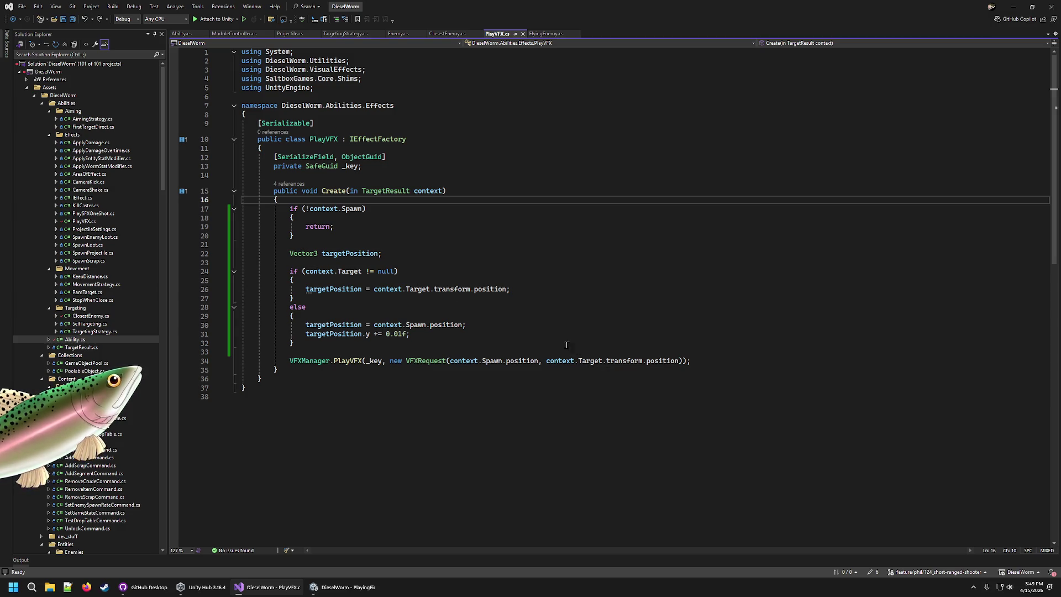
Step: Make PlayVFX.cs line 17 return early when context.Spawn or context.Target.transform is missing, and save it
{"action": "left_click", "coordinate": [396, 272]}
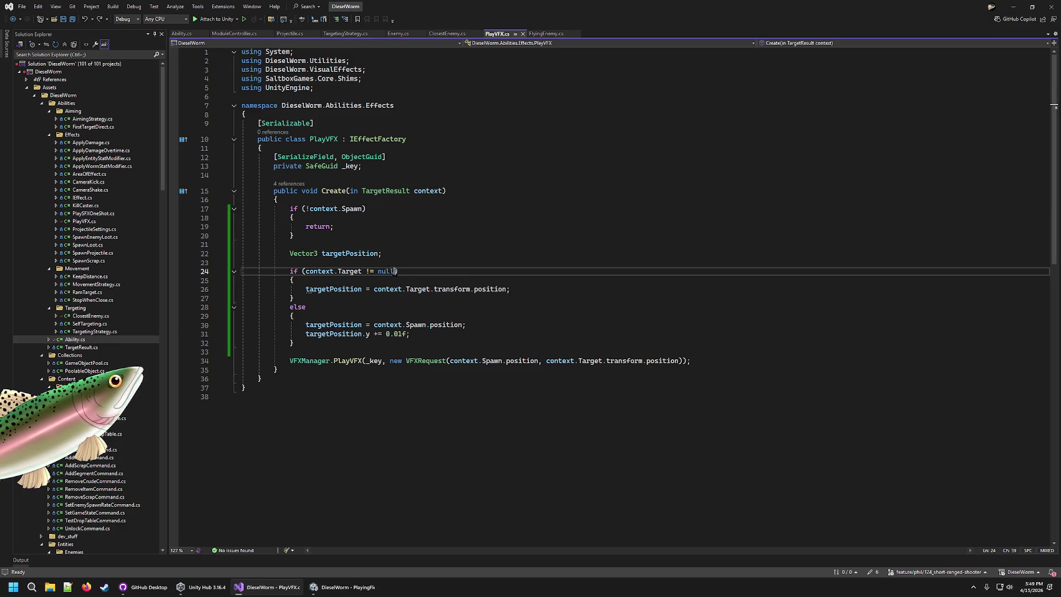
{"action": "key", "text": "BackSpace"}
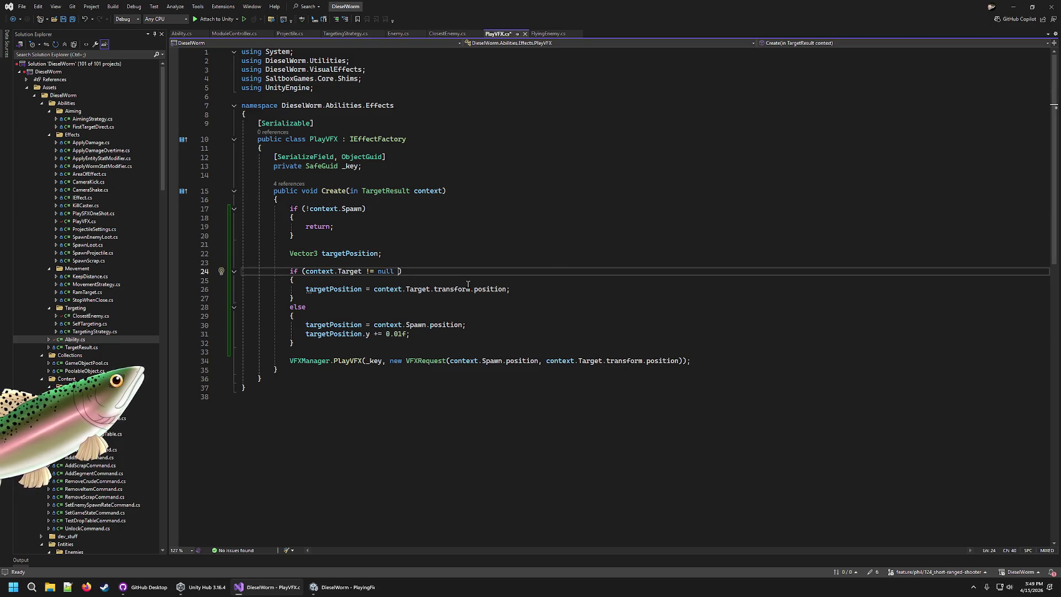
{"action": "key", "text": "Up"}
{"action": "key", "text": "Up"}
{"action": "key", "text": "Up"}
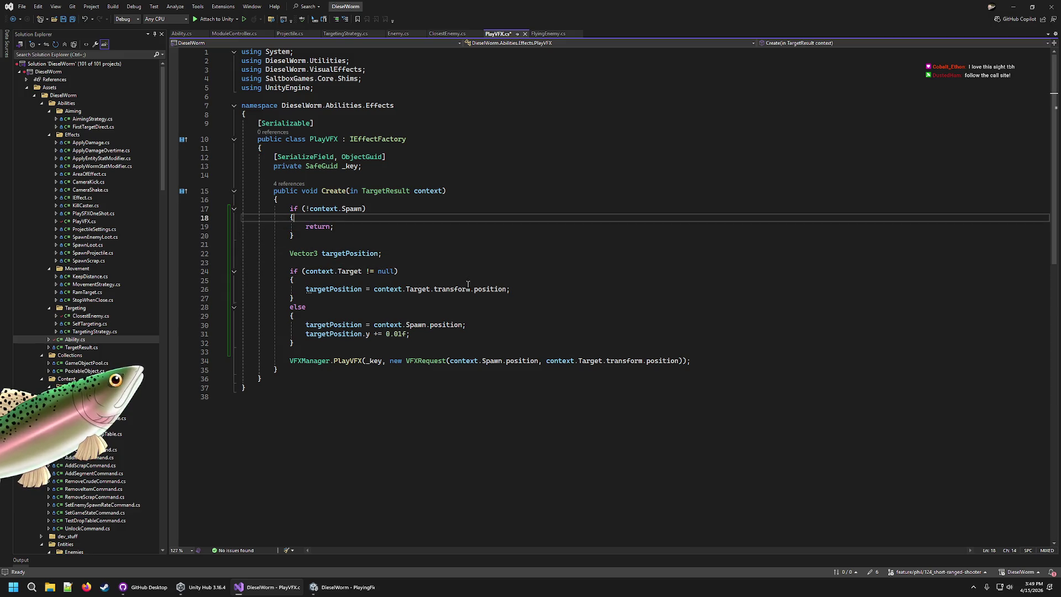
{"action": "key", "text": "Up"}
{"action": "key", "text": "End"}
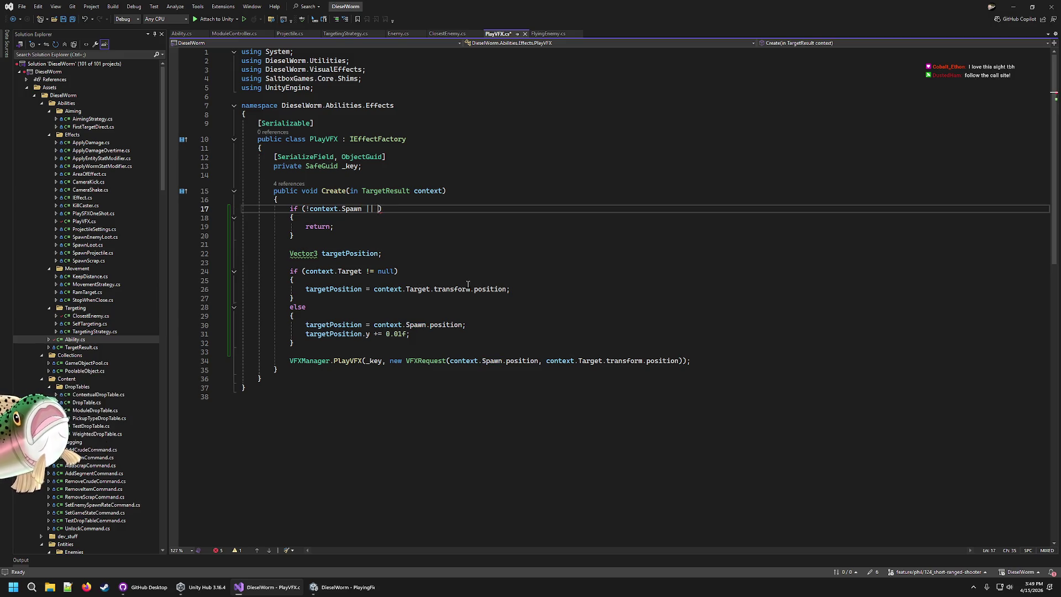
{"action": "type", "text": "con"}
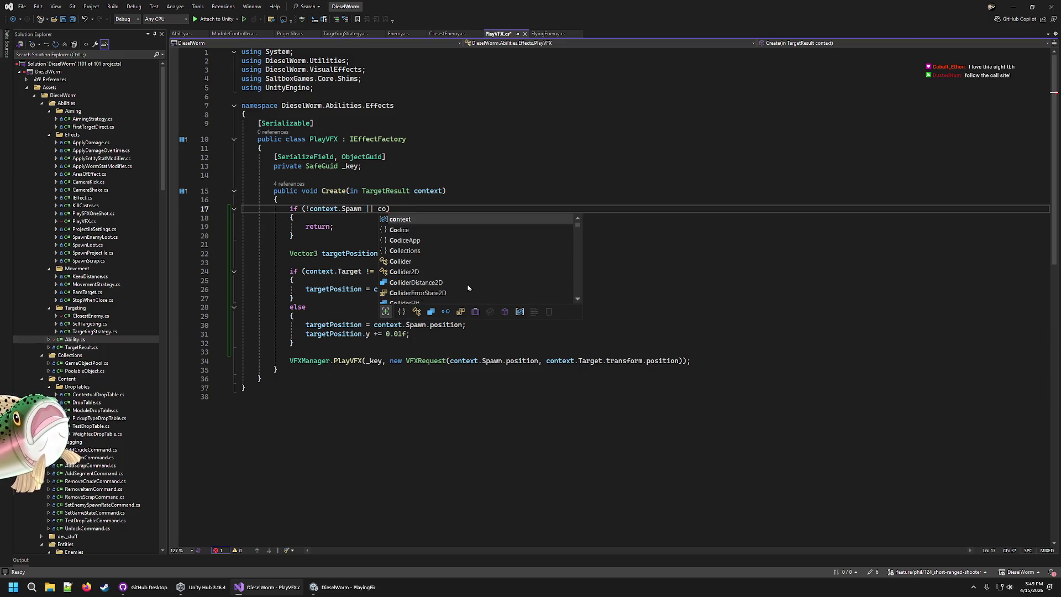
{"action": "type", "text": "test"}
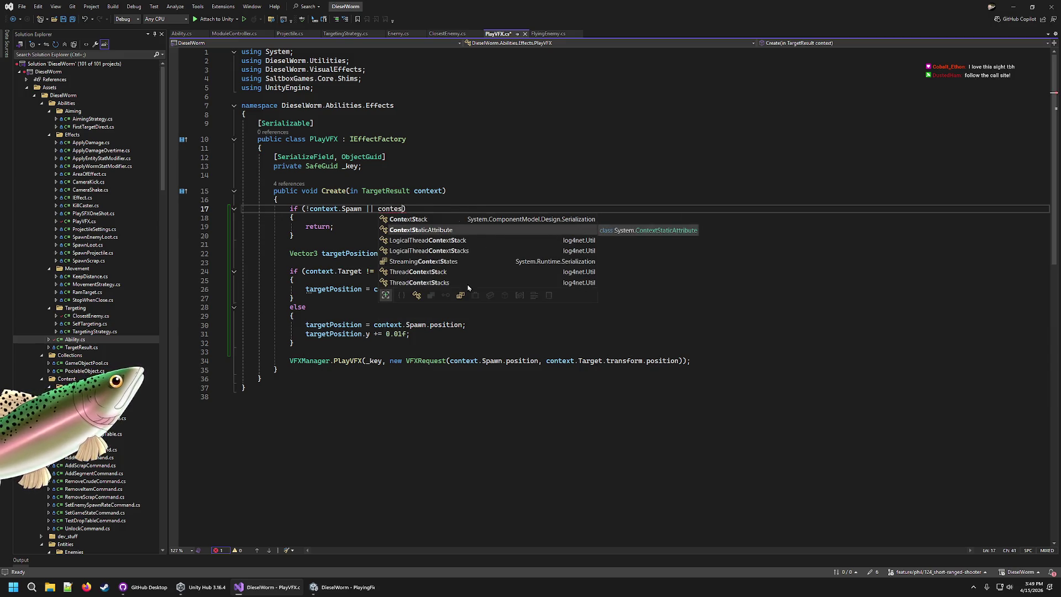
{"action": "key", "text": "BackSpace"}
{"action": "type", "text": "xt.Spawn || context.Target."}
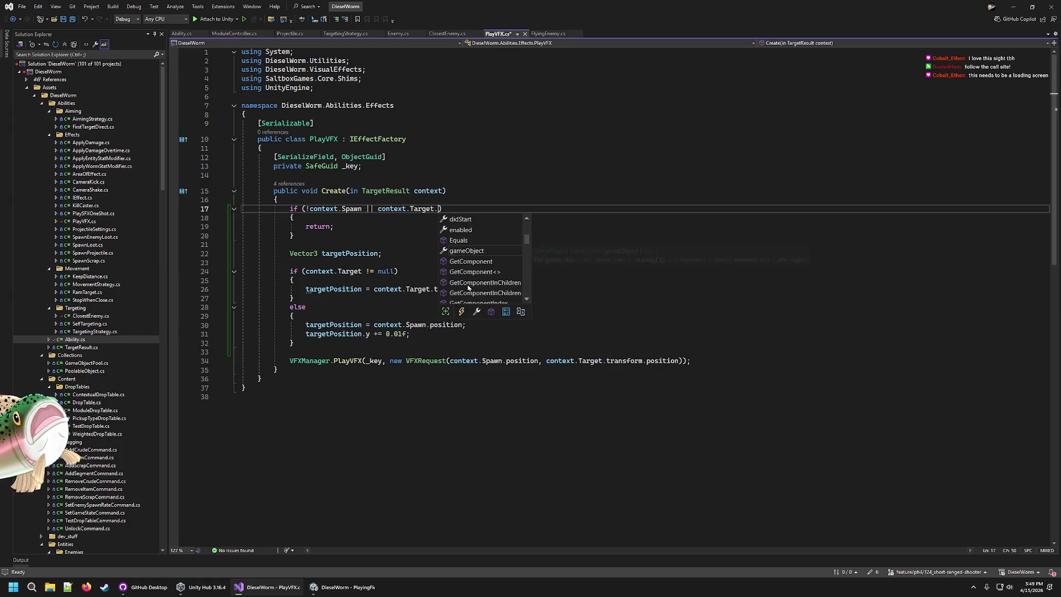
{"action": "type", "text": "transform"}
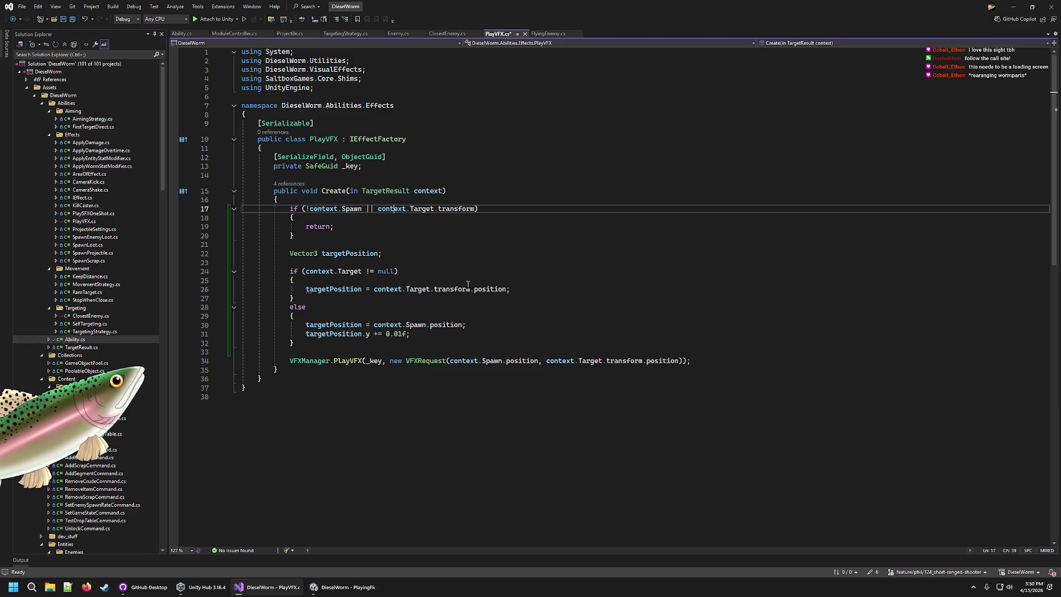
{"action": "key", "text": "Left"}
{"action": "key", "text": "Left"}
{"action": "key", "text": "Left"}
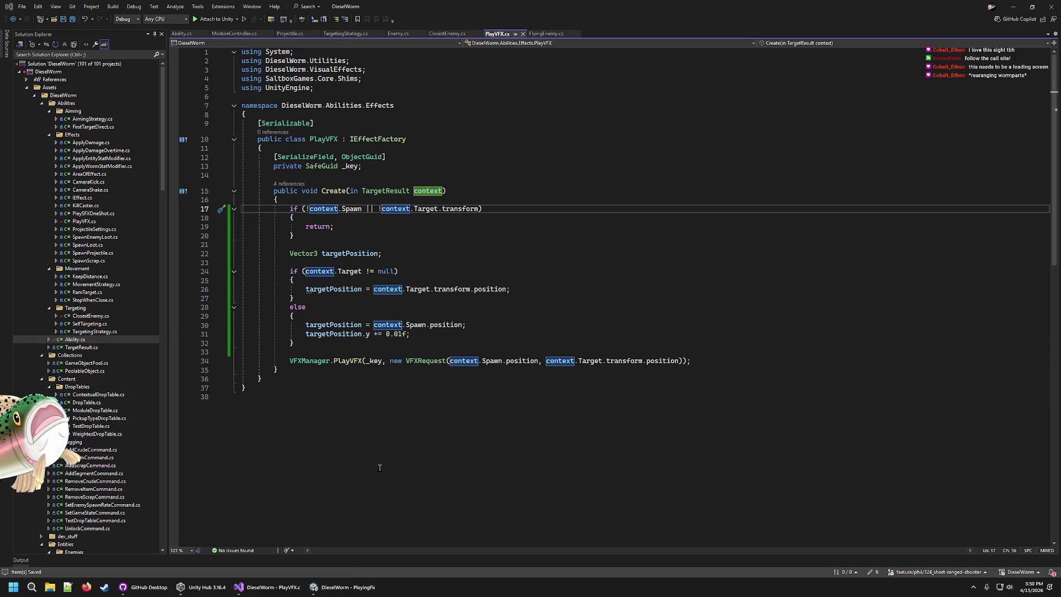
{"action": "left_click", "coordinate": [350, 588]}
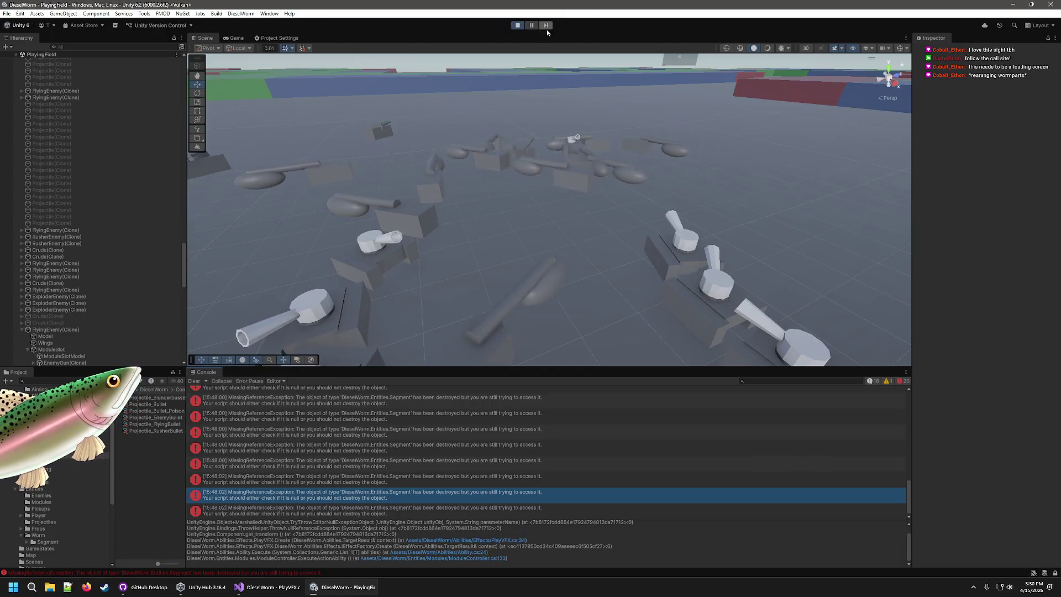
Step: Stop play mode so scripts reload, then start a fresh playtest of the fix
{"action": "left_click", "coordinate": [521, 26]}
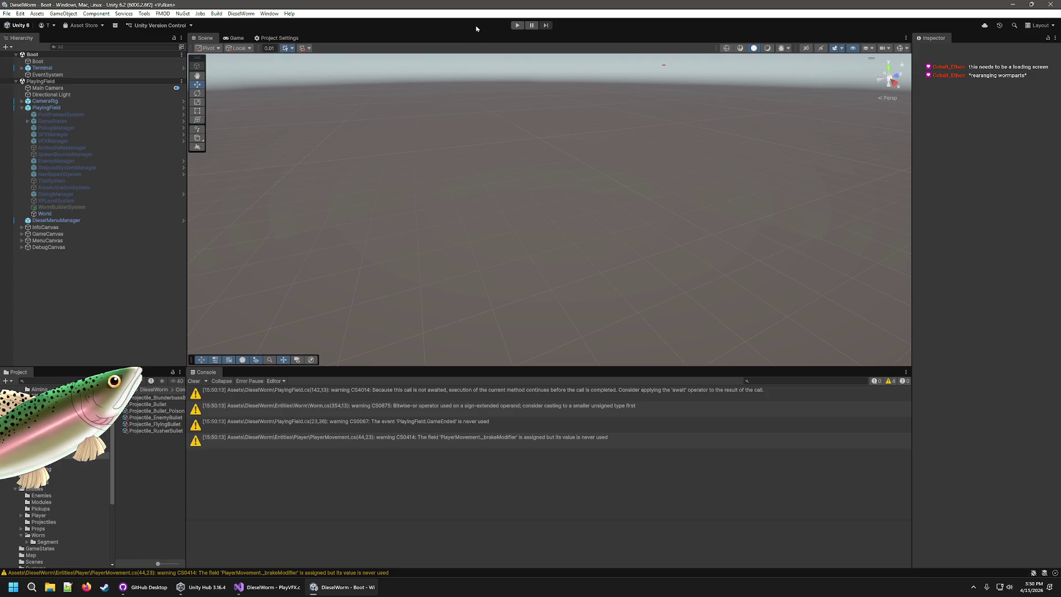
{"action": "left_click", "coordinate": [522, 26]}
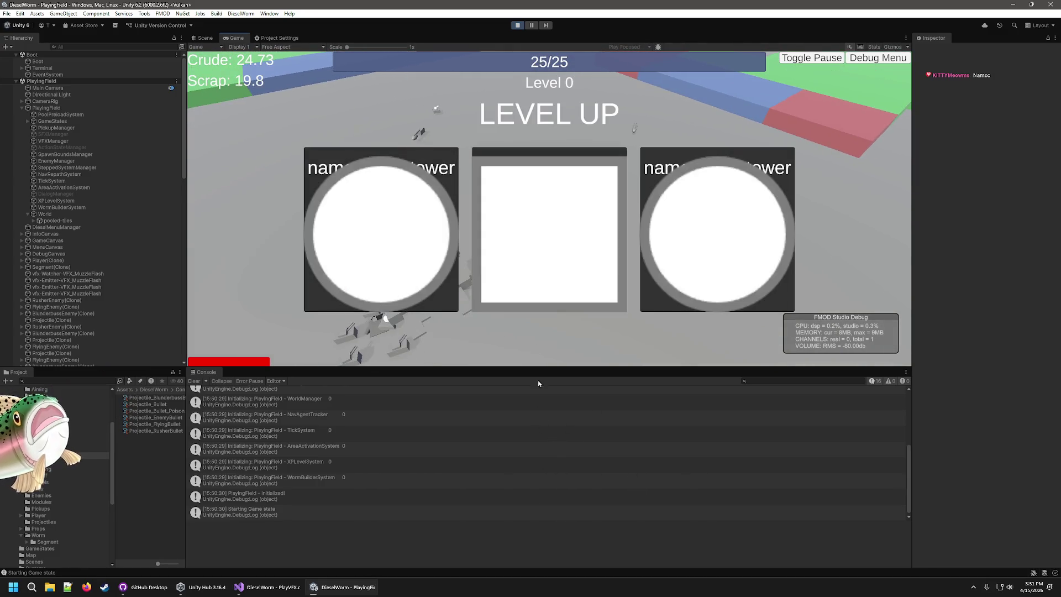
Step: Choose upgrade cards up to Level 2, then Retry and start a New Game after dying
{"action": "left_click", "coordinate": [545, 257]}
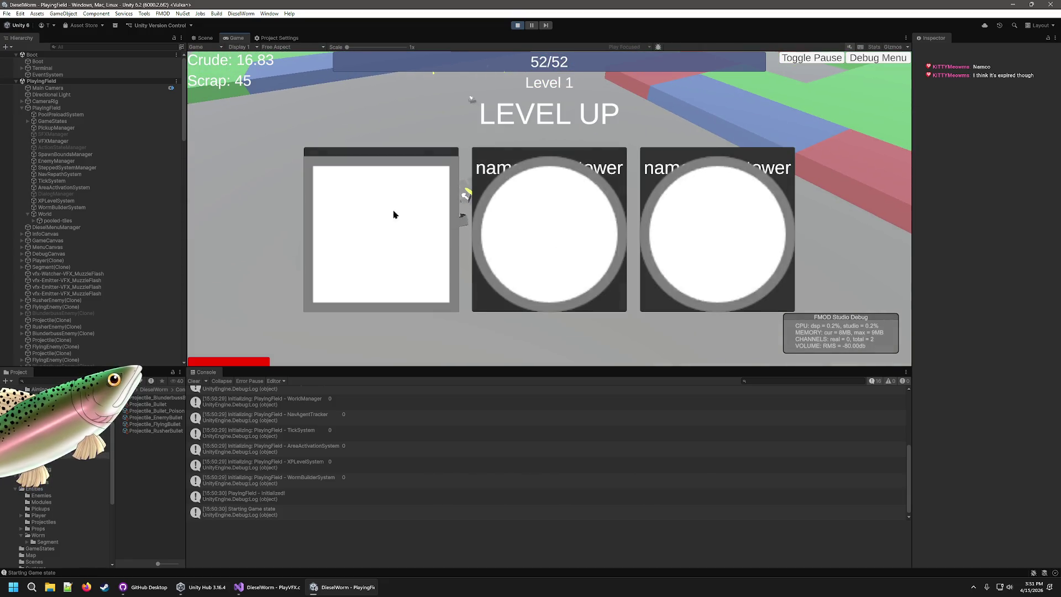
{"action": "left_click", "coordinate": [331, 220]}
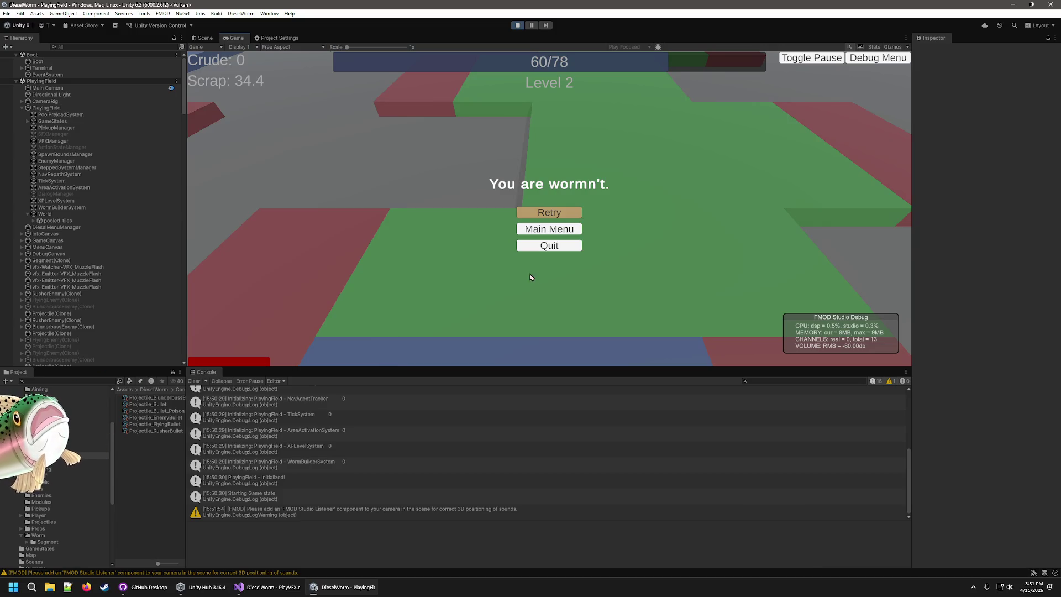
{"action": "scroll", "coordinate": [513, 466], "scroll_direction": "down", "scroll_amount": 1}
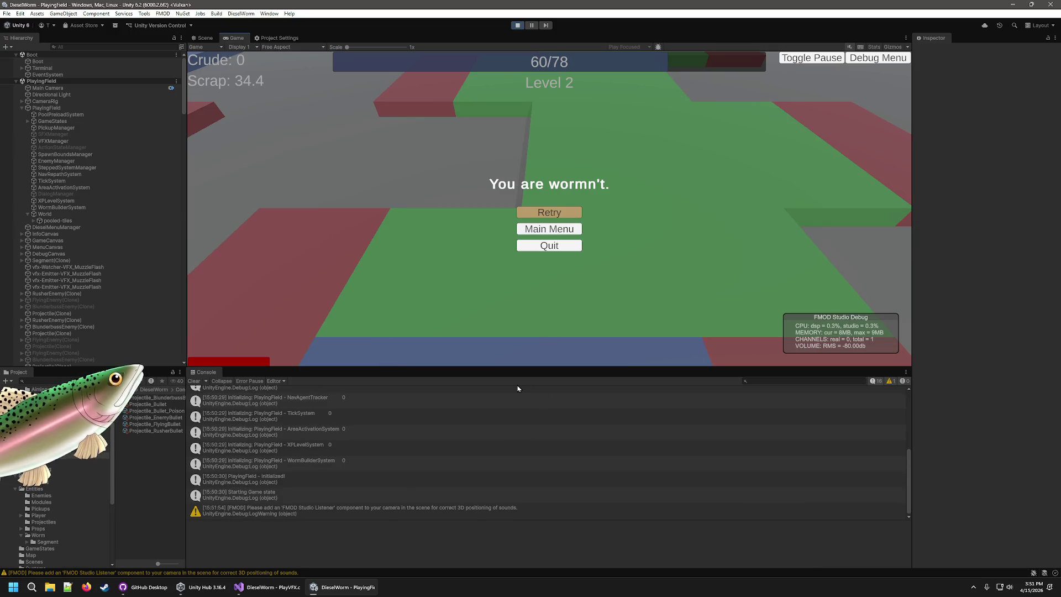
{"action": "left_click", "coordinate": [557, 213]}
{"action": "left_click", "coordinate": [550, 212]}
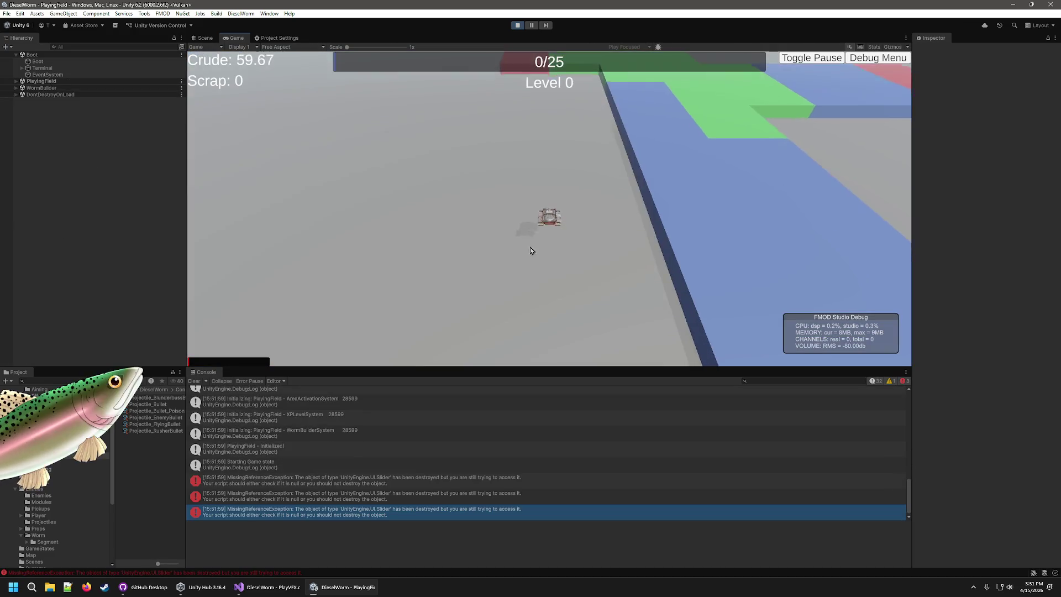
Step: Inspect the three UI.Slider MissingReferenceException errors in the Console, then pause the game
{"action": "left_click", "coordinate": [468, 480]}
{"action": "left_click", "coordinate": [468, 496]}
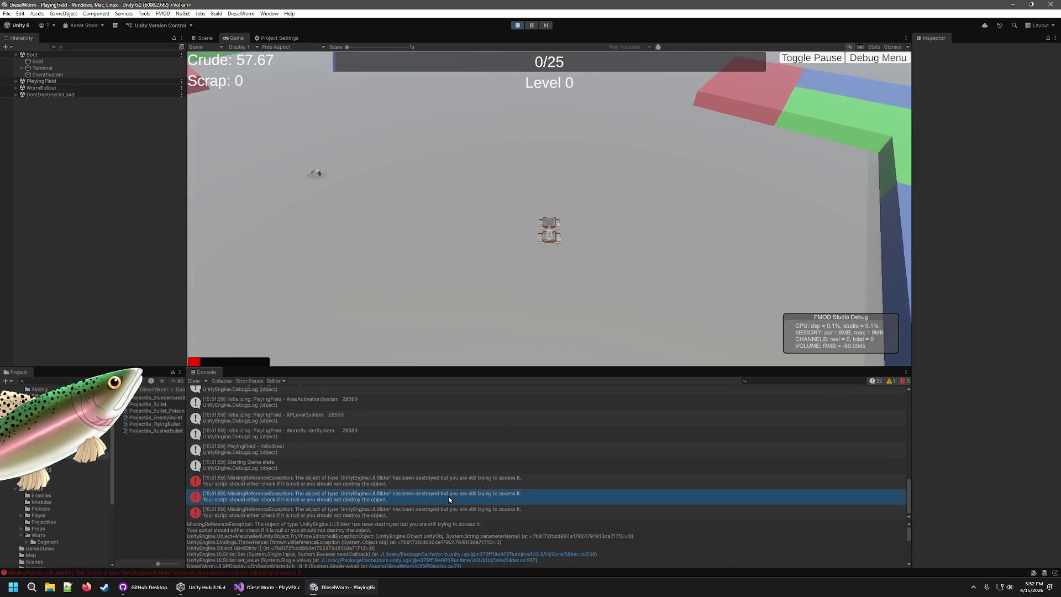
{"action": "left_click", "coordinate": [467, 511]}
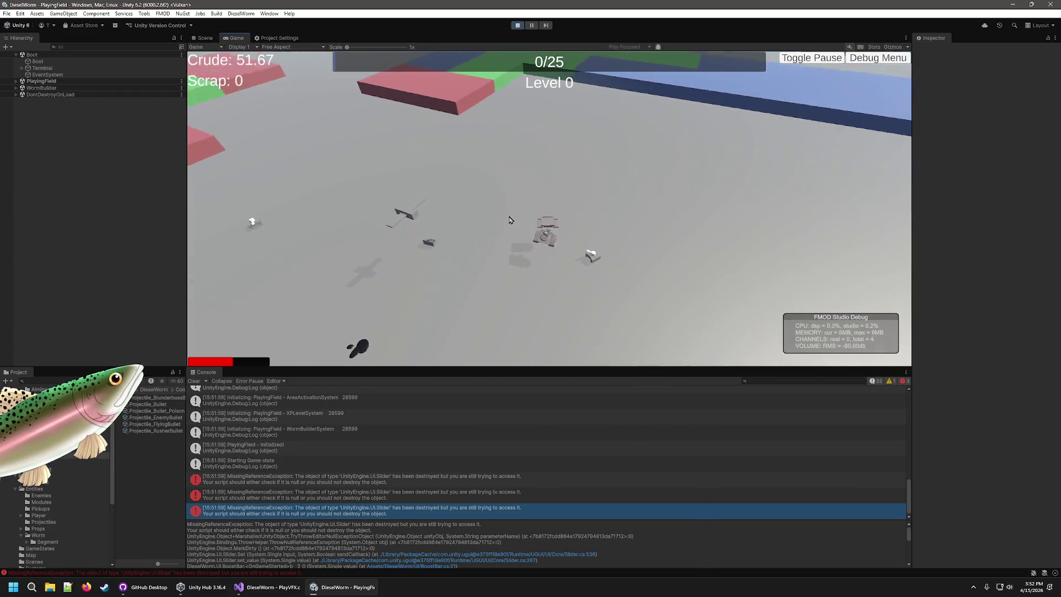
{"action": "left_click", "coordinate": [531, 26]}
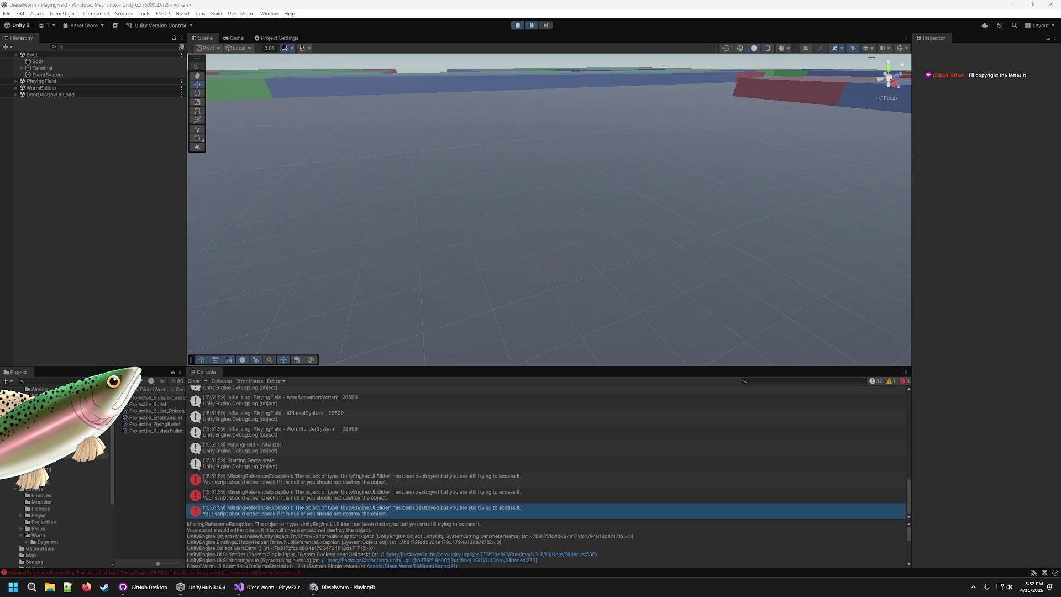
Step: Compare the stack traces of each UI.Slider error in the Console
{"action": "left_click", "coordinate": [405, 499]}
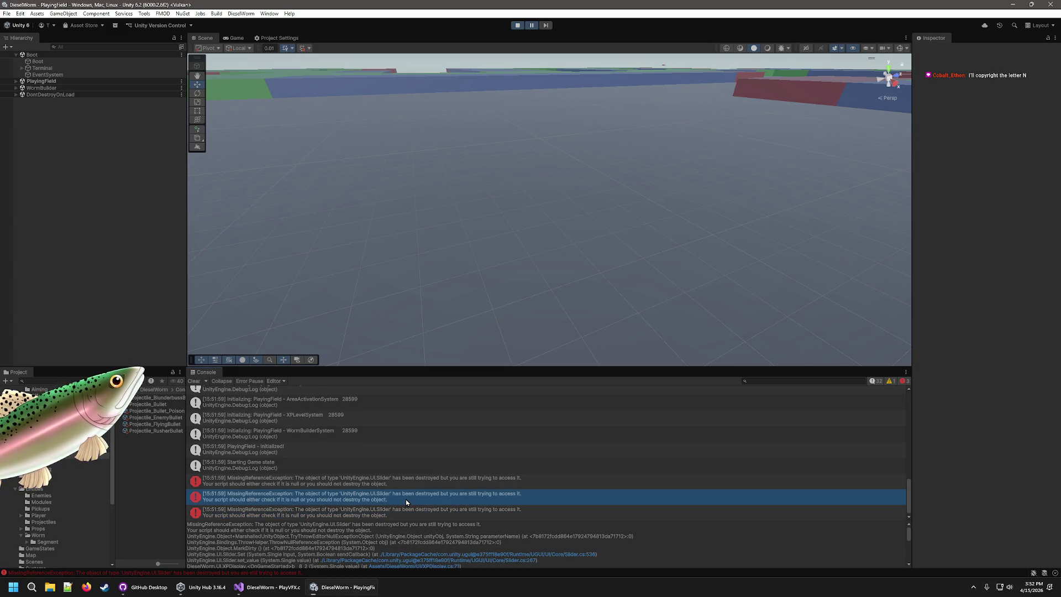
{"action": "scroll", "coordinate": [489, 543], "scroll_direction": "down", "scroll_amount": 2}
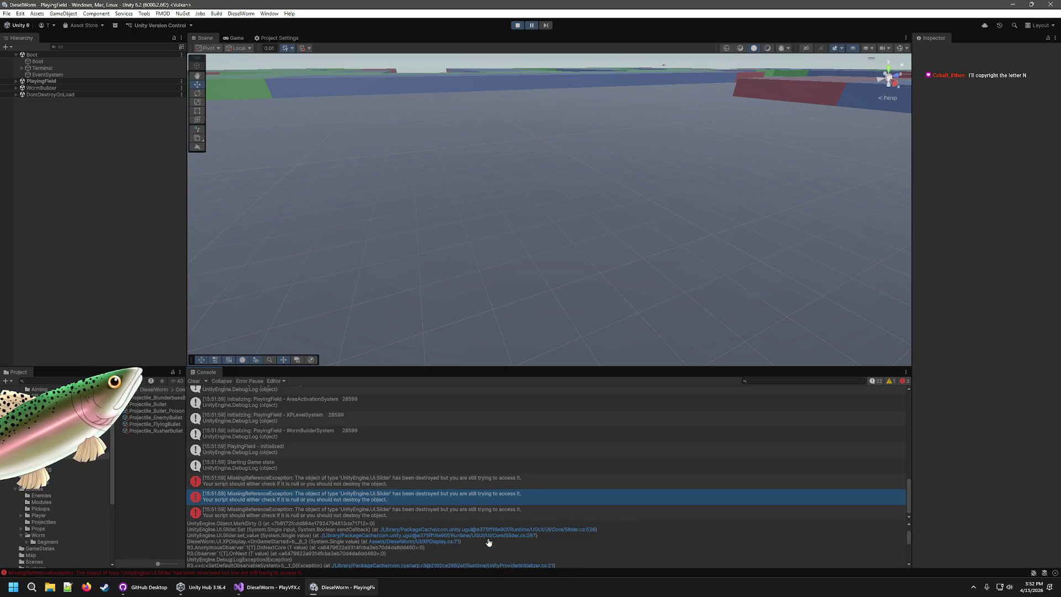
{"action": "scroll", "coordinate": [488, 542], "scroll_direction": "down", "scroll_amount": 5}
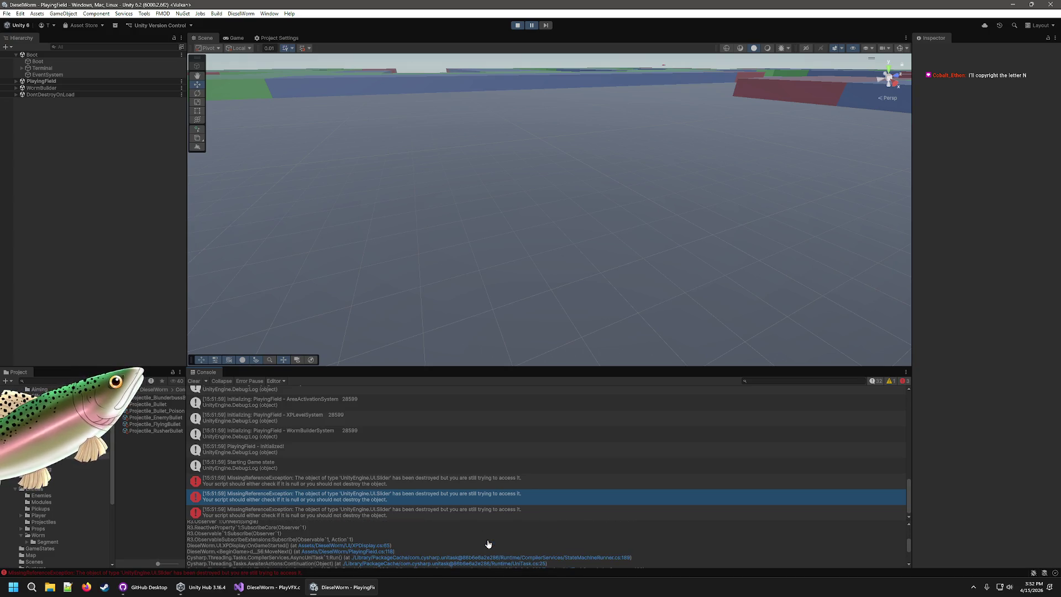
{"action": "scroll", "coordinate": [489, 545], "scroll_direction": "down", "scroll_amount": 3}
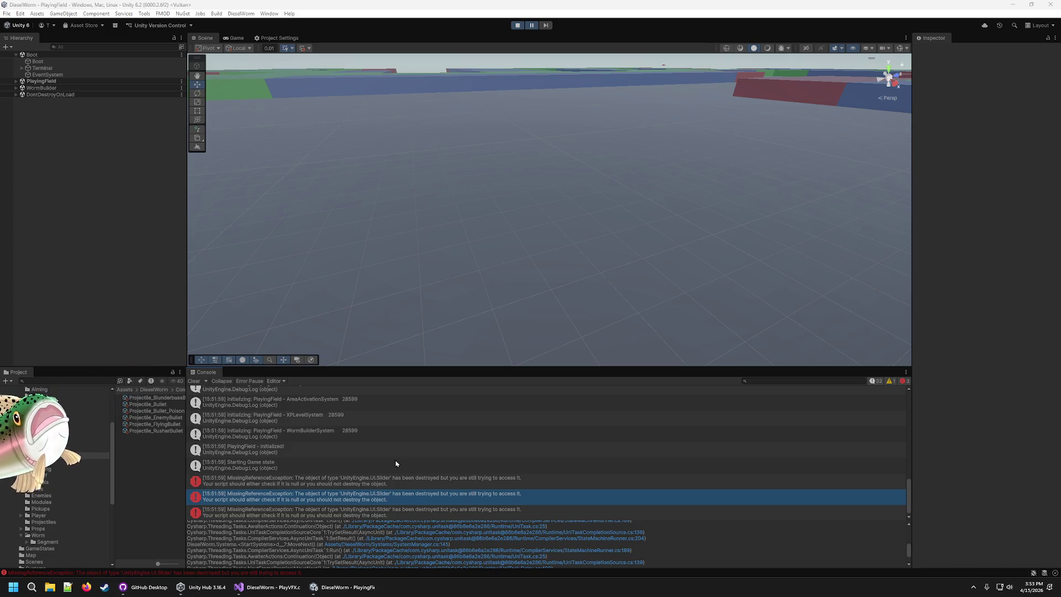
{"action": "left_click", "coordinate": [474, 486]}
{"action": "left_click", "coordinate": [474, 495]}
{"action": "left_click", "coordinate": [467, 510]}
{"action": "left_click", "coordinate": [467, 493]}
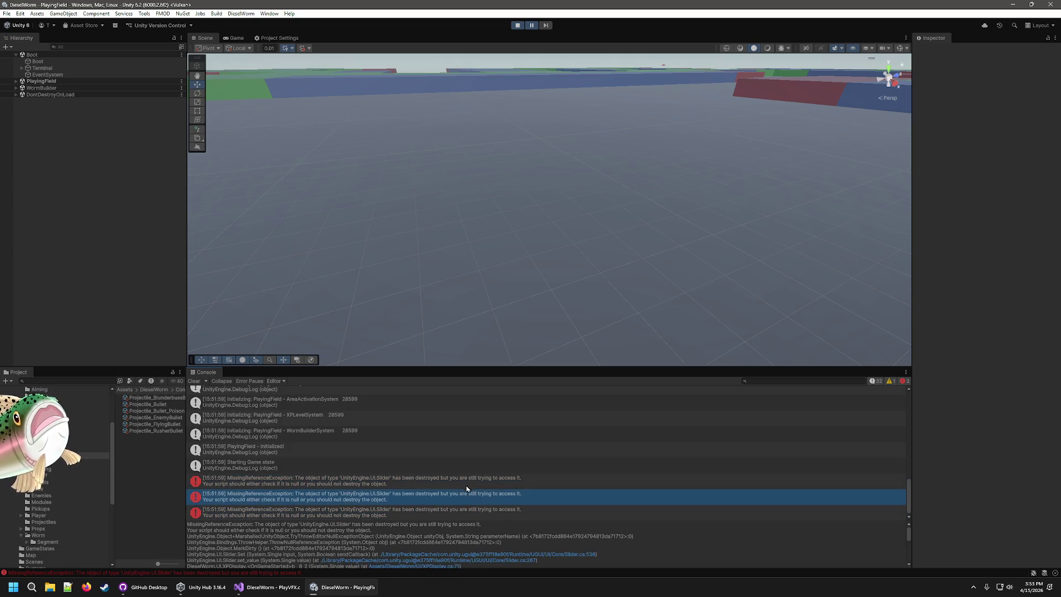
{"action": "left_click", "coordinate": [466, 482]}
Step: Select and deselect the ground plane Model, then return to the running Game view
{"action": "left_click", "coordinate": [556, 115]}
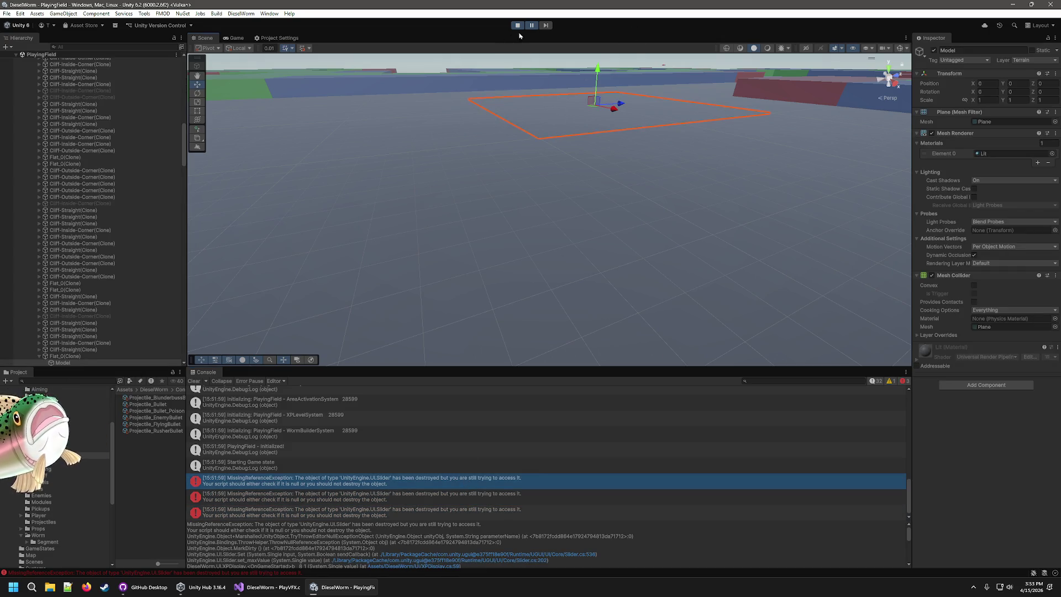
{"action": "left_click", "coordinate": [496, 67]}
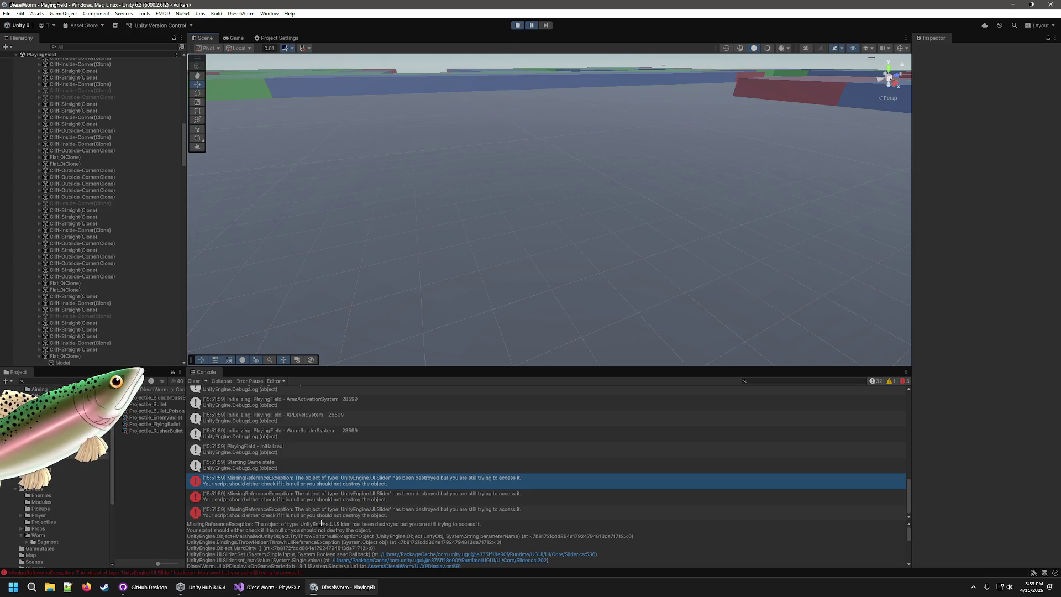
{"action": "left_click", "coordinate": [238, 38]}
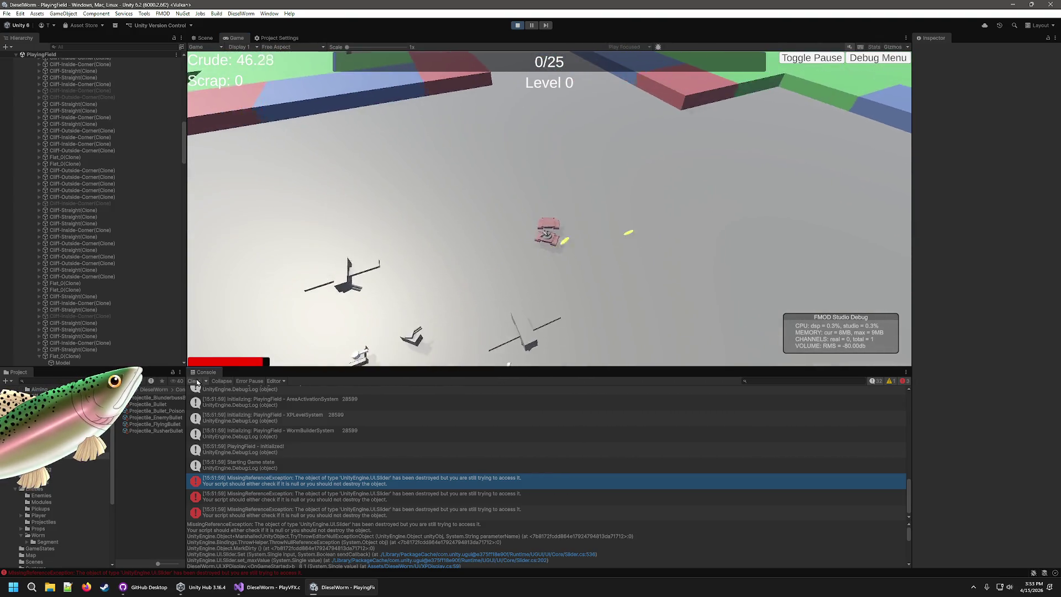
Step: Clear the console, play to Level 2 picking upgrades, check the second error, then stop play mode
{"action": "left_click", "coordinate": [194, 381]}
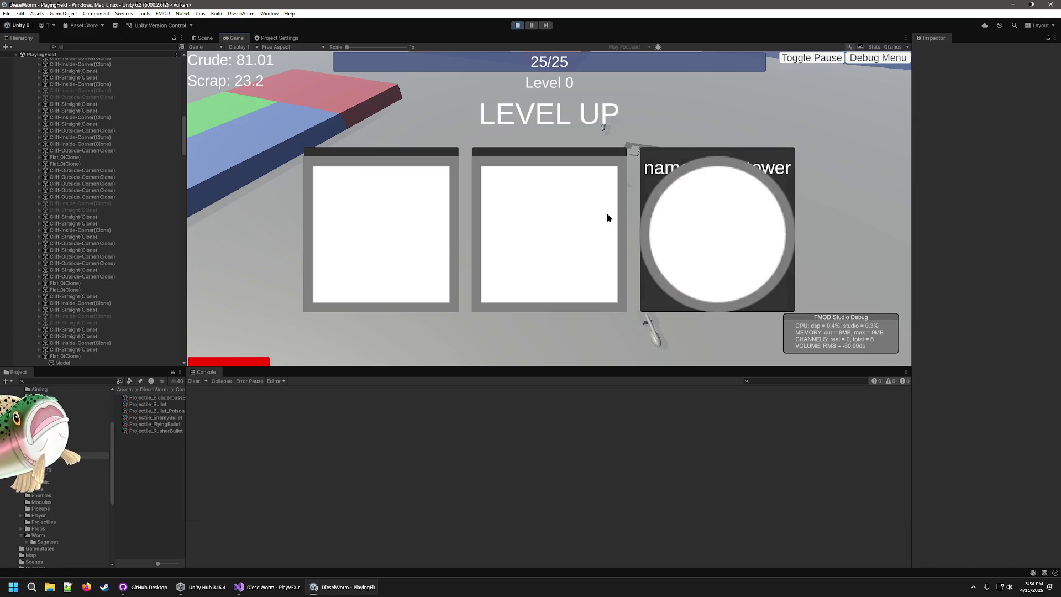
{"action": "left_click", "coordinate": [608, 218]}
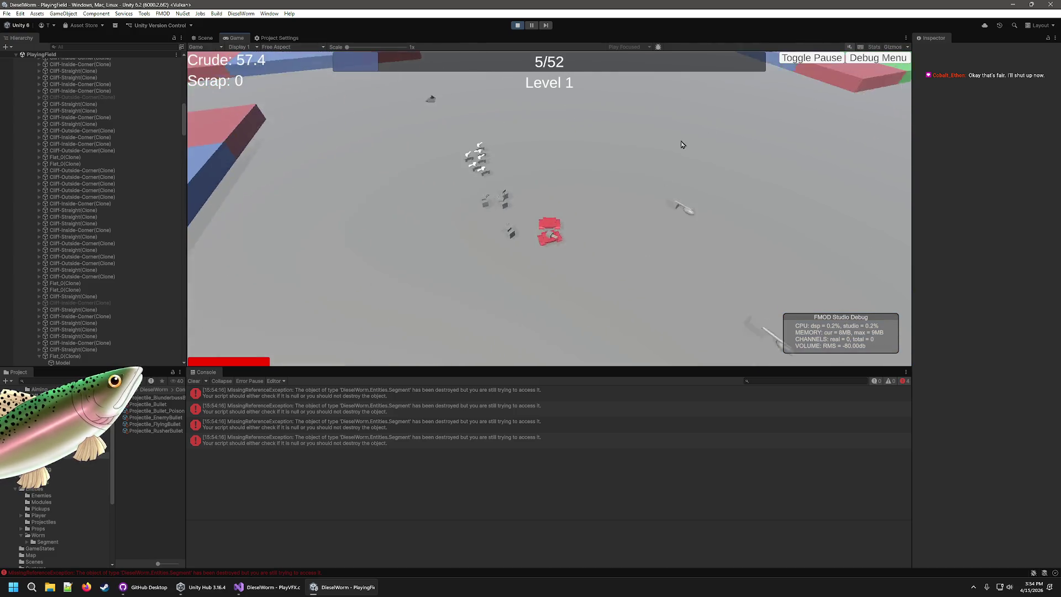
{"action": "key", "text": "a"}
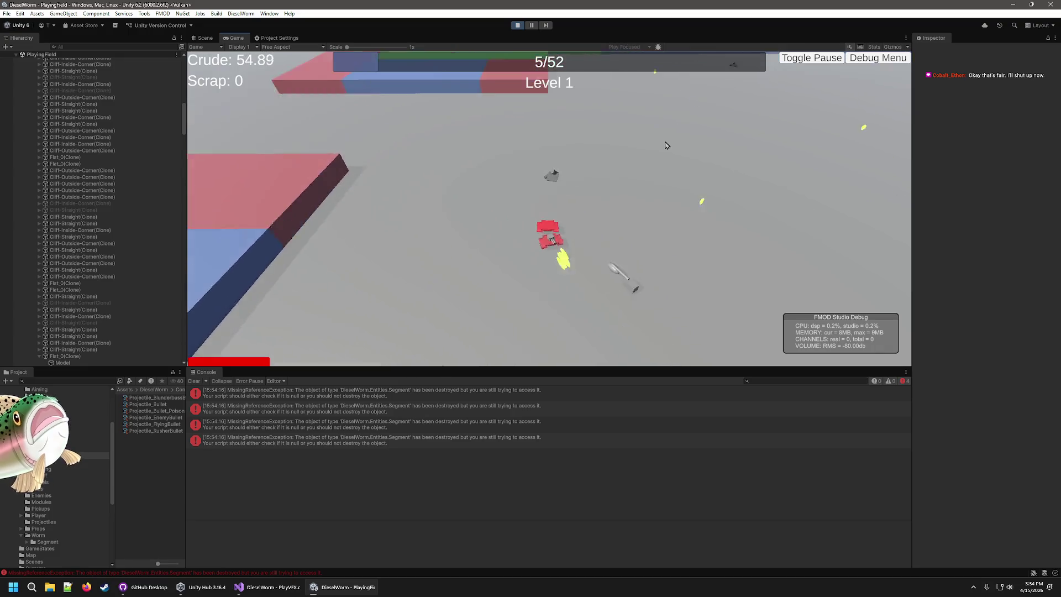
{"action": "left_click", "coordinate": [563, 236]}
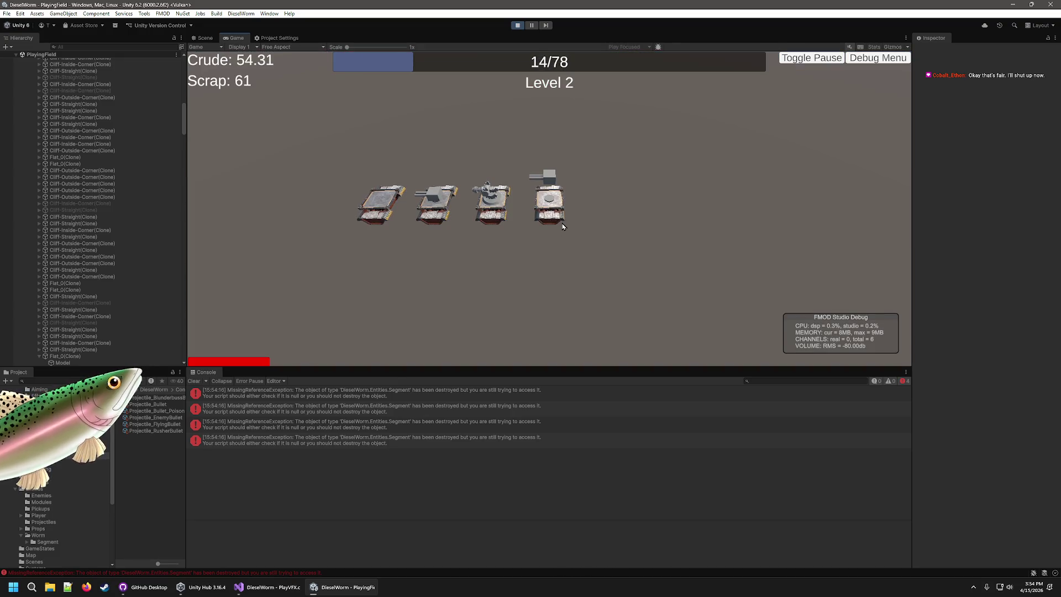
{"action": "left_click", "coordinate": [565, 216]}
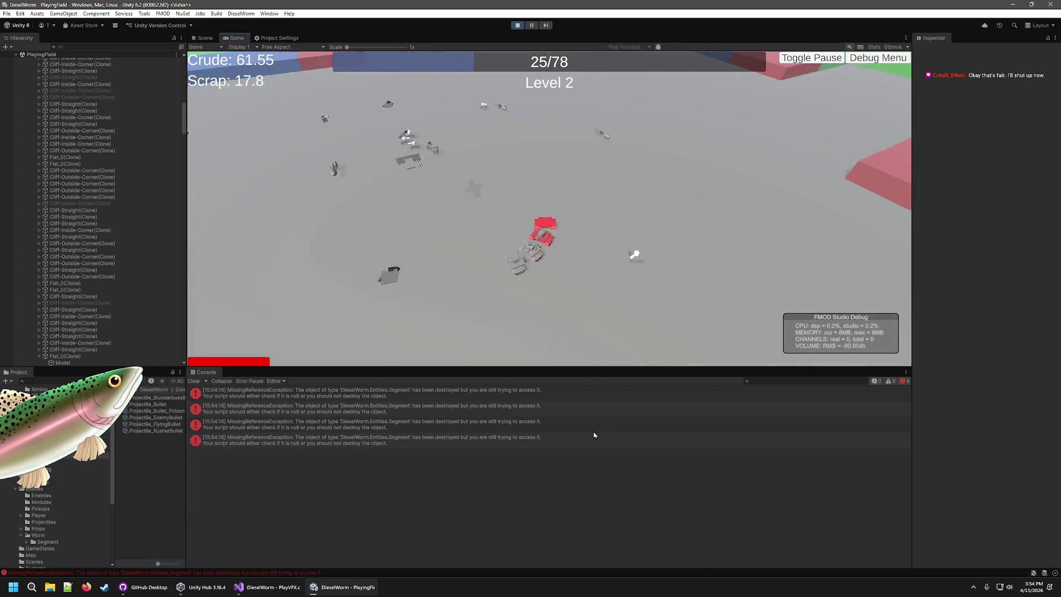
{"action": "left_click", "coordinate": [561, 408]}
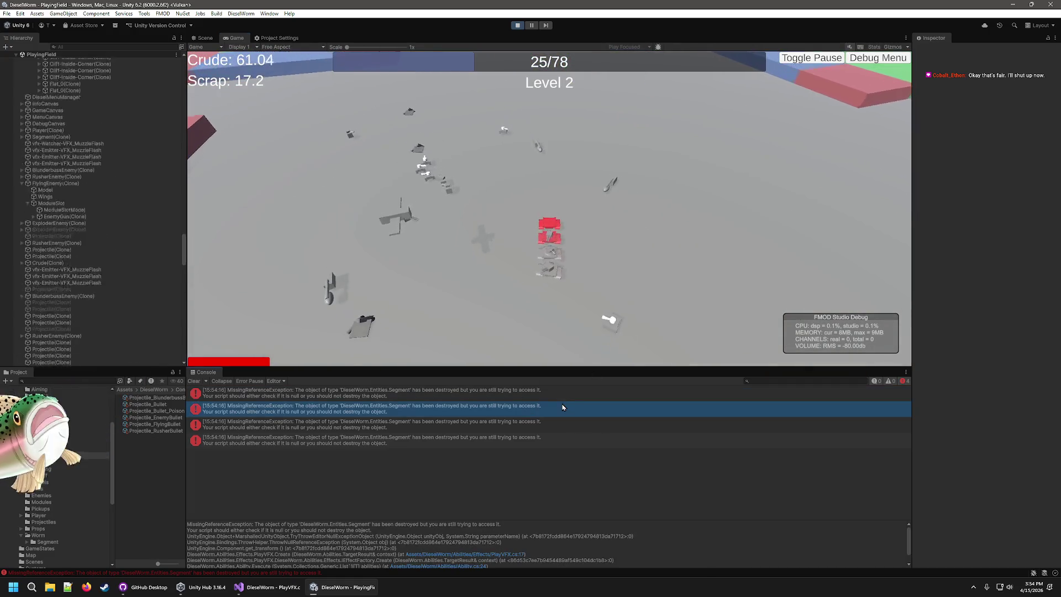
{"action": "left_click", "coordinate": [518, 26]}
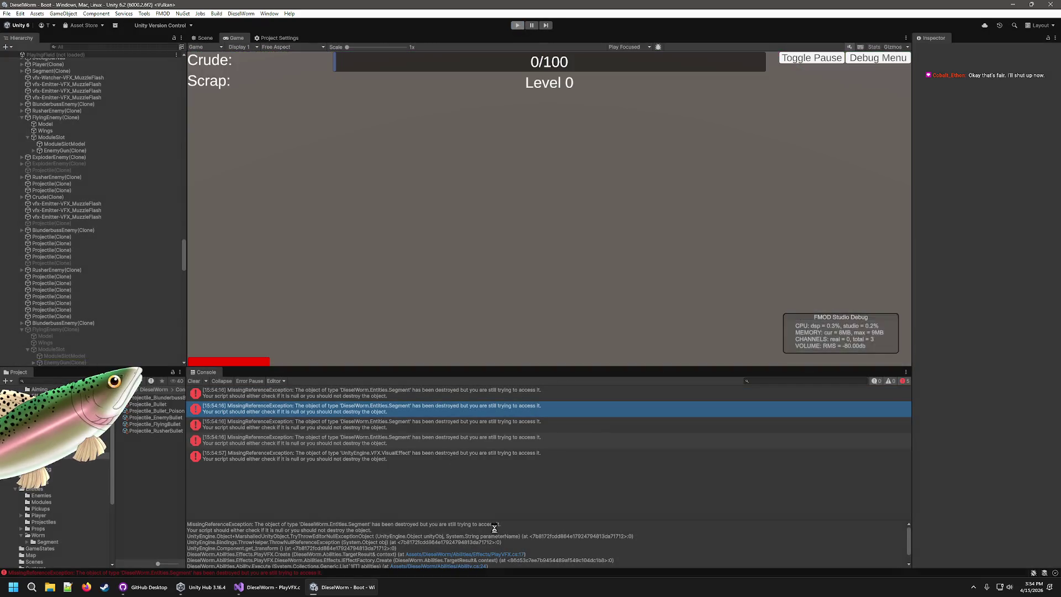
Step: Select the destroyed-Segment stack trace and open Ability.cs at line 24
{"action": "scroll", "coordinate": [505, 522], "scroll_direction": "down", "scroll_amount": 1}
{"action": "key", "text": "ctrl+a"}
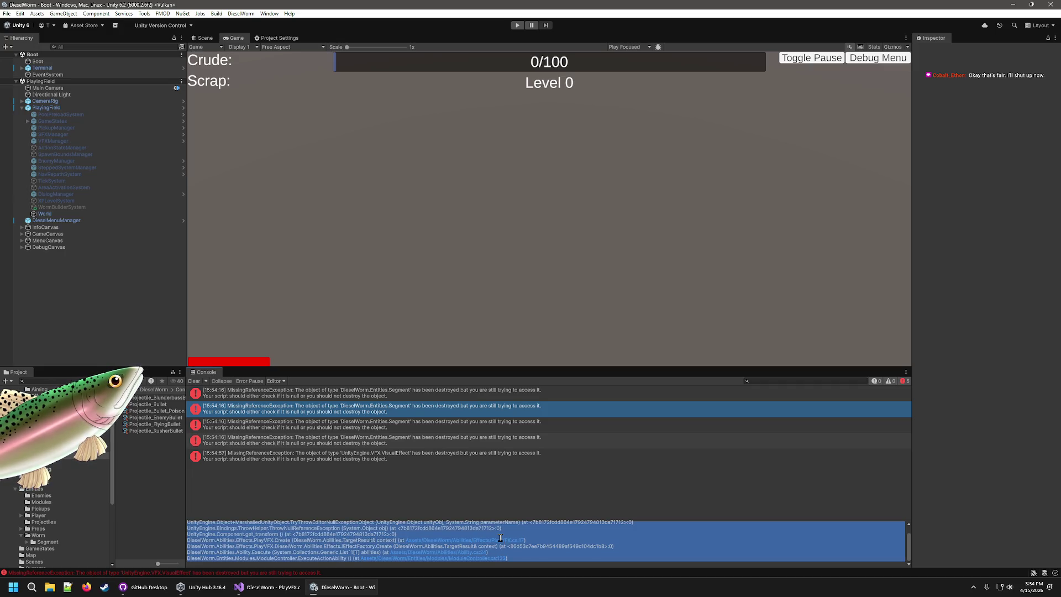
{"action": "left_click", "coordinate": [438, 553]}
{"action": "key", "text": "alt+Tab"}
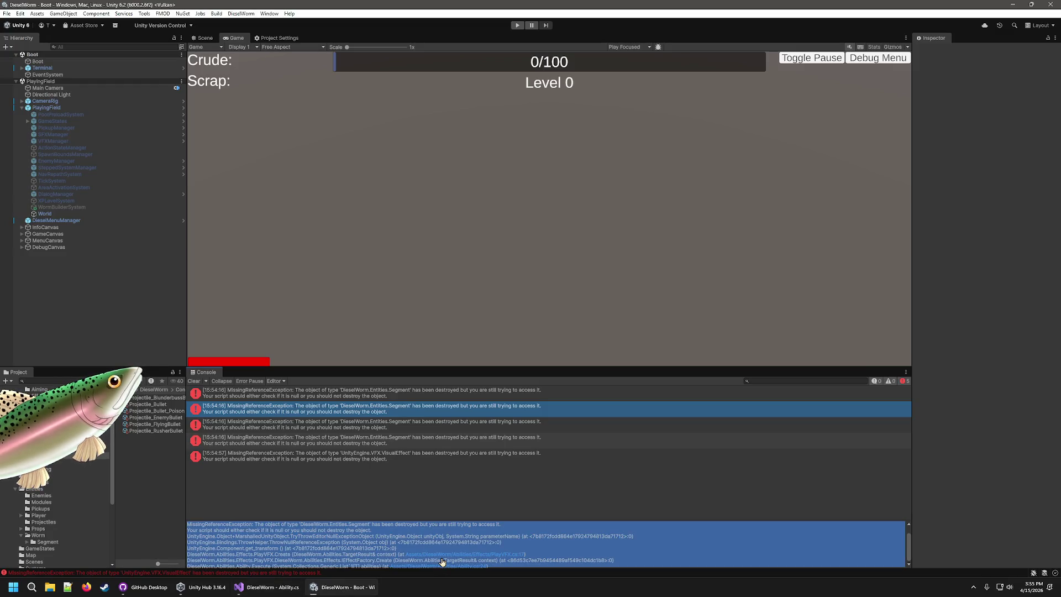
{"action": "left_click", "coordinate": [480, 539]}
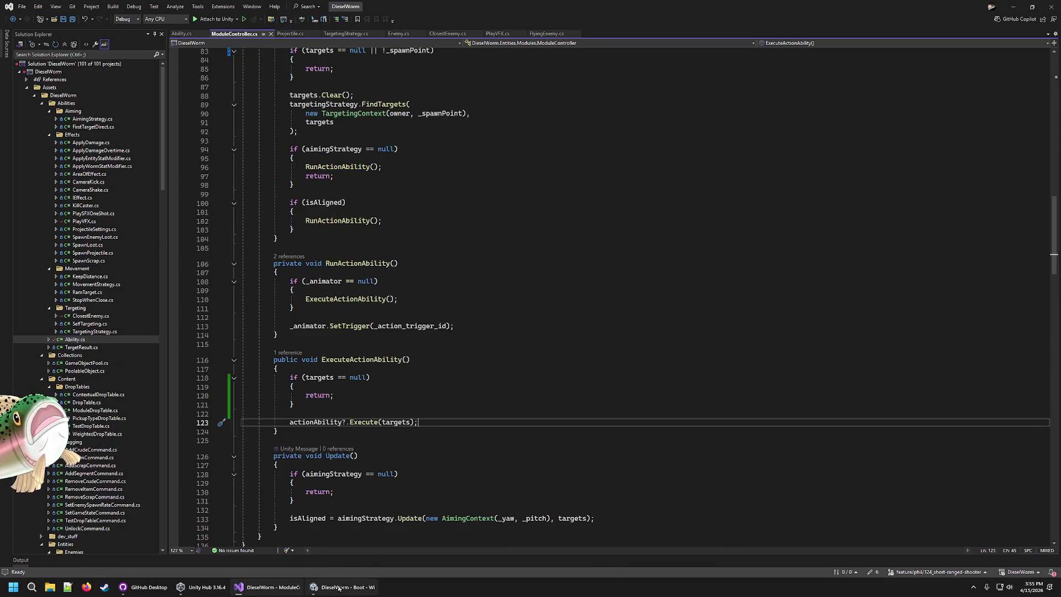
{"action": "left_click", "coordinate": [334, 587]}
Step: Enlarge the console detail pane and open ModuleController.cs at line 123 in Visual Studio
{"action": "left_click_drag", "start_coordinate": [486, 520], "coordinate": [481, 471]}
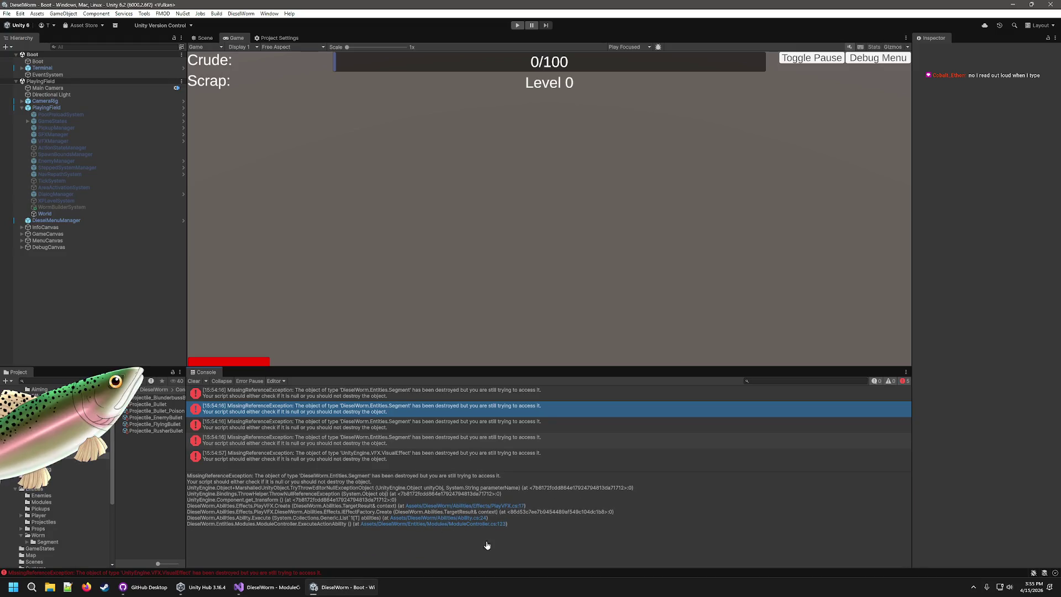
{"action": "triple_click", "coordinate": [528, 492]}
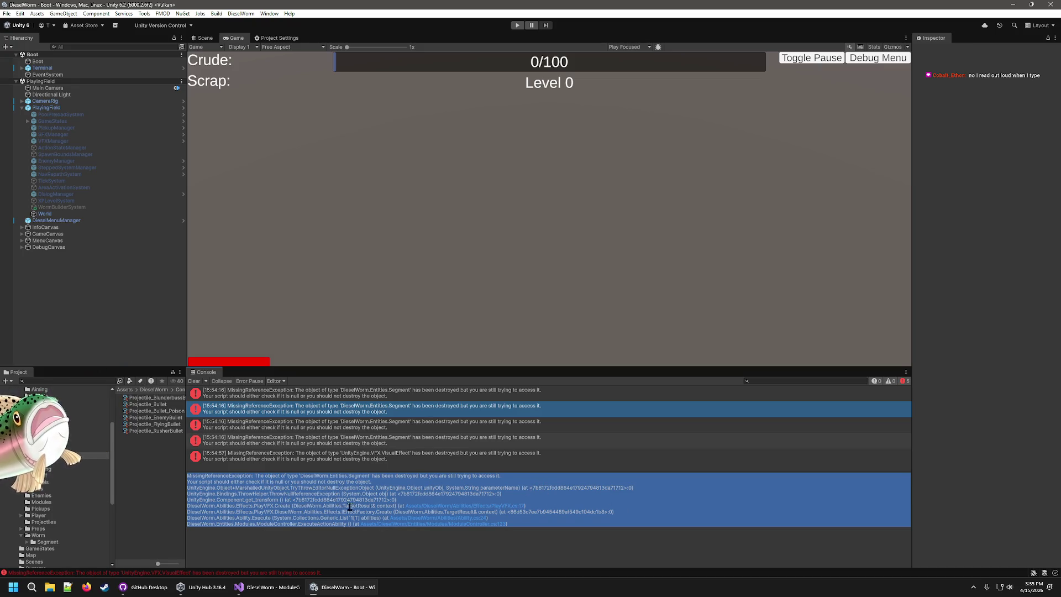
{"action": "left_click", "coordinate": [546, 514]}
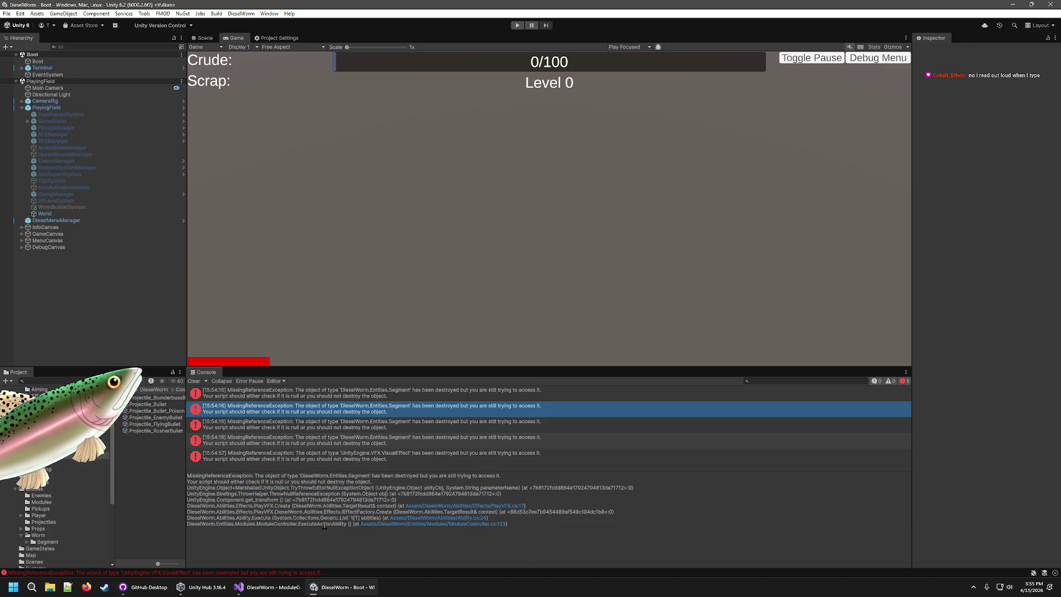
{"action": "left_click", "coordinate": [423, 525]}
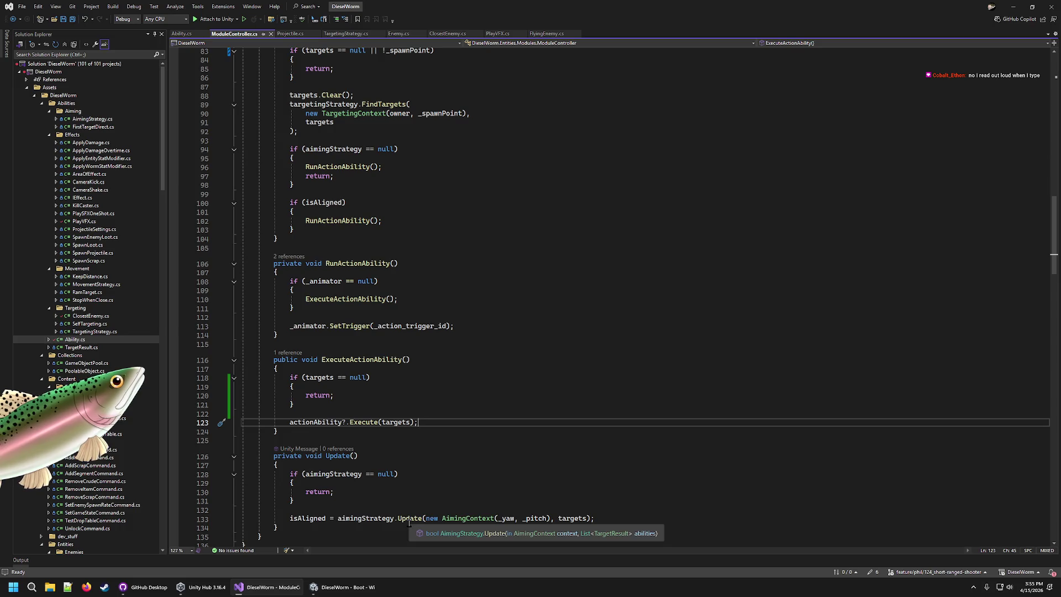
Step: Browse ModuleController.cs around line 78 and OnDestroy's opening brace
{"action": "scroll", "coordinate": [370, 398], "scroll_direction": "up", "scroll_amount": 11}
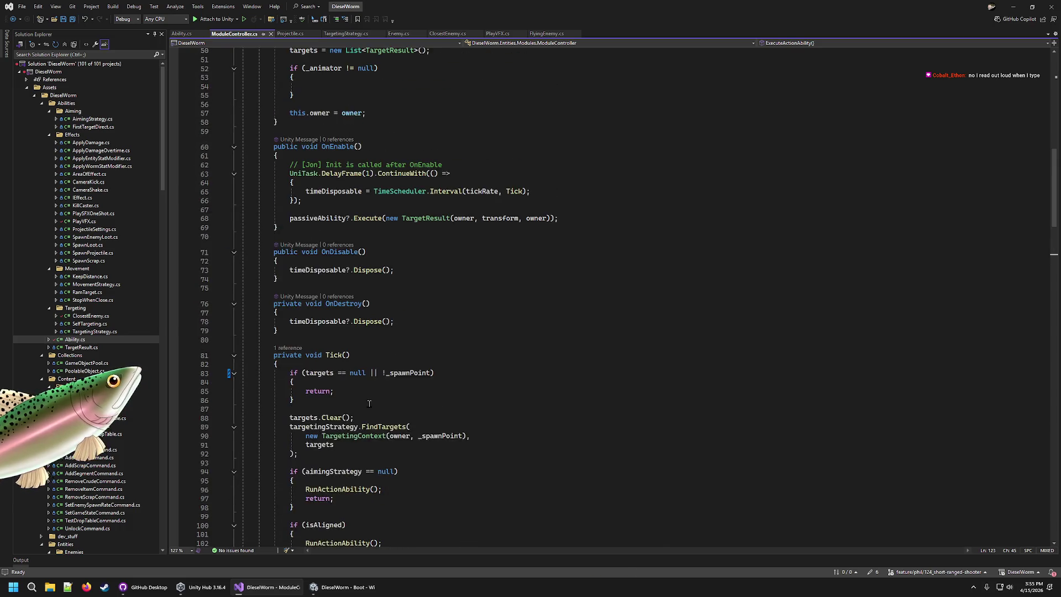
{"action": "scroll", "coordinate": [369, 403], "scroll_direction": "up", "scroll_amount": 8}
{"action": "scroll", "coordinate": [369, 407], "scroll_direction": "up", "scroll_amount": 5}
{"action": "scroll", "coordinate": [370, 414], "scroll_direction": "down", "scroll_amount": 20}
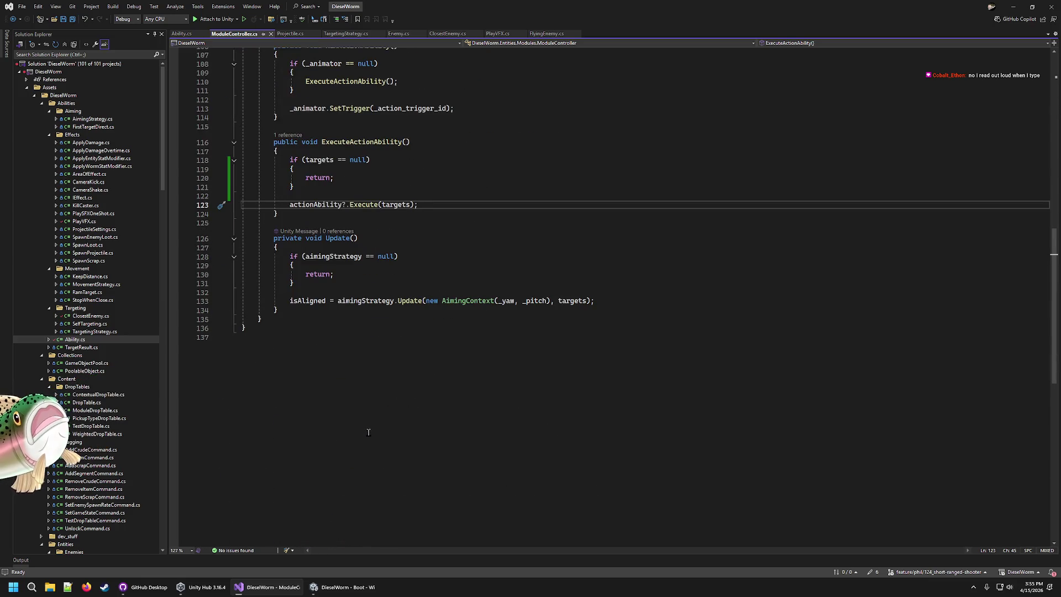
{"action": "scroll", "coordinate": [362, 437], "scroll_direction": "up", "scroll_amount": 6}
{"action": "scroll", "coordinate": [362, 438], "scroll_direction": "up", "scroll_amount": 10}
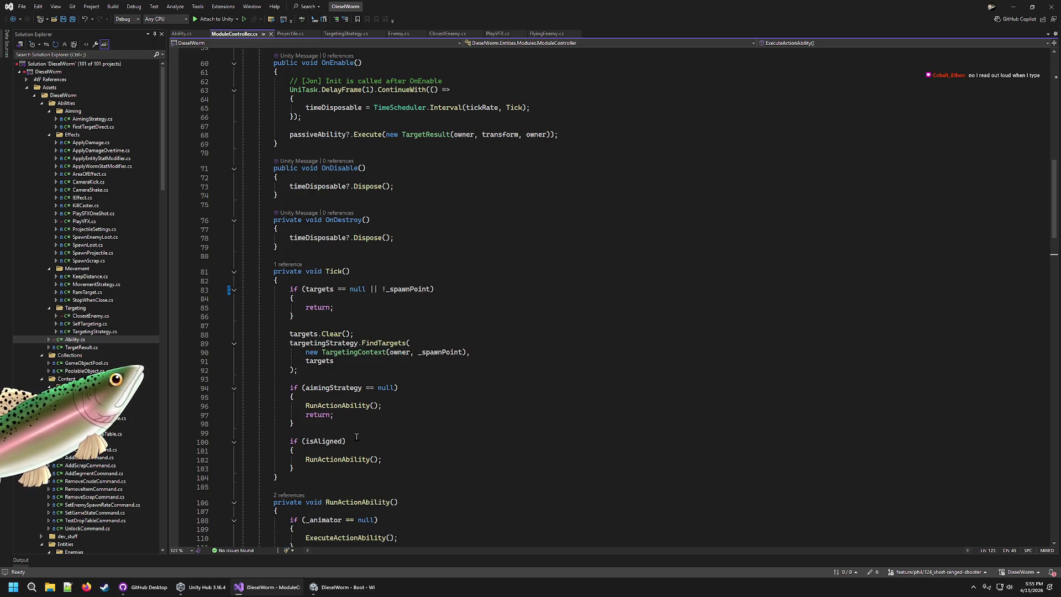
{"action": "left_click", "coordinate": [417, 238]}
{"action": "scroll", "coordinate": [420, 344], "scroll_direction": "up", "scroll_amount": 4}
{"action": "left_click", "coordinate": [425, 335]}
{"action": "scroll", "coordinate": [425, 340], "scroll_direction": "down", "scroll_amount": 15}
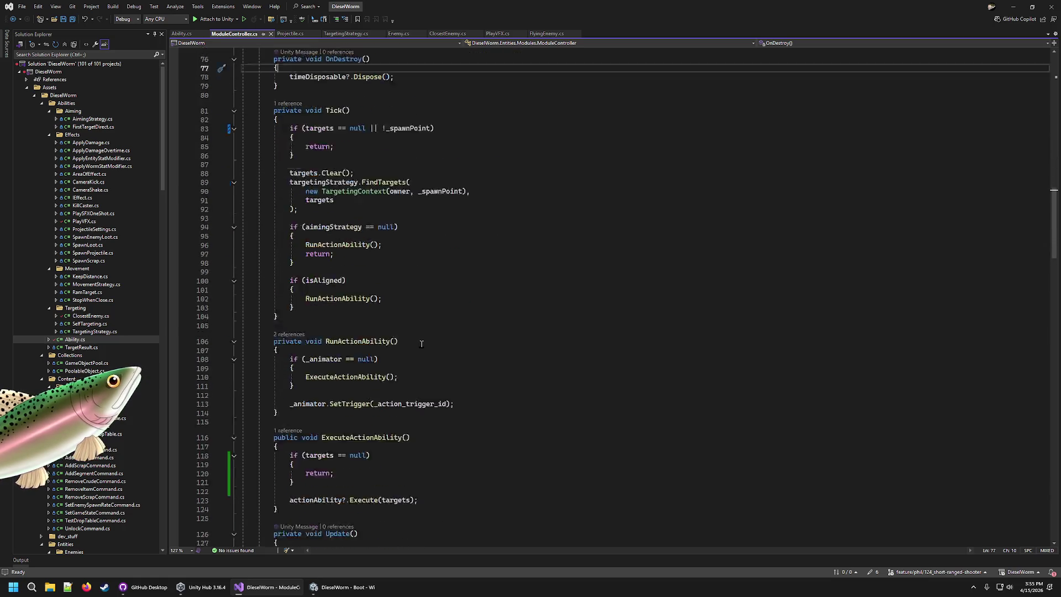
{"action": "scroll", "coordinate": [420, 343], "scroll_direction": "up", "scroll_amount": 11}
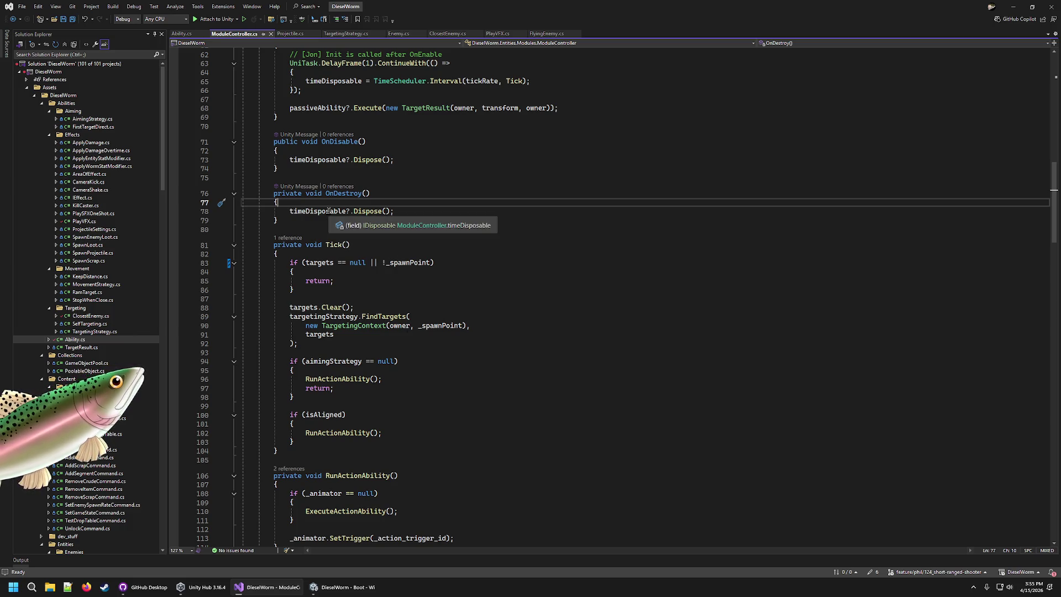
{"action": "scroll", "coordinate": [408, 335], "scroll_direction": "down", "scroll_amount": 7}
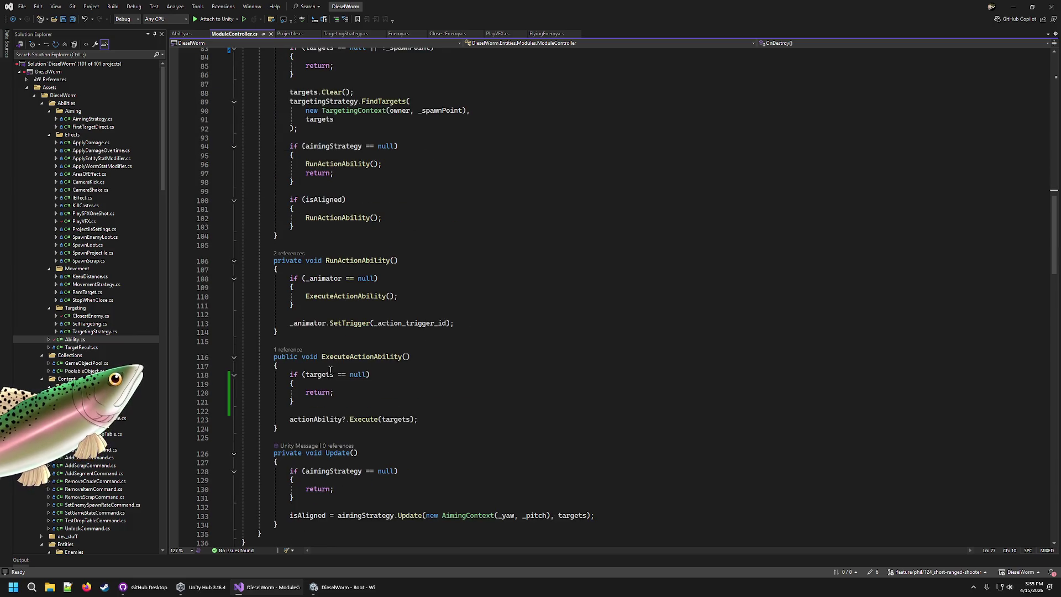
Step: Replace the targets == null condition on line 118 with a '!' negation
{"action": "left_click_drag", "start_coordinate": [367, 374], "coordinate": [308, 375]}
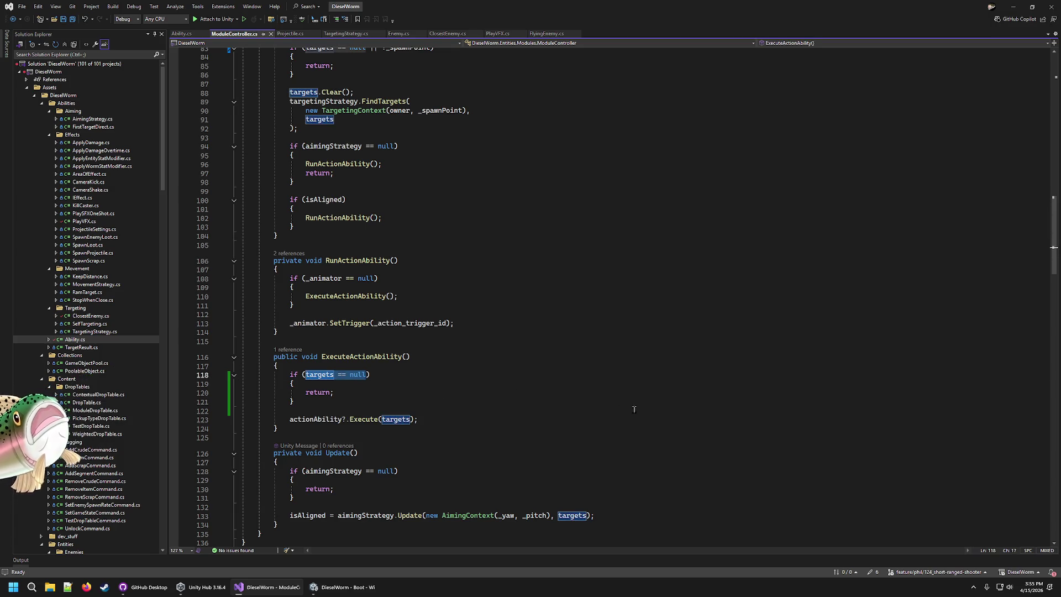
{"action": "key", "text": "BackSpace"}
{"action": "type", "text": "!"}
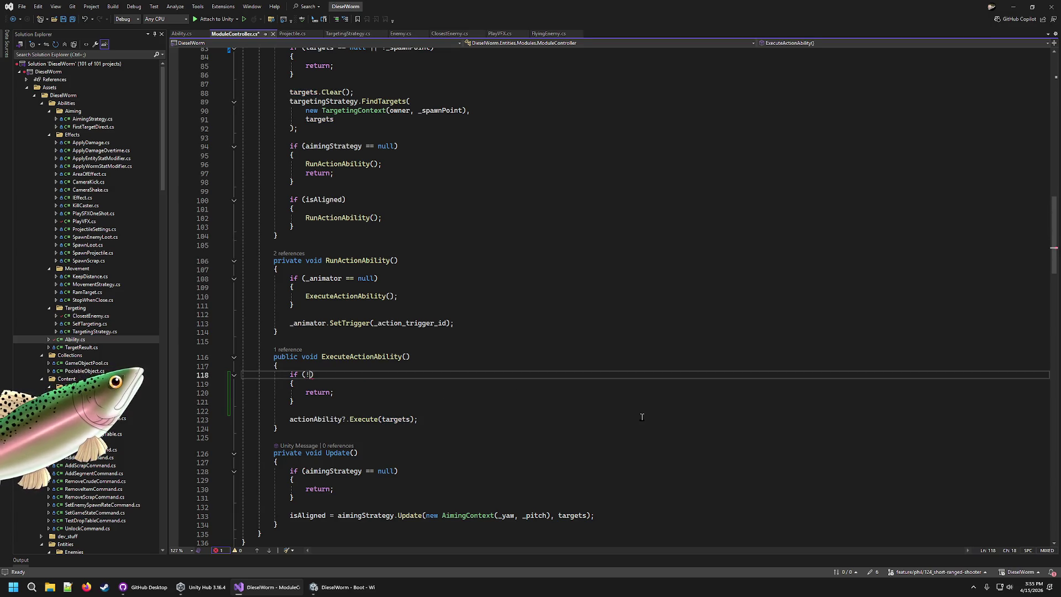
{"action": "type", "text": "d"}
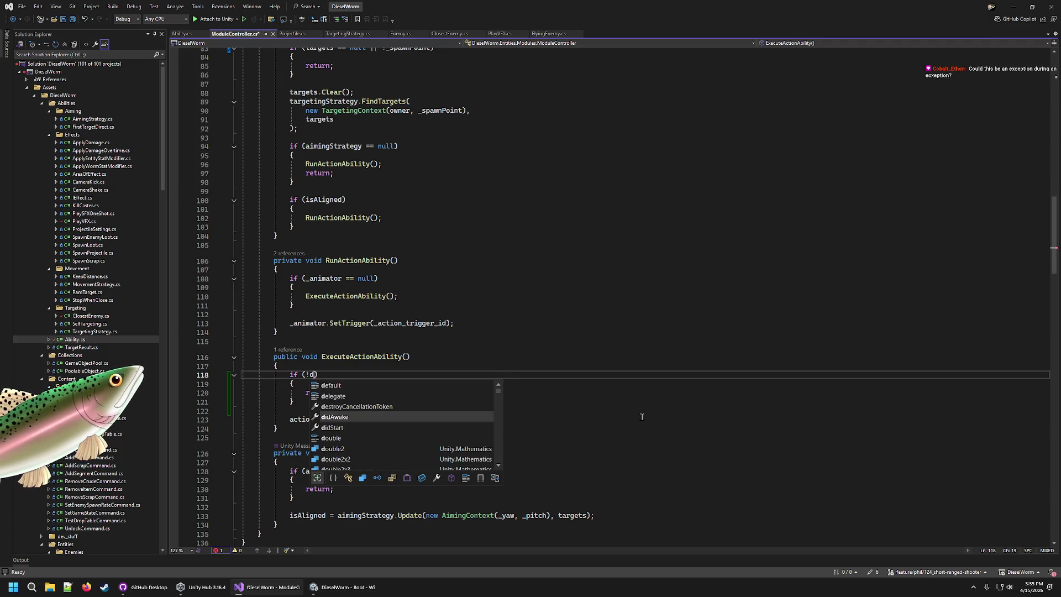
Step: Remove the stray letter and complete timeDisposable into the line 118 condition
{"action": "key", "text": "BackSpace"}
{"action": "scroll", "coordinate": [616, 365], "scroll_direction": "up", "scroll_amount": 15}
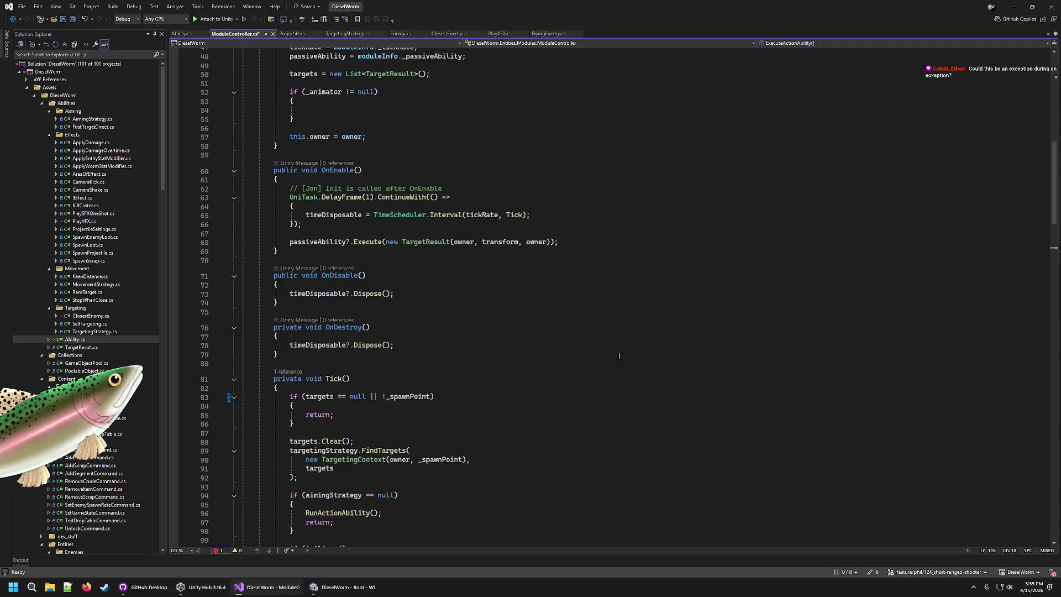
{"action": "scroll", "coordinate": [613, 366], "scroll_direction": "down", "scroll_amount": 12}
{"action": "type", "text": "time"}
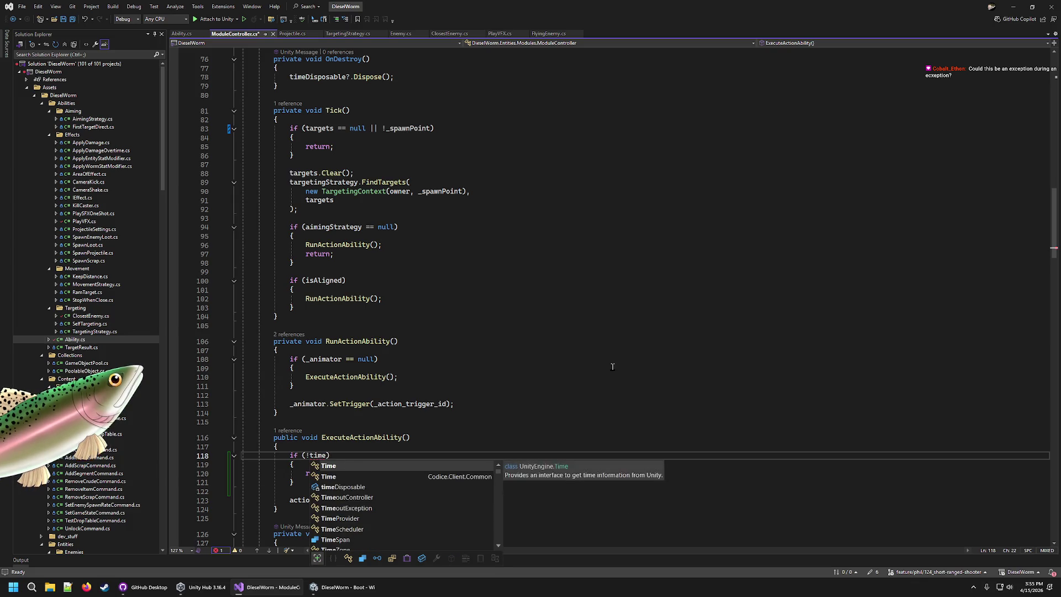
{"action": "key", "text": "Tab"}
{"action": "left_click", "coordinate": [612, 368]}
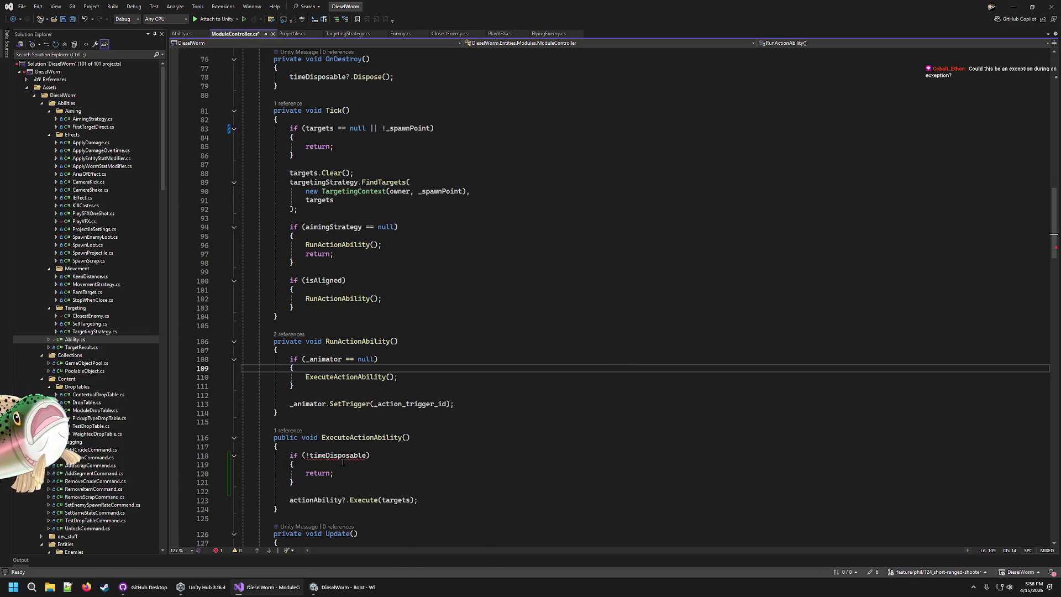
Step: Make the line 118 condition timeDisposable == null without the negation, and save
{"action": "mouse_move", "coordinate": [342, 460]}
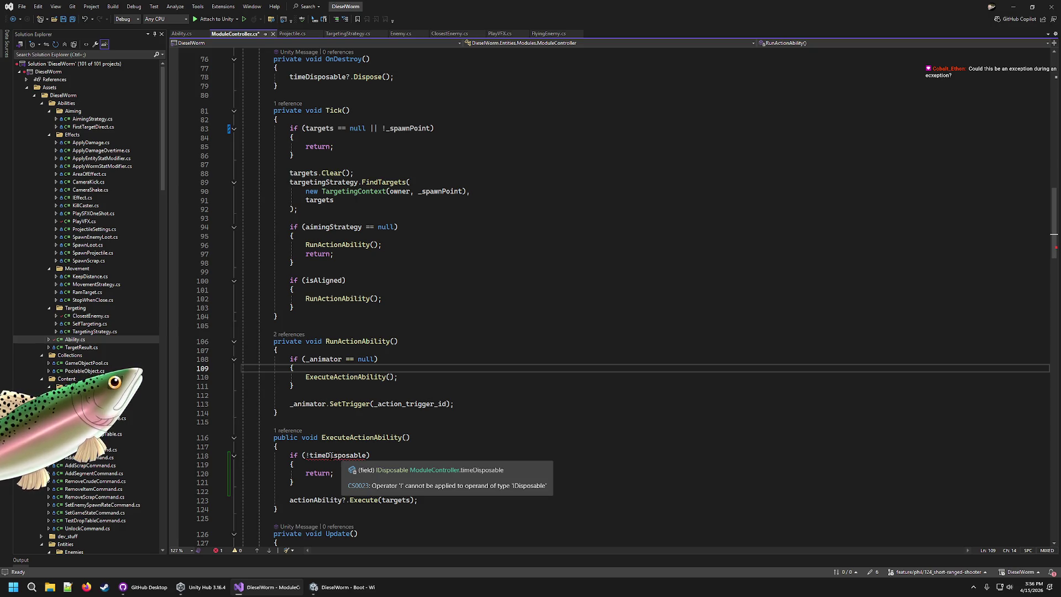
{"action": "left_click", "coordinate": [324, 456]}
{"action": "key", "text": "ctrl+Left"}
{"action": "key", "text": "BackSpace"}
{"action": "key", "text": "ctrl+Right"}
{"action": "type", "text": "== null"}
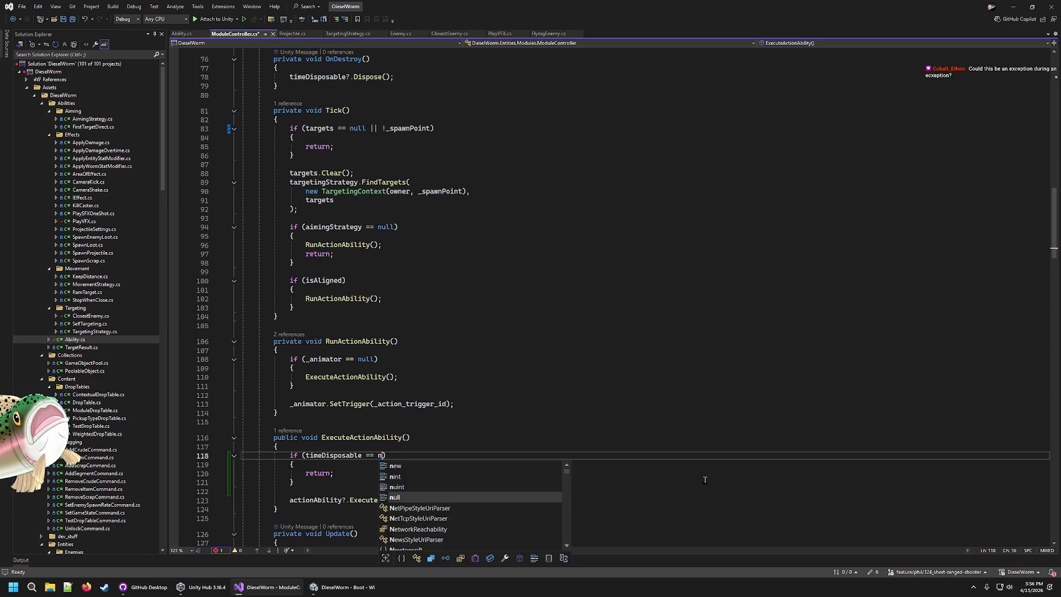
{"action": "left_click", "coordinate": [478, 442]}
{"action": "key", "text": "ctrl+s"}
Step: Check timeDisposable and Tick usages, then delete ExecuteActionAbility's timeDisposable null-check block
{"action": "double_click", "coordinate": [337, 456]}
{"action": "scroll", "coordinate": [341, 462], "scroll_direction": "up", "scroll_amount": 3}
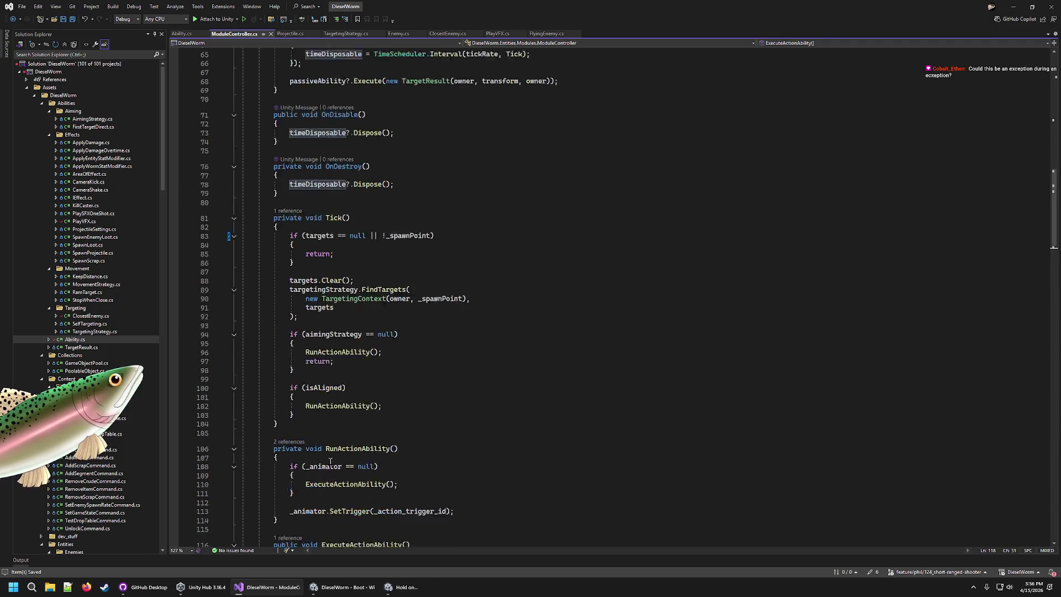
{"action": "scroll", "coordinate": [331, 470], "scroll_direction": "down", "scroll_amount": 6}
{"action": "scroll", "coordinate": [320, 479], "scroll_direction": "up", "scroll_amount": 3}
{"action": "scroll", "coordinate": [320, 478], "scroll_direction": "up", "scroll_amount": 6}
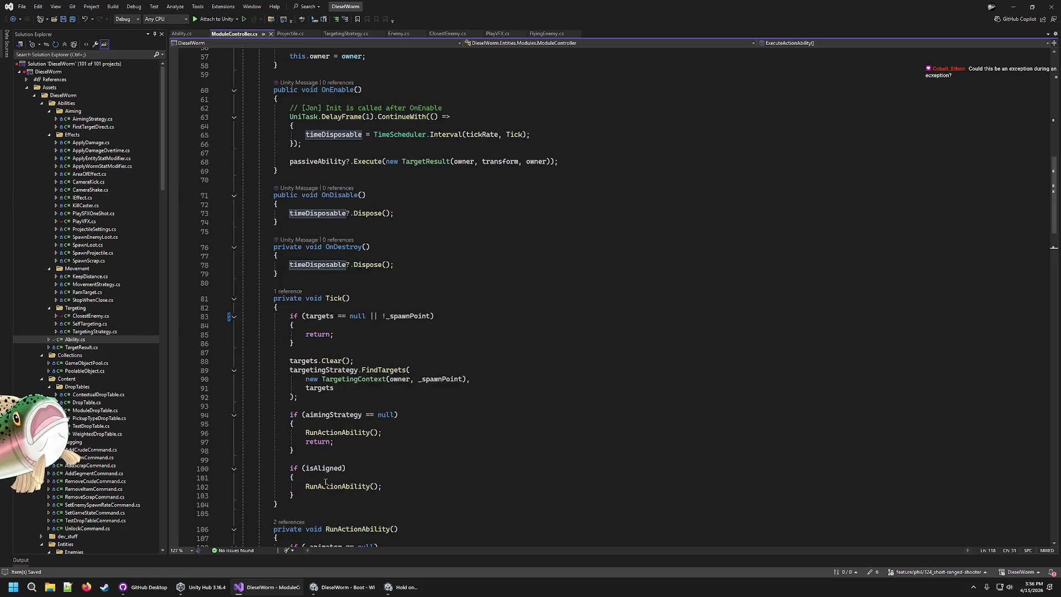
{"action": "double_click", "coordinate": [336, 298]}
{"action": "scroll", "coordinate": [344, 247], "scroll_direction": "down", "scroll_amount": 6}
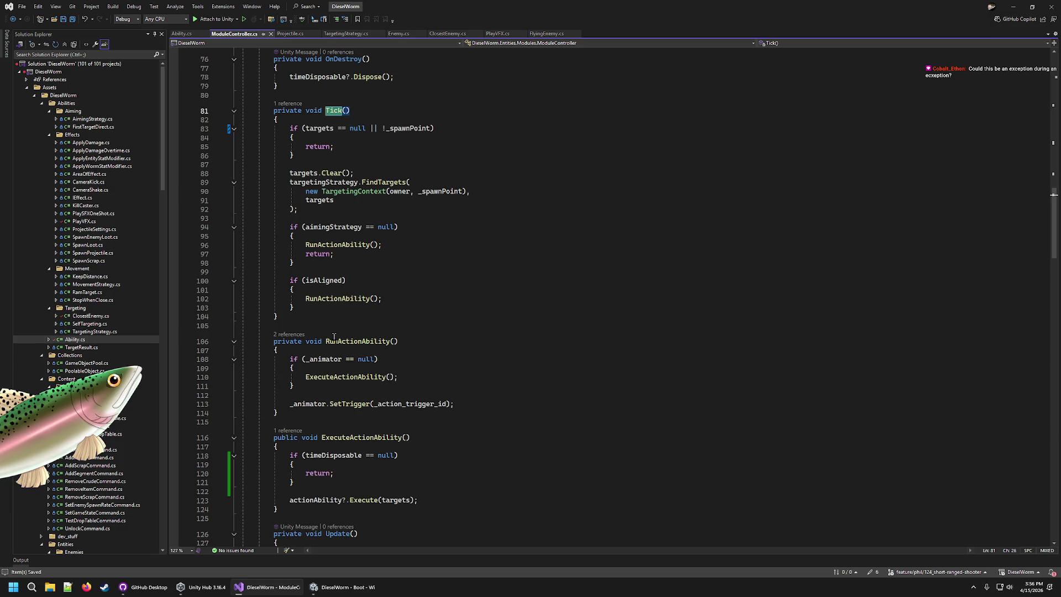
{"action": "left_click", "coordinate": [356, 136]}
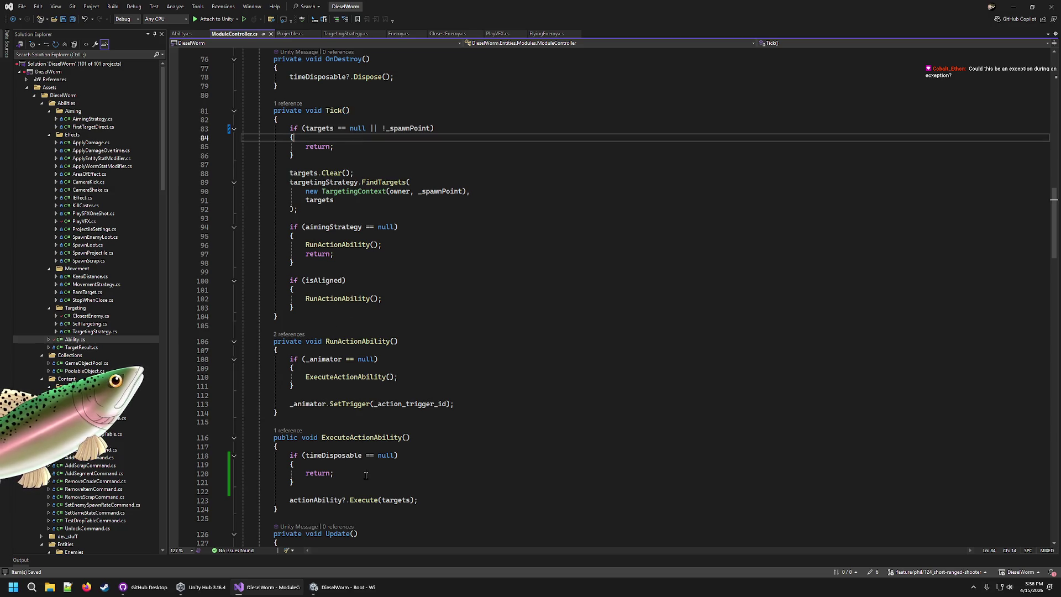
{"action": "left_click_drag", "start_coordinate": [296, 485], "coordinate": [291, 454]}
{"action": "key", "text": "Delete"}
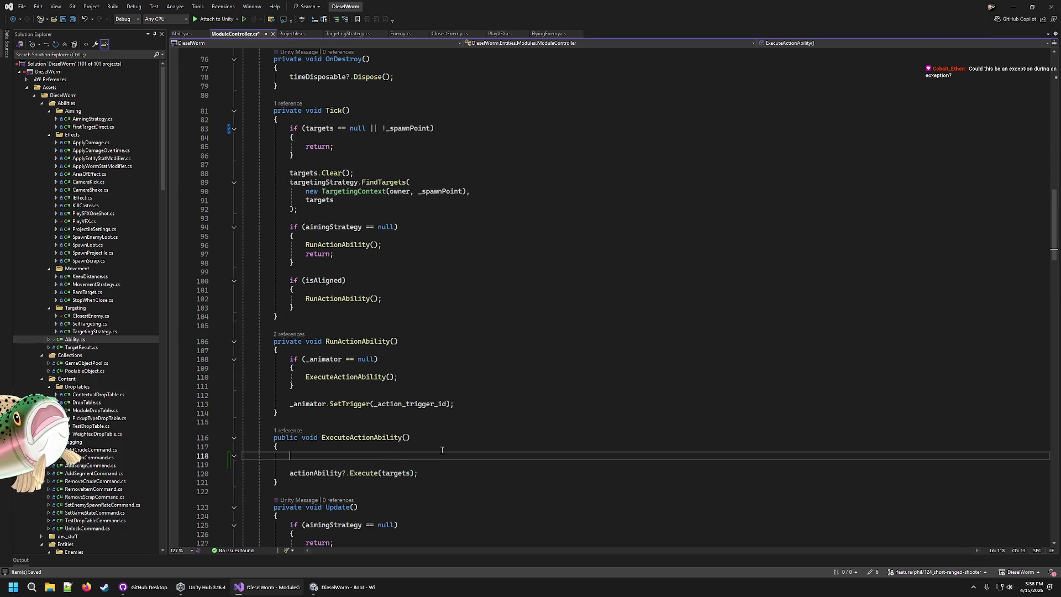
Step: Clear leftover empty lines and change Tick's line 83 condition to timeDisposable == null
{"action": "key", "text": "shift+Up"}
{"action": "key", "text": "Delete"}
{"action": "scroll", "coordinate": [536, 495], "scroll_direction": "up", "scroll_amount": 7}
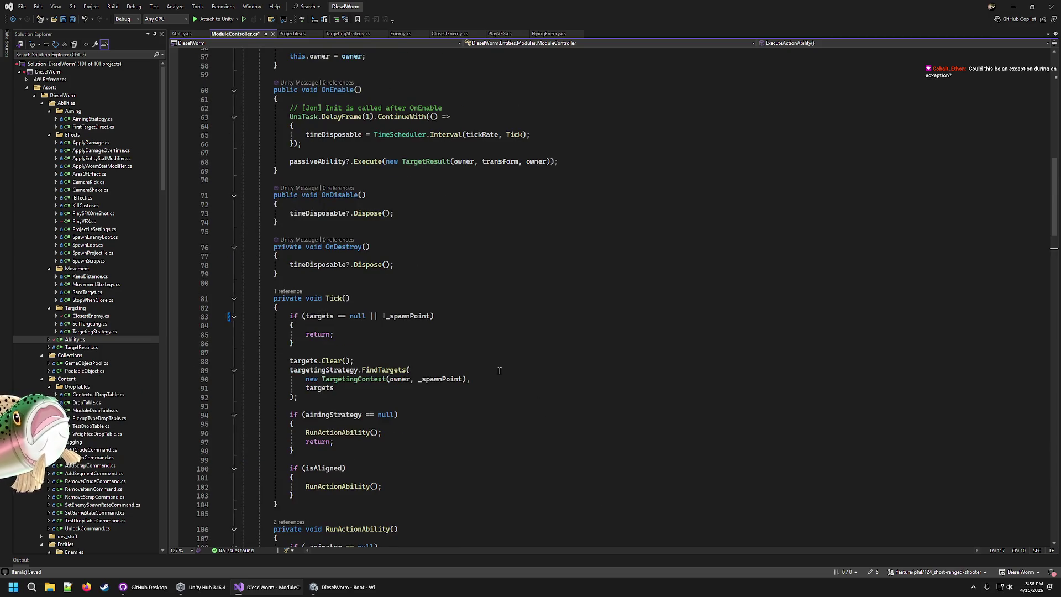
{"action": "double_click", "coordinate": [409, 316]}
{"action": "key", "text": "BackSpace"}
{"action": "key", "text": "BackSpace"}
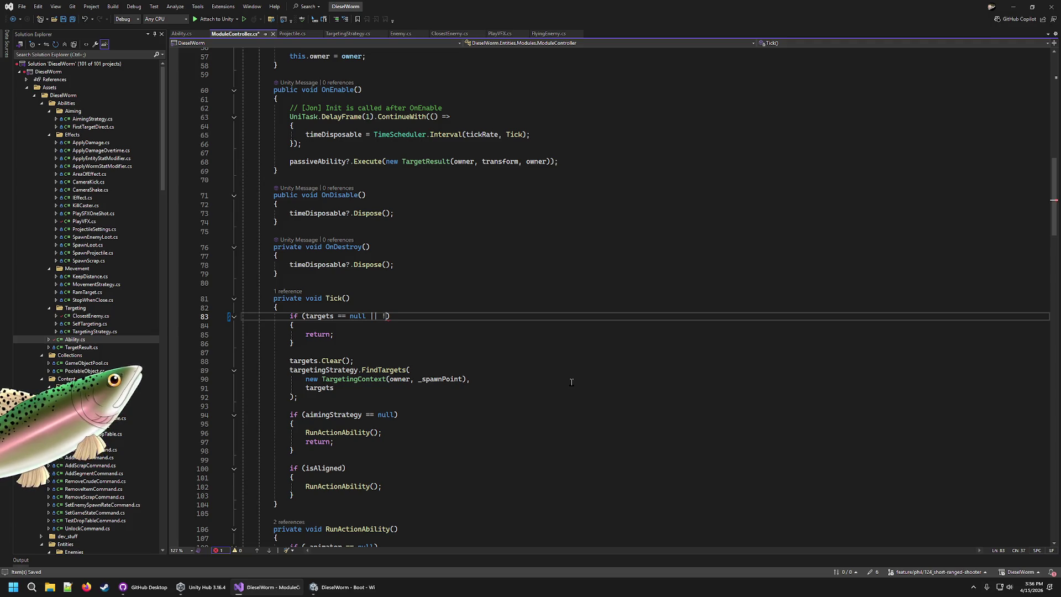
{"action": "type", "text": "timeDisposable "}
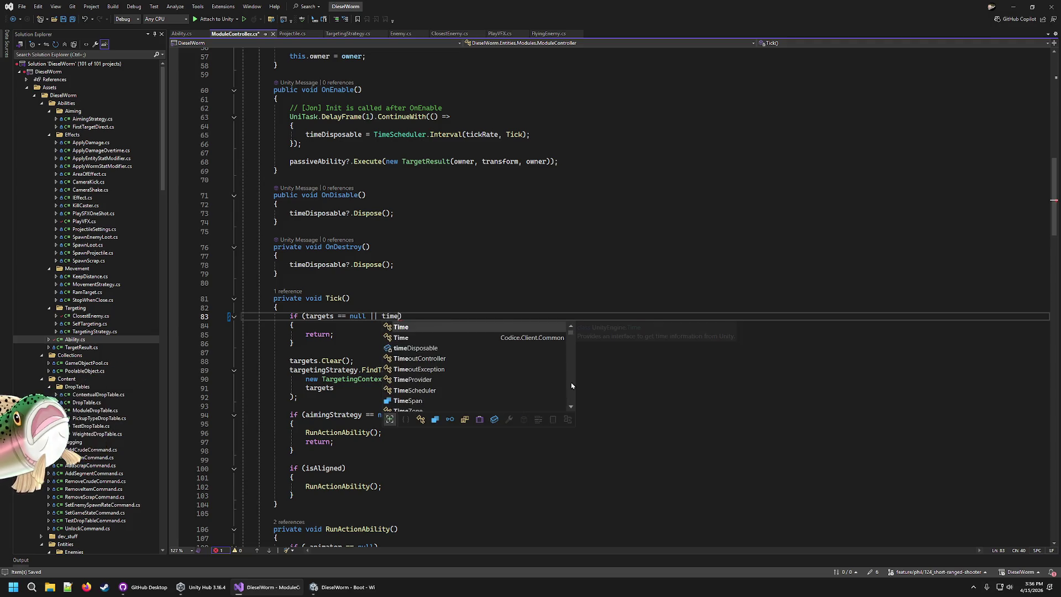
{"action": "type", "text": "== null"}
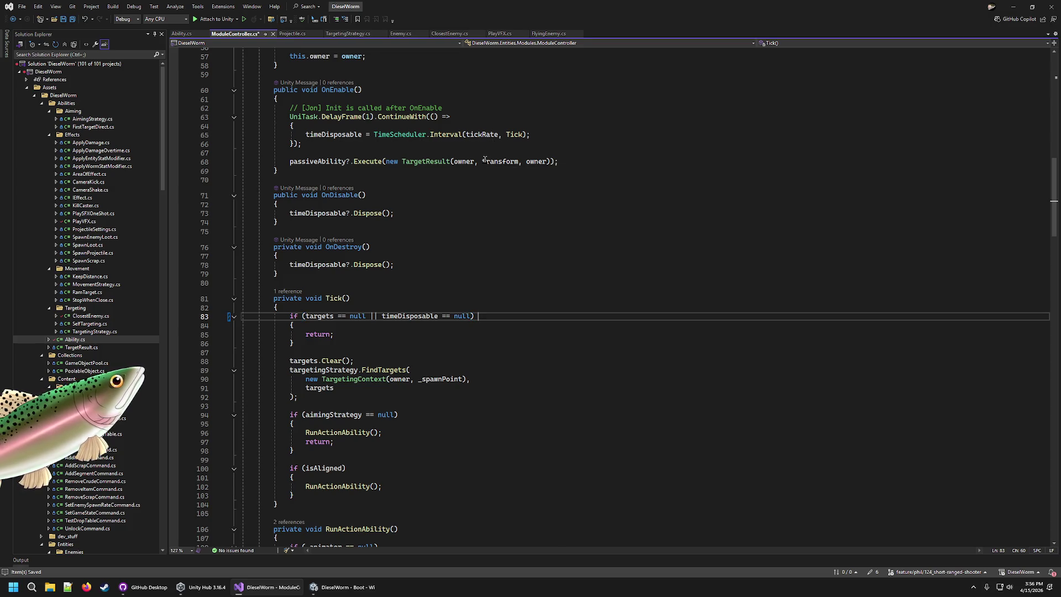
Step: Restore !_spawnPoint in Tick's condition and bring back the deleted null-check block
{"action": "key", "text": "Left"}
{"action": "key", "text": "Left"}
{"action": "key", "text": "ctrl+shift+Left"}
{"action": "key", "text": "ctrl+shift+Left"}
{"action": "key", "text": "ctrl+shift+Left"}
{"action": "key", "text": "BackSpace"}
{"action": "type", "text": "!"}
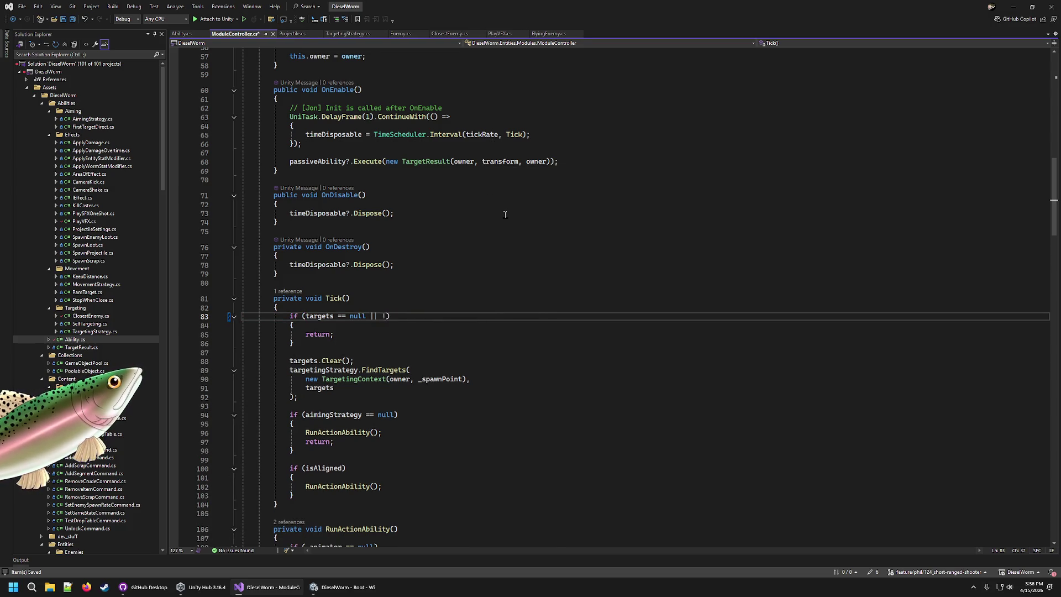
{"action": "type", "text": "_spawnPoint"}
{"action": "key", "text": "F3"}
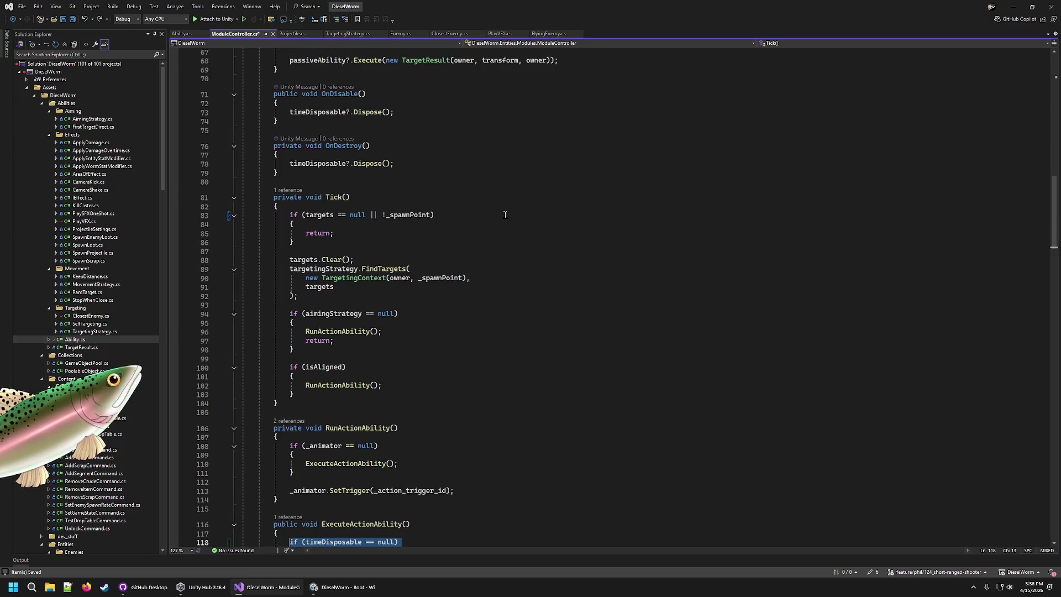
Step: Change the line 118 guard condition from timeDisposable to targets == null
{"action": "key", "text": "ctrl+BackSpace"}
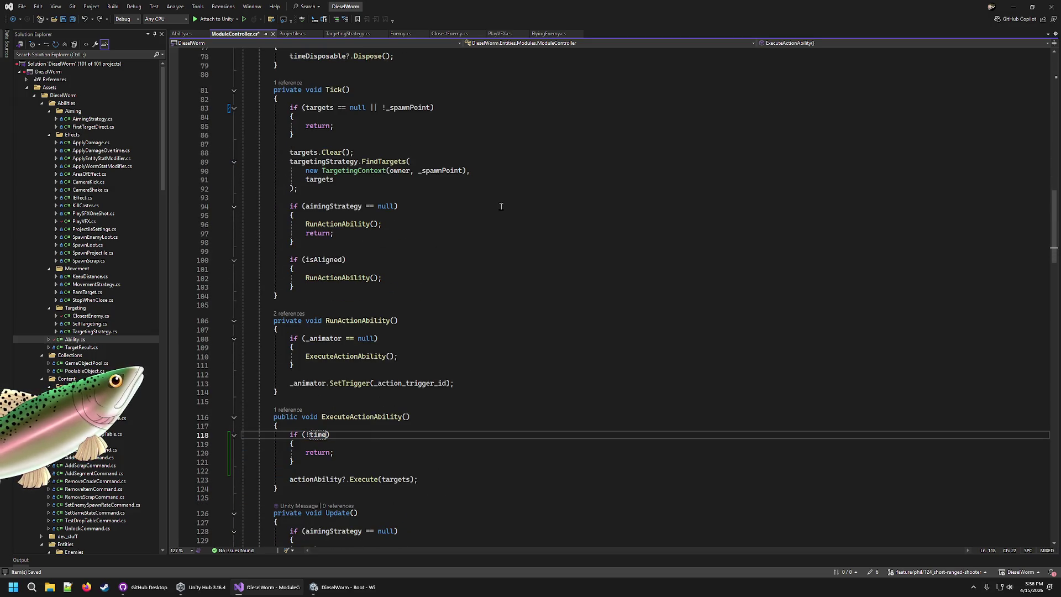
{"action": "type", "text": "targets == null"}
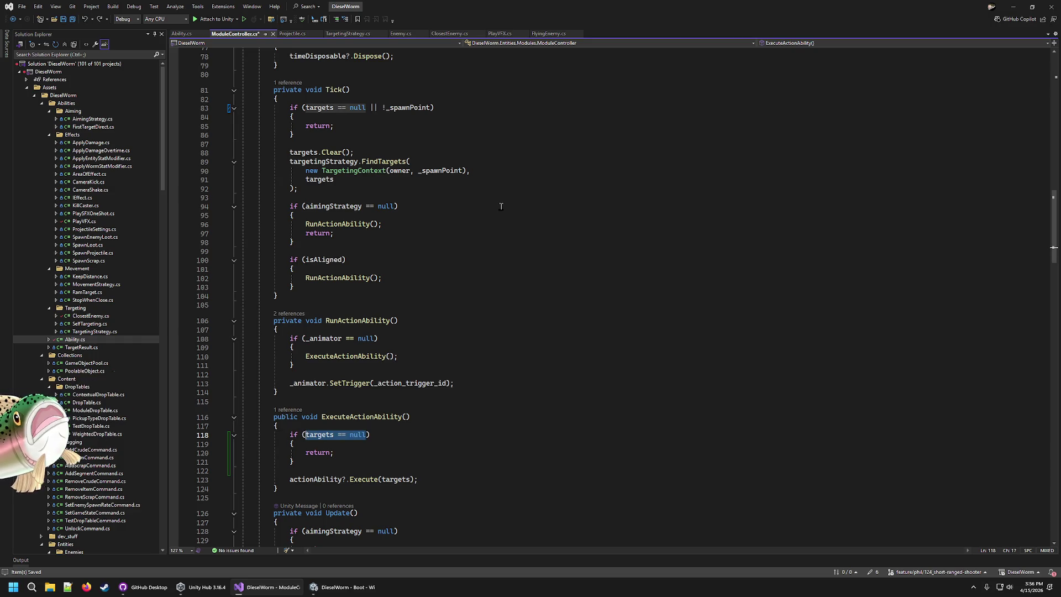
{"action": "left_click", "coordinate": [521, 269]}
{"action": "scroll", "coordinate": [516, 252], "scroll_direction": "down", "scroll_amount": 4}
{"action": "scroll", "coordinate": [488, 226], "scroll_direction": "up", "scroll_amount": 3}
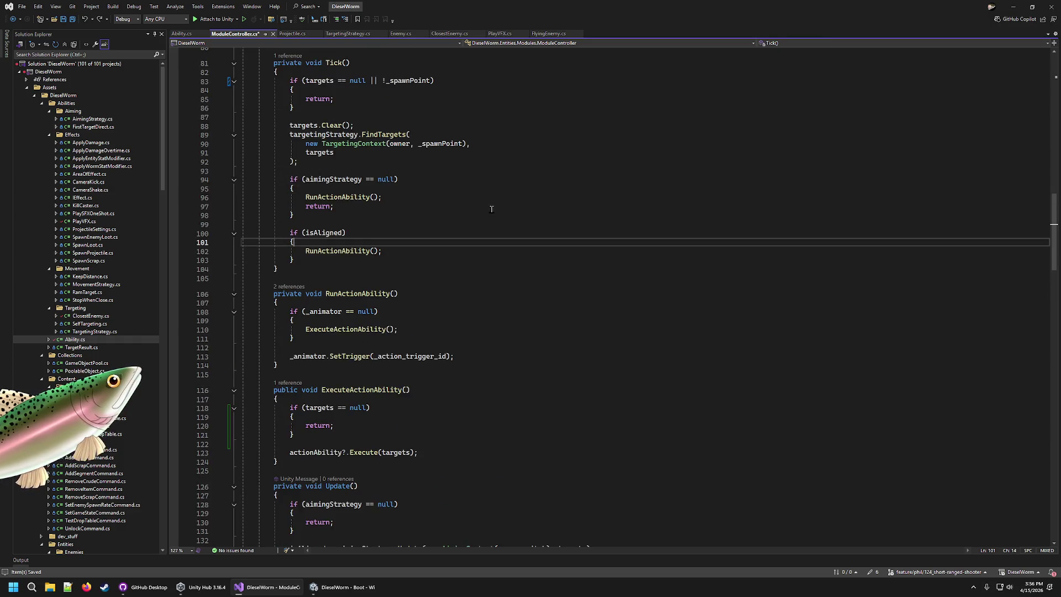
Step: Review where timeDisposable is used across Tick and ExecuteActionAbility
{"action": "left_click", "coordinate": [366, 389]}
{"action": "scroll", "coordinate": [369, 322], "scroll_direction": "up", "scroll_amount": 11}
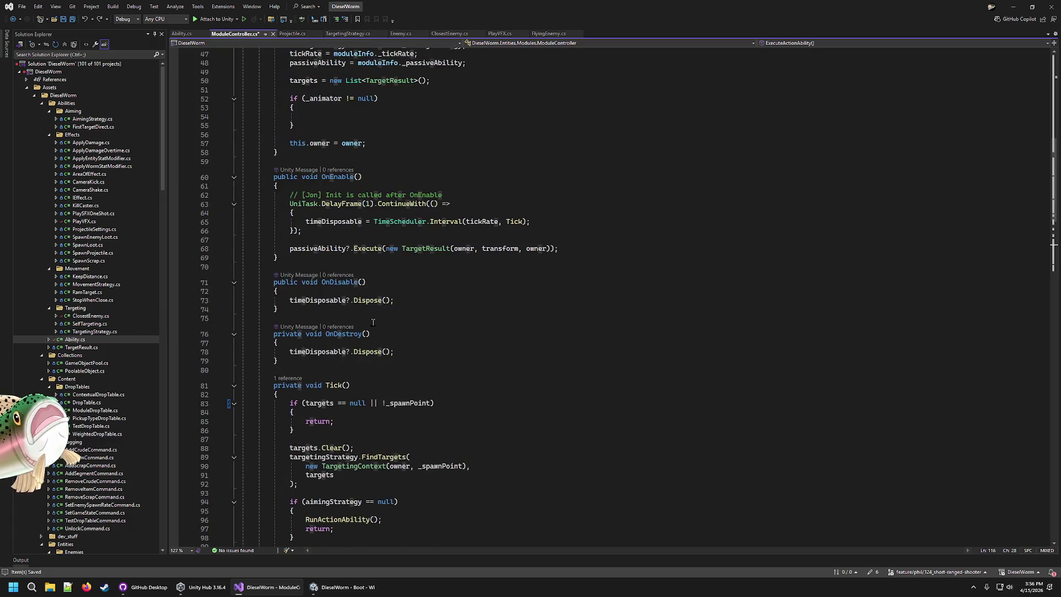
{"action": "left_click", "coordinate": [348, 198]}
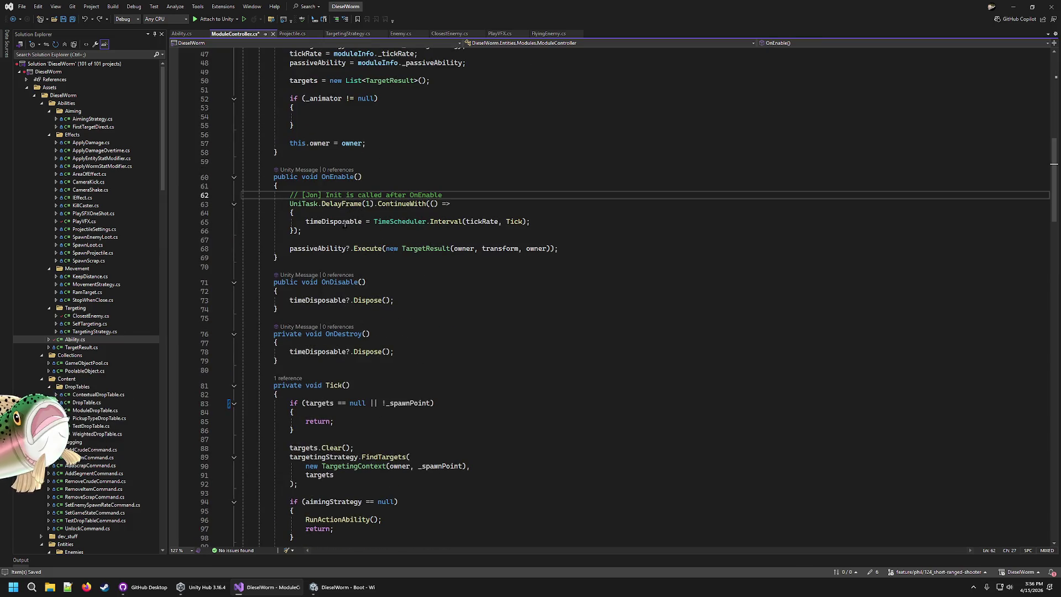
{"action": "double_click", "coordinate": [344, 222]}
{"action": "scroll", "coordinate": [344, 224], "scroll_direction": "down", "scroll_amount": 6}
{"action": "mouse_move", "coordinate": [275, 209]}
{"action": "left_mouse_down"}
{"action": "mouse_move", "coordinate": [390, 370]}
{"action": "mouse_move", "coordinate": [387, 385]}
{"action": "left_mouse_up"}
{"action": "scroll", "coordinate": [383, 356], "scroll_direction": "down", "scroll_amount": 5}
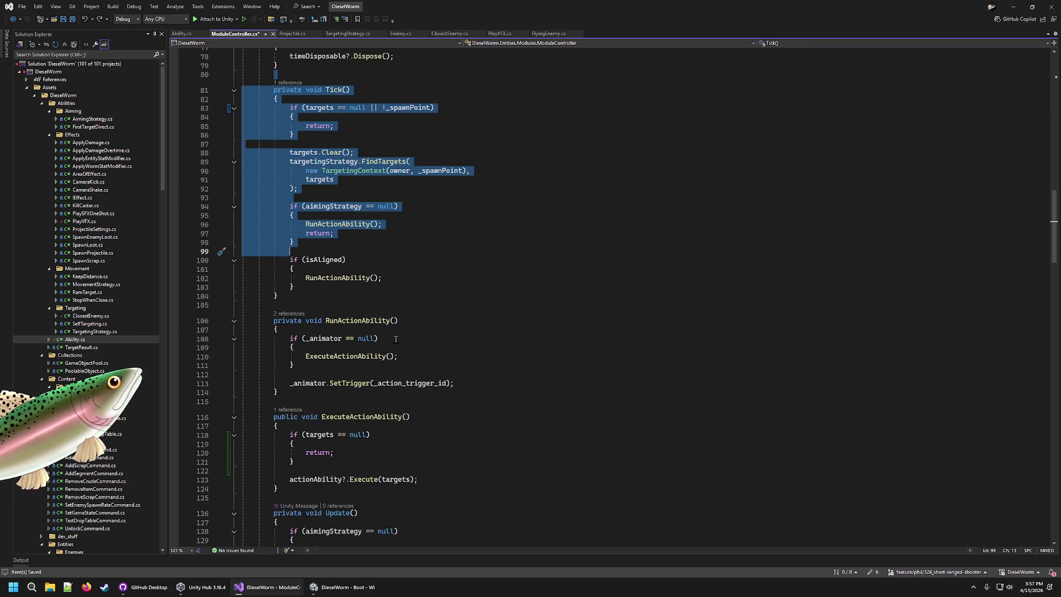
{"action": "left_click", "coordinate": [377, 426]}
{"action": "left_click", "coordinate": [380, 435]}
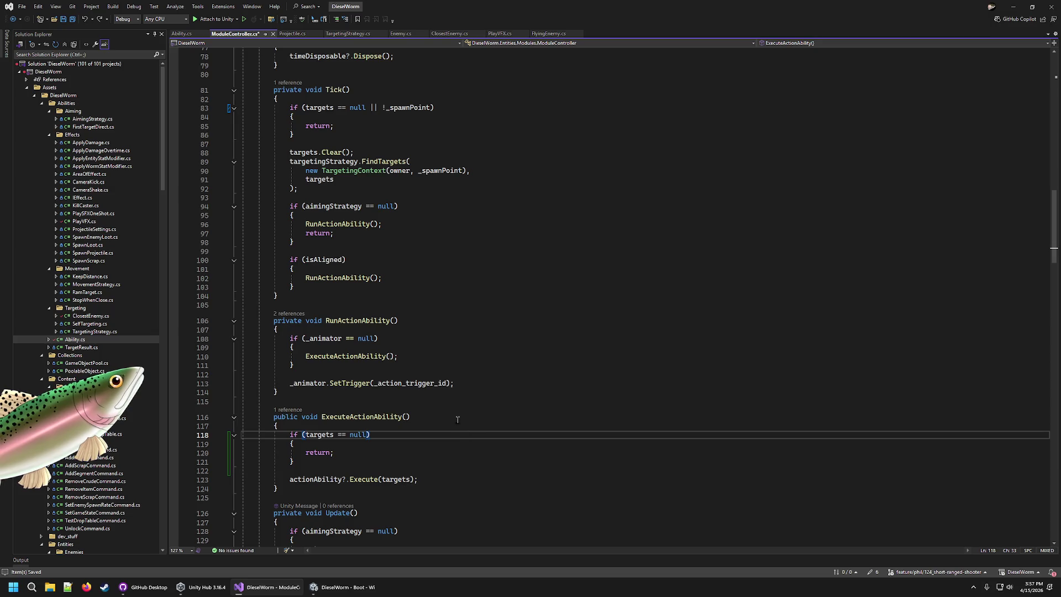
Step: Inspect _spawnPoint's uses, the new guard, and _action_trigger_id in RunActionAbility
{"action": "scroll", "coordinate": [459, 422], "scroll_direction": "up", "scroll_amount": 2}
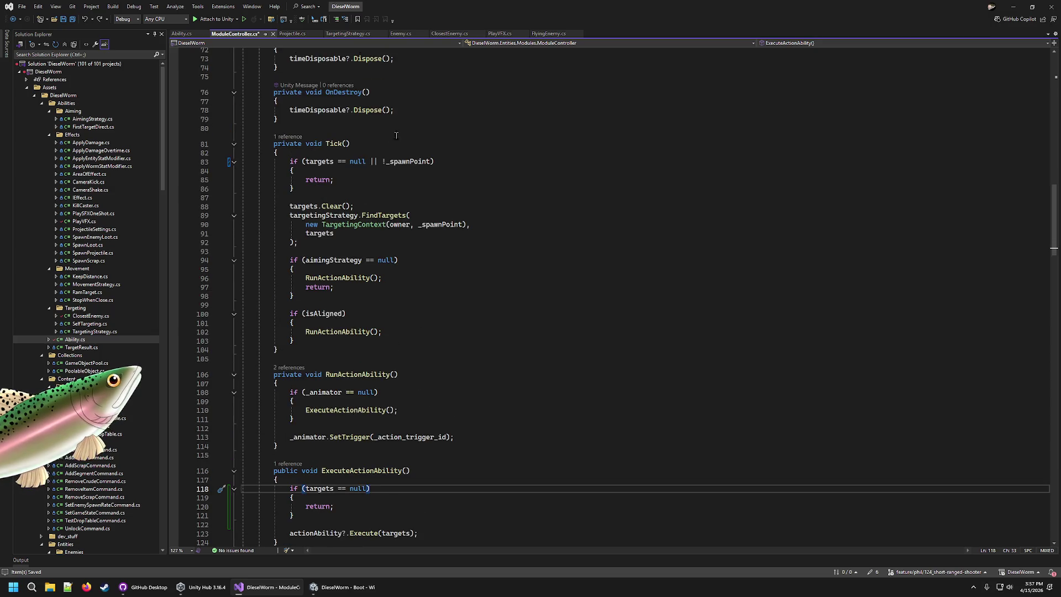
{"action": "double_click", "coordinate": [402, 162]}
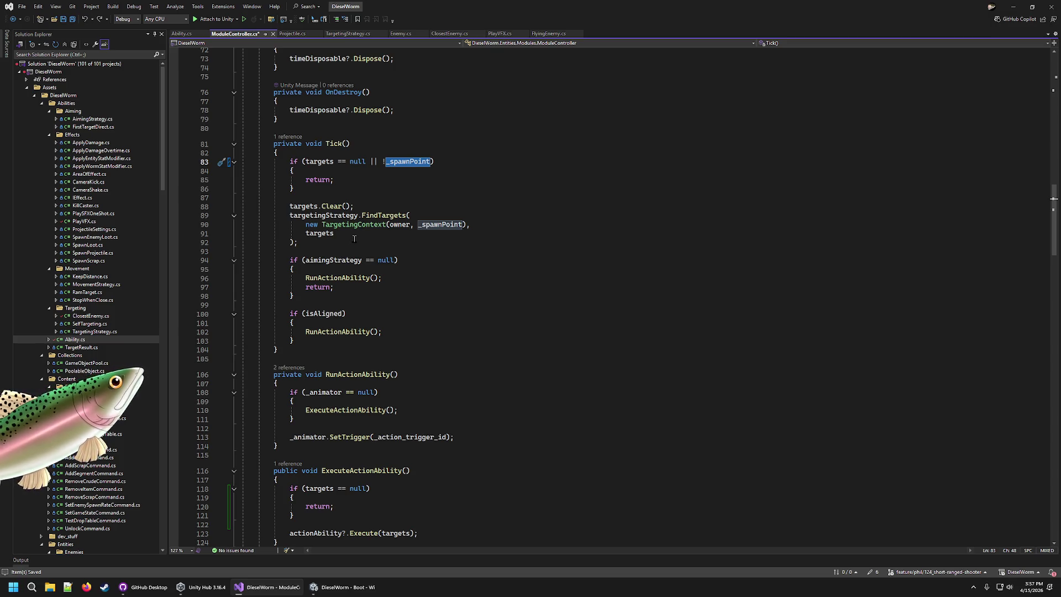
{"action": "scroll", "coordinate": [355, 241], "scroll_direction": "down", "scroll_amount": 5}
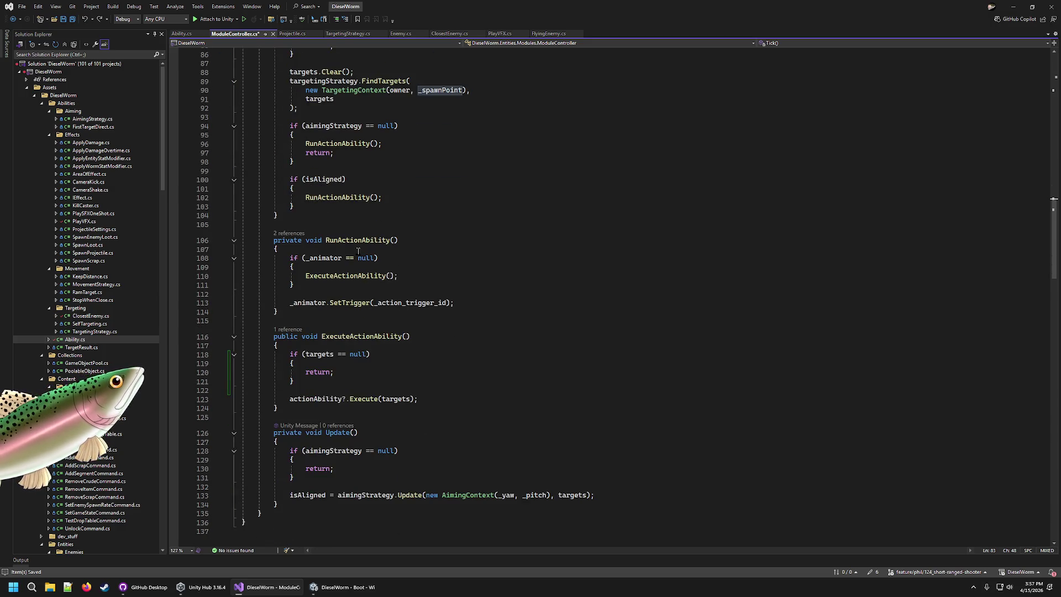
{"action": "left_click", "coordinate": [384, 383]}
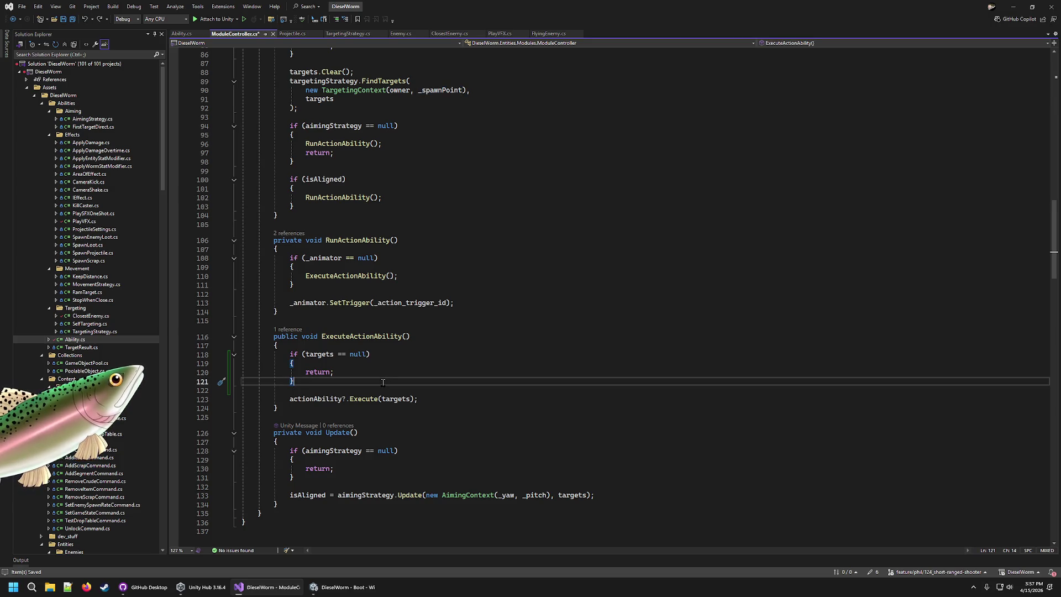
{"action": "left_click", "coordinate": [381, 370]}
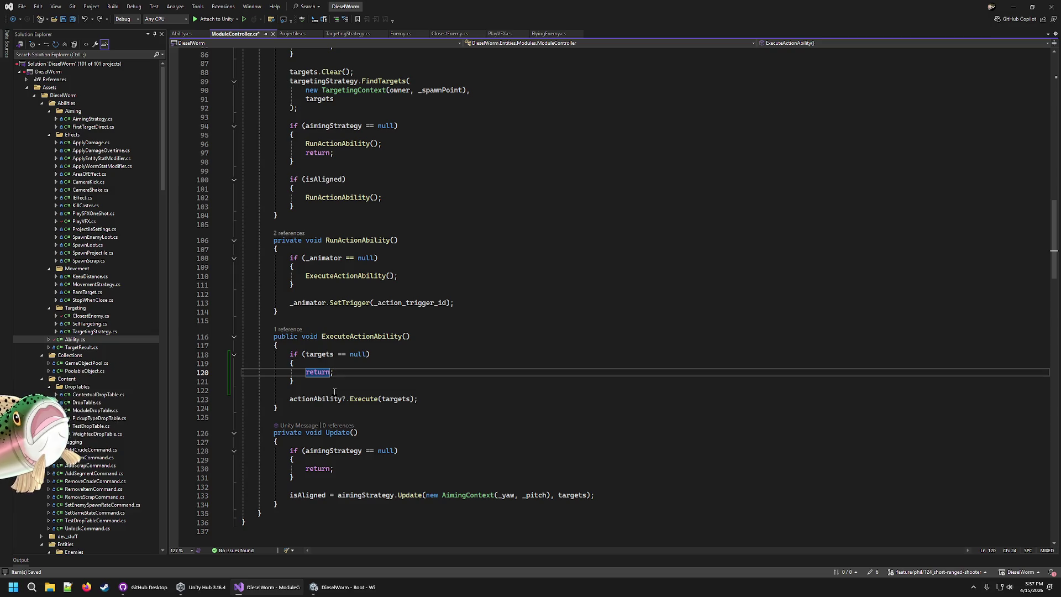
{"action": "left_click", "coordinate": [414, 303]}
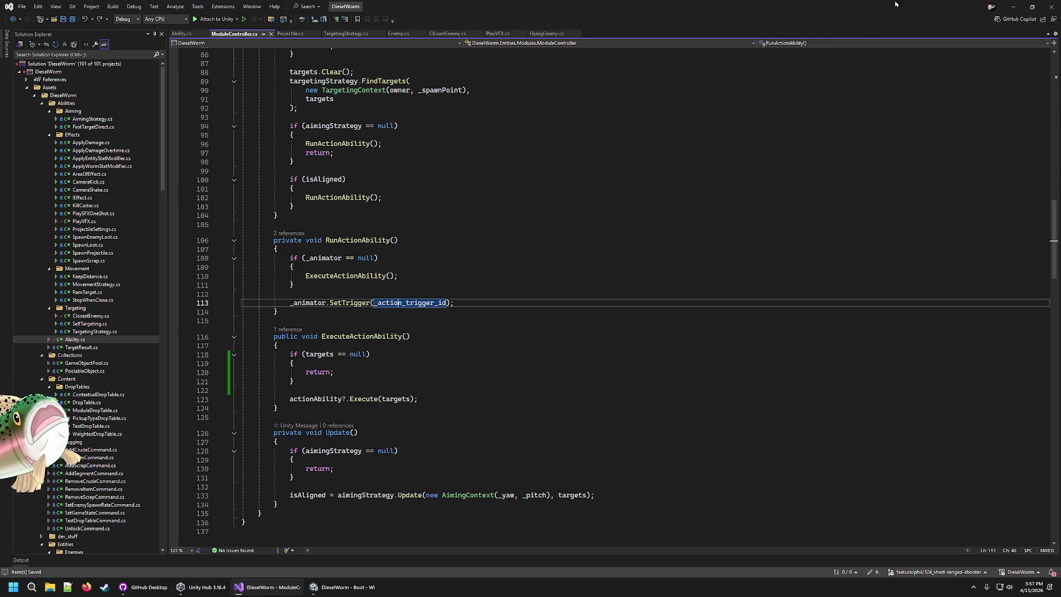
Step: Close the Unity editor, then close GitHub Desktop
{"action": "key", "text": "alt+Tab"}
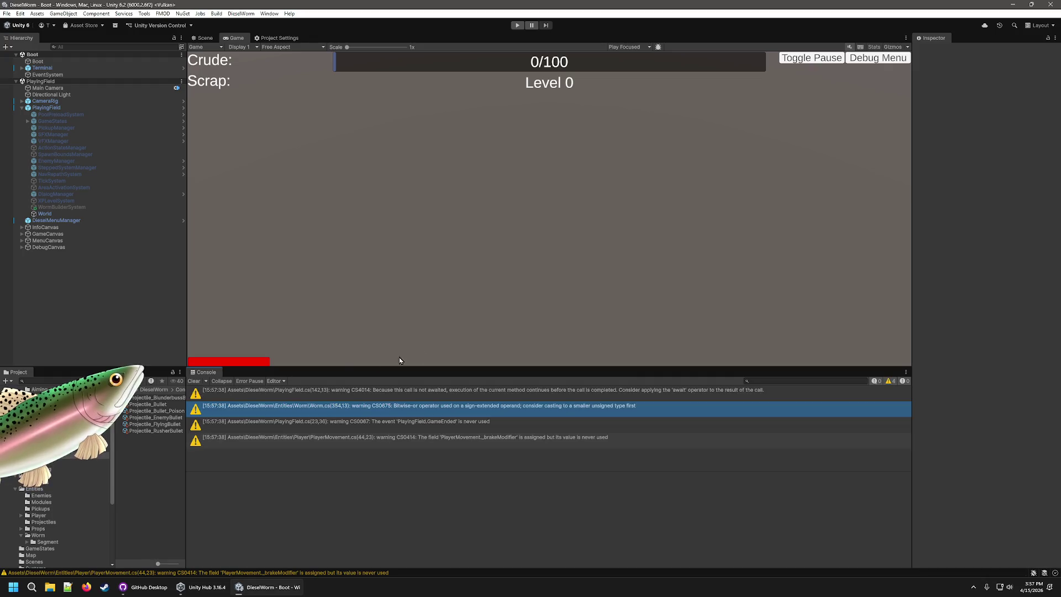
{"action": "left_click", "coordinate": [1052, 4]}
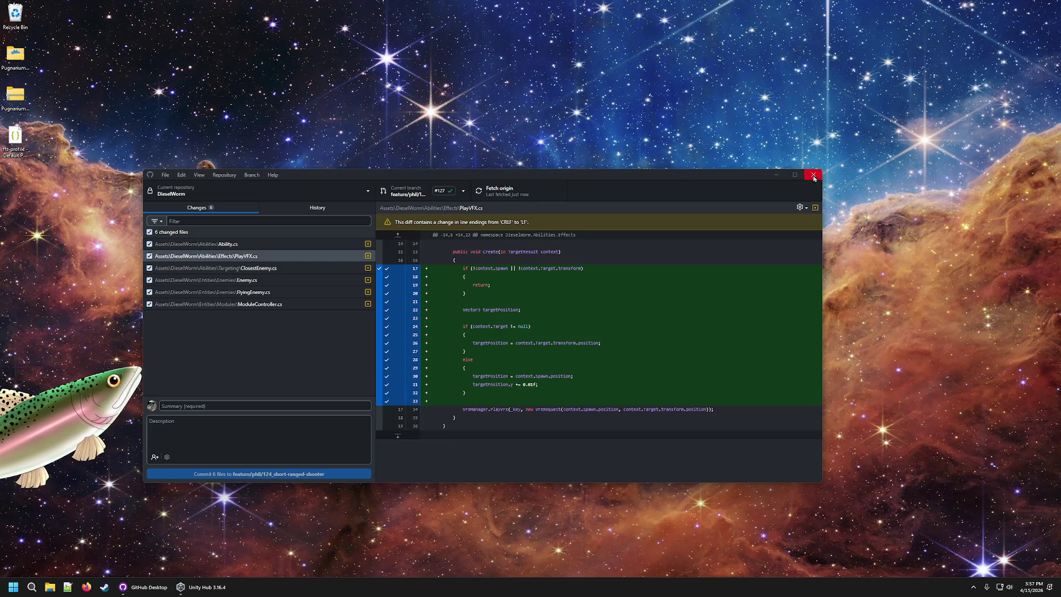
{"action": "left_click", "coordinate": [813, 175]}
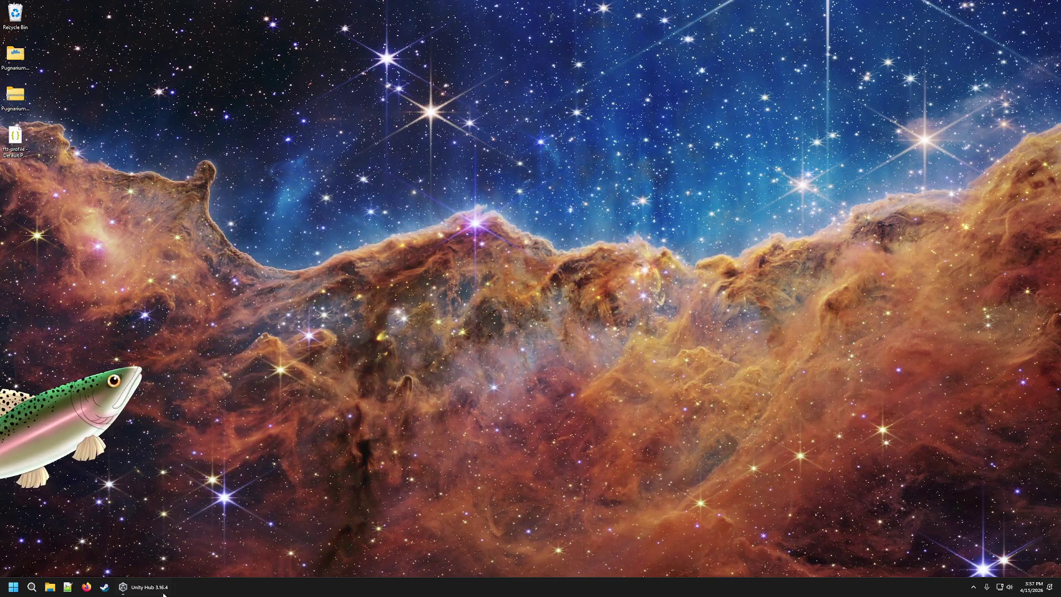